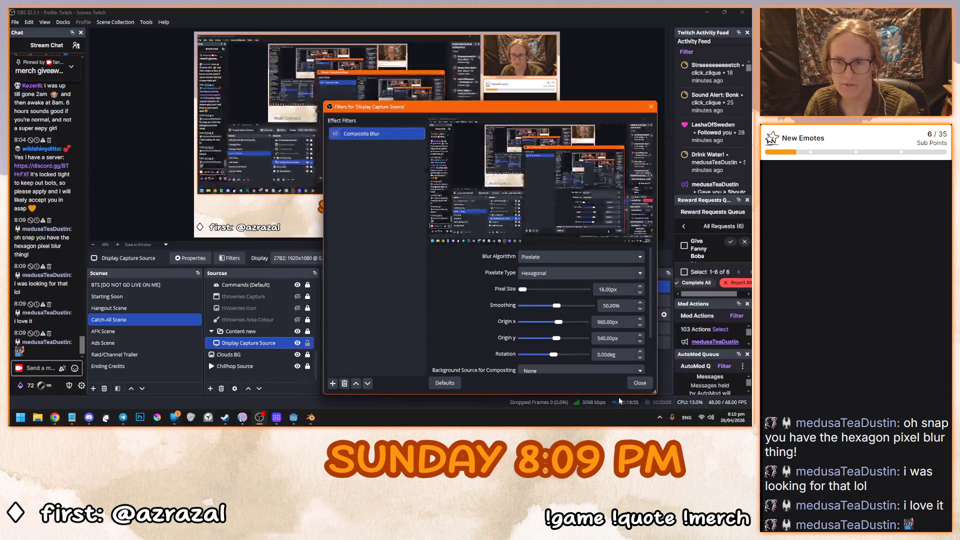
Minimize OBS and close the Plugin Manager, leaving all four plugins enabled.
key("super+Down")
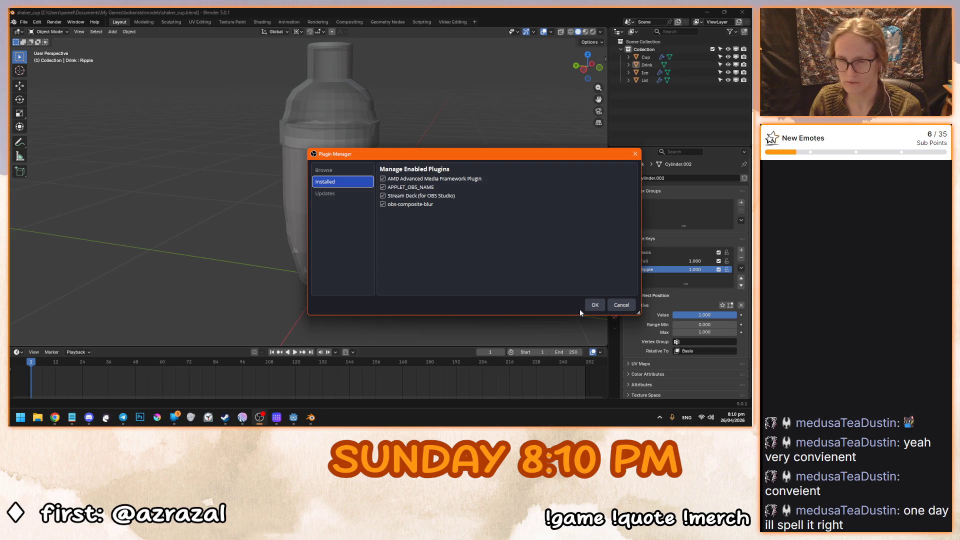
left_click(595, 305)
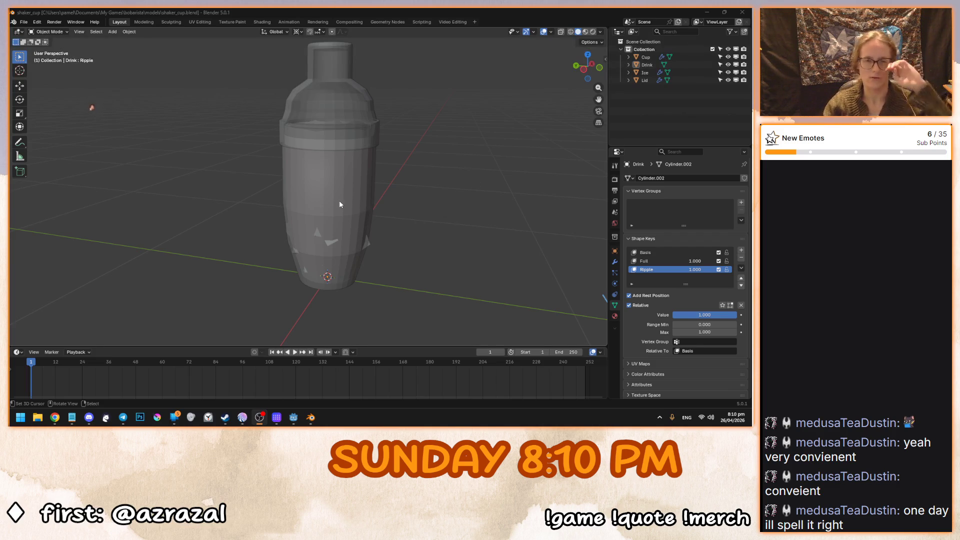
Orbit the shaker view and save shaker_cup.blend.
mouse_move(313, 196)
left_mouse_down()
mouse_move(349, 215)
mouse_move(359, 241)
mouse_move(339, 194)
mouse_move(339, 234)
mouse_move(349, 220)
mouse_move(342, 185)
left_mouse_up()
left_click_drag(418, 160, 438, 157)
key("ctrl+s")
Select the Ice object and inspect its modifiers, property pages, mesh data and shape keys.
scroll(438, 157, "up", 2)
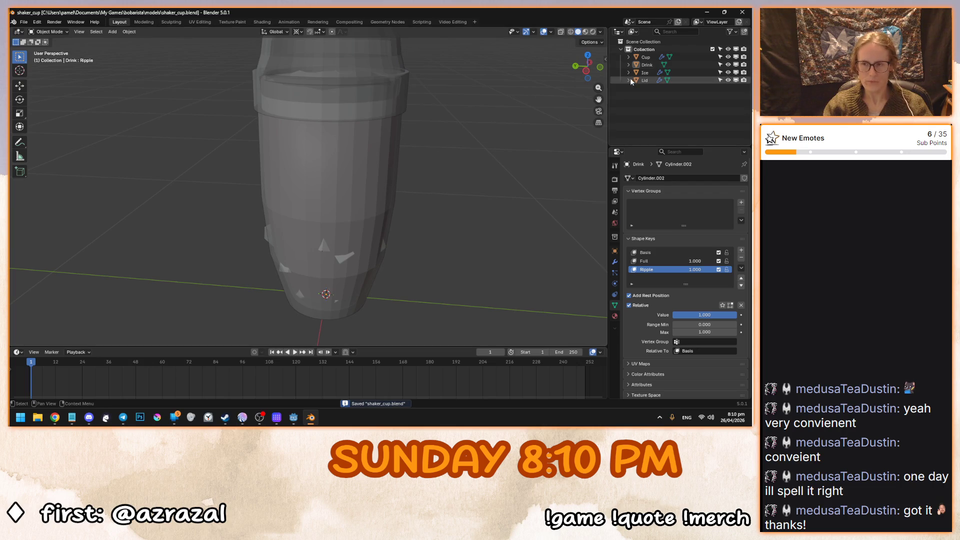
left_click(643, 72)
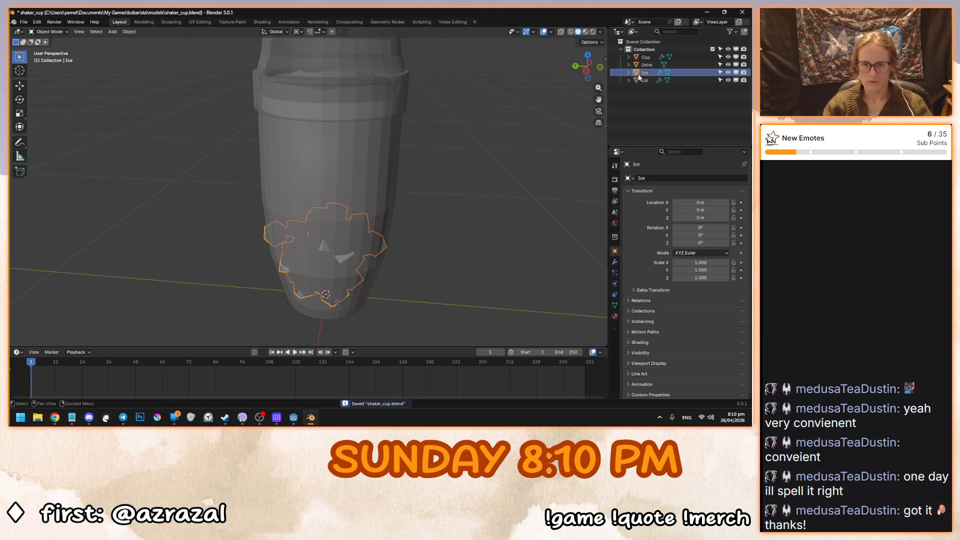
left_click(614, 261)
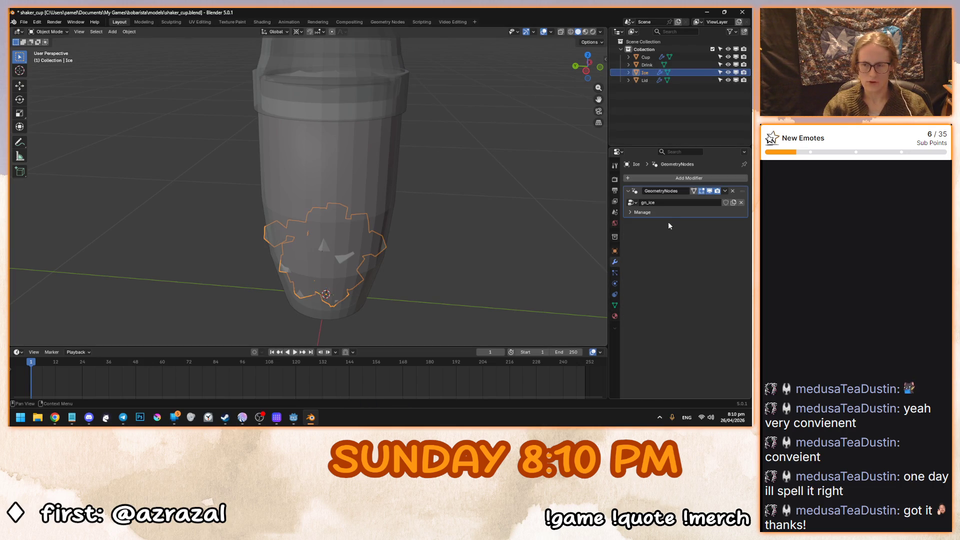
left_click_drag(431, 238, 437, 226)
left_click(614, 272)
left_click(614, 283)
left_click(614, 294)
left_click(615, 306)
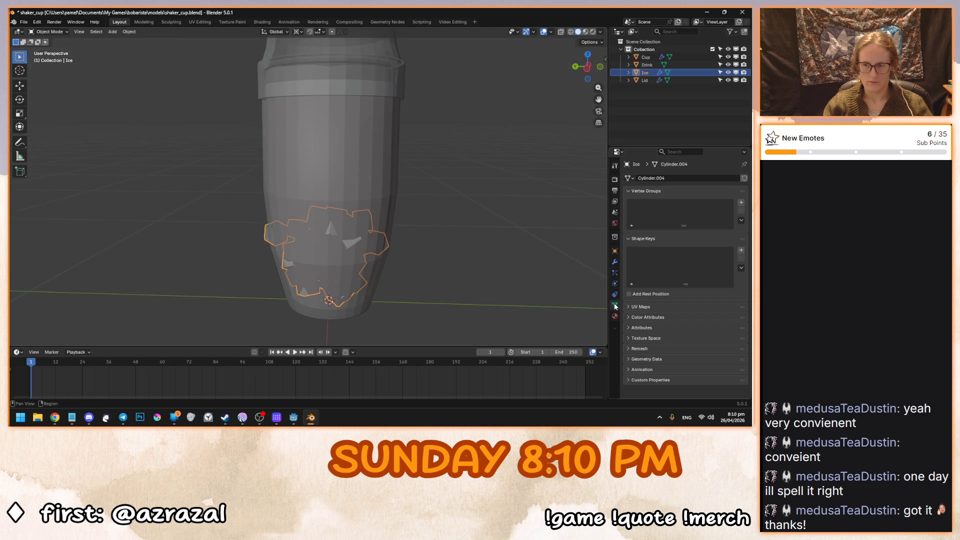
left_click_drag(452, 222, 460, 226)
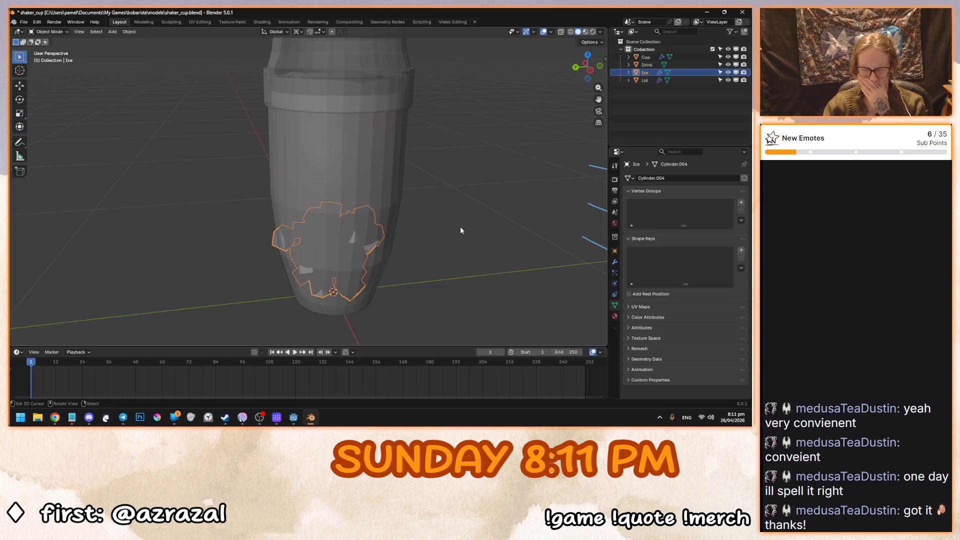
Hide the Drink in the viewport and delete the old Ice object.
left_click(735, 65)
left_click_drag(571, 122, 502, 134)
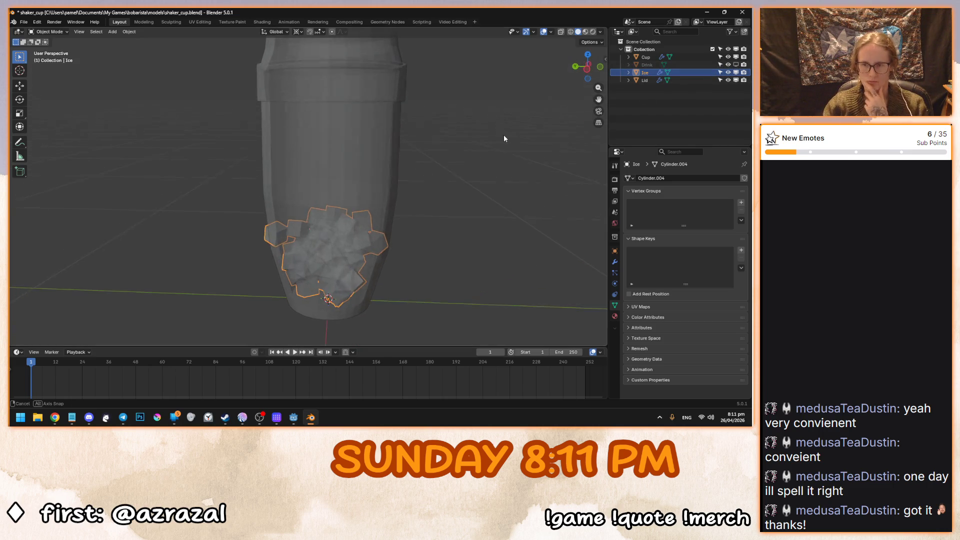
key("Delete")
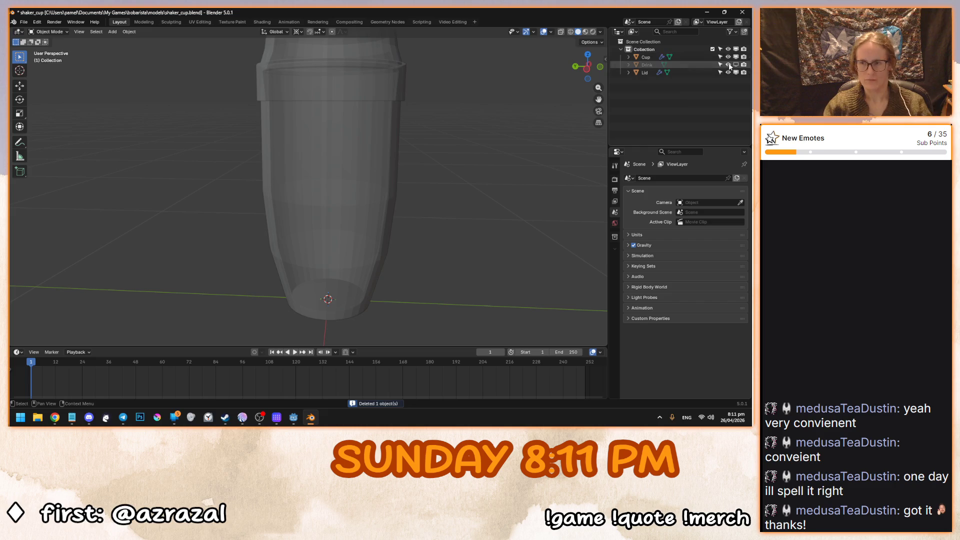
Duplicate the Drink mesh in place and hide the original Drink.
left_click(735, 64)
left_click(680, 65)
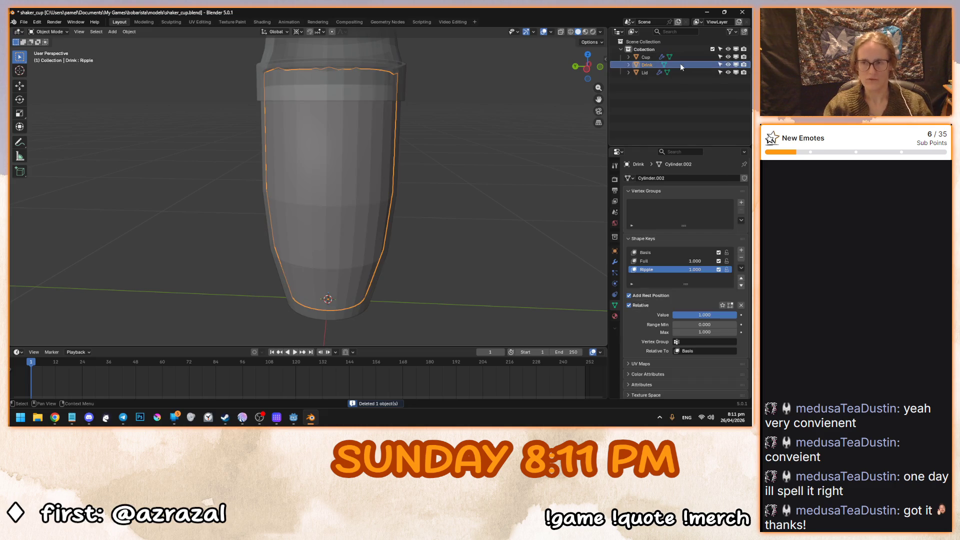
key("shift+d")
right_click(509, 188)
left_click(735, 64)
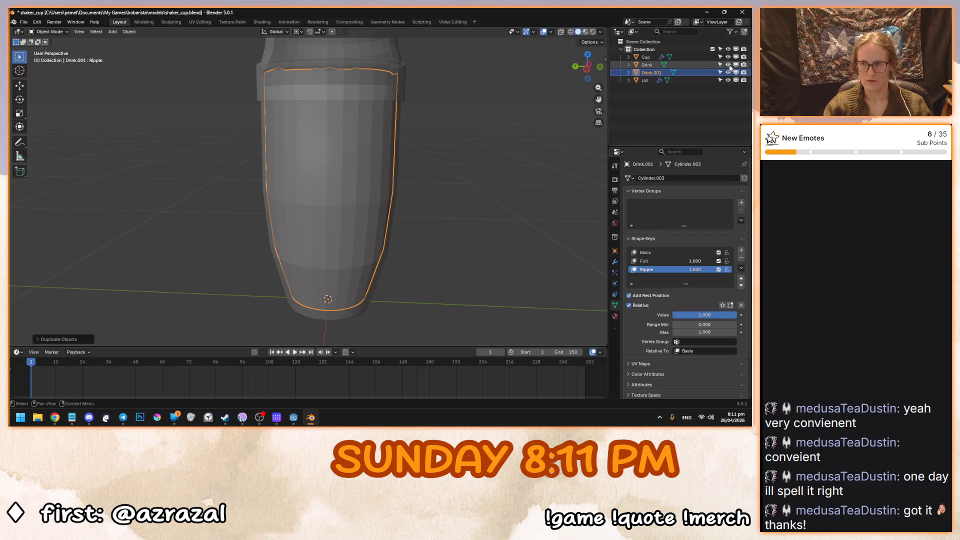
Rename the duplicate Drink.001 to Ice.
double_click(652, 72)
key("BackSpace")
type("Ice")
key("Return")
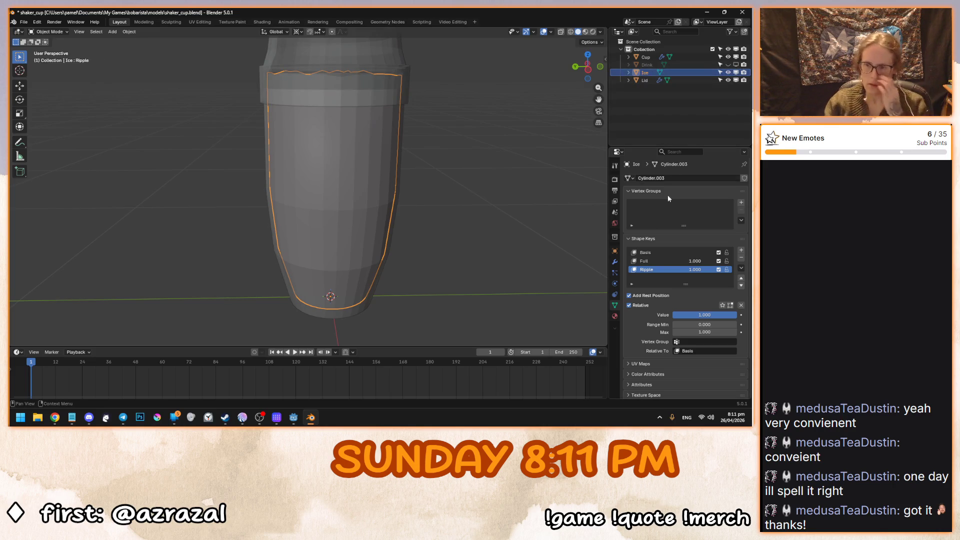
Add a Geometry Nodes modifier to Ice using the gn_ice node group.
left_click(615, 263)
left_click(658, 177)
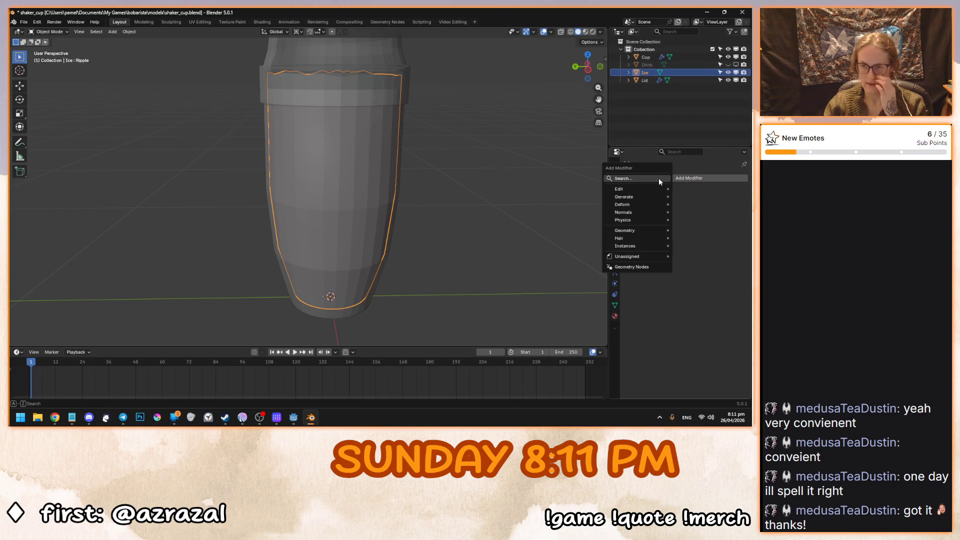
left_click(658, 181)
type("geo")
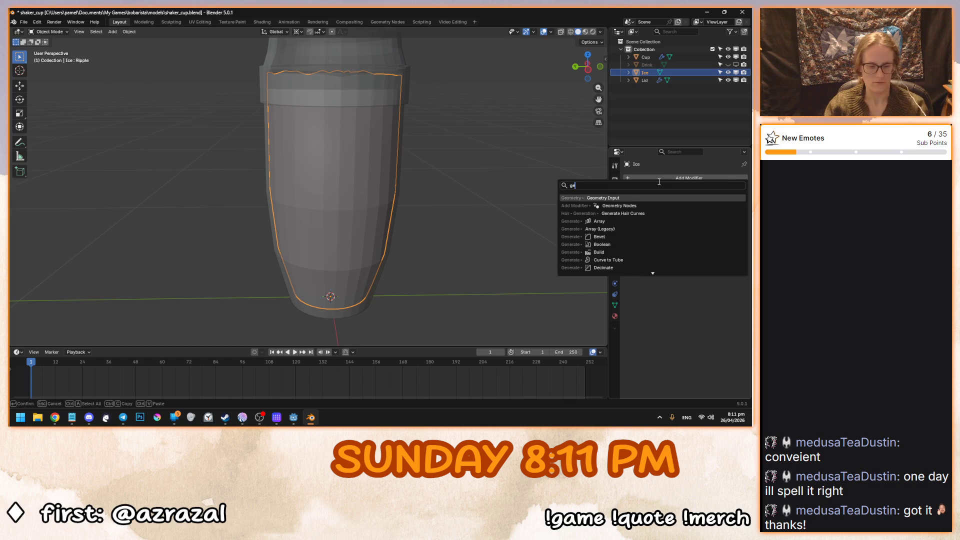
left_click(646, 205)
left_click(634, 202)
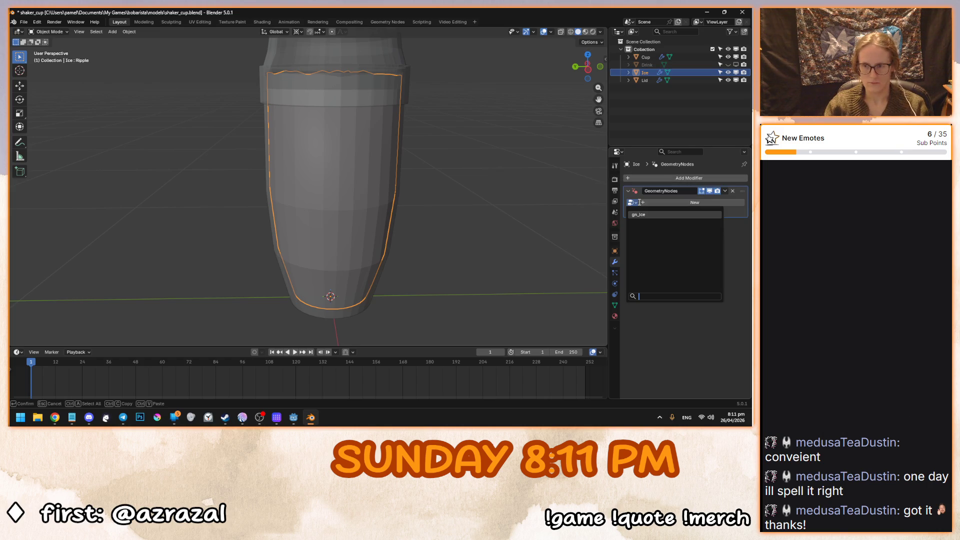
left_click(642, 214)
scroll(461, 215, "down", 5)
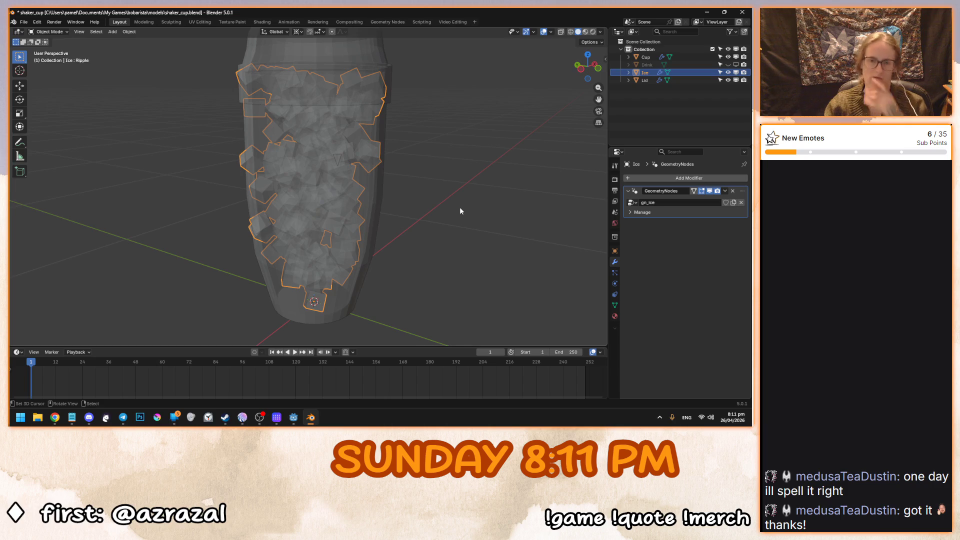
left_click_drag(409, 199, 448, 196)
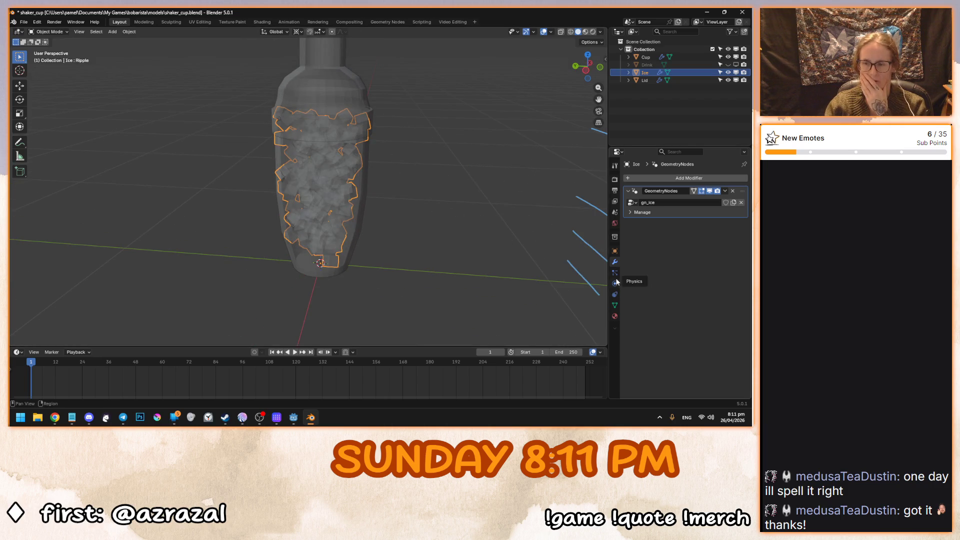
Remove the Ripple shape key from the Ice mesh.
left_click(615, 305)
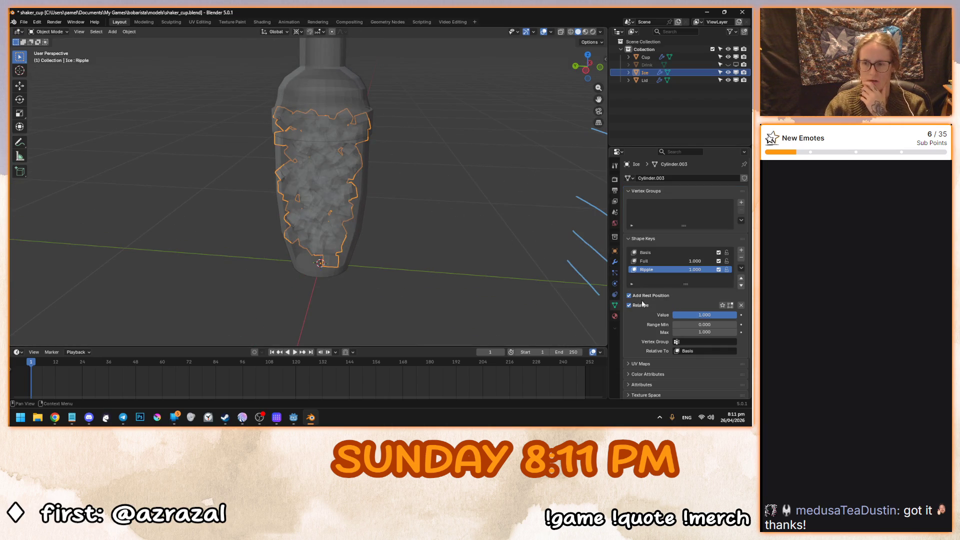
left_click(741, 257)
left_click_drag(350, 196, 373, 194)
scroll(374, 194, "up", 2)
scroll(488, 210, "down", 1)
Test the Full shape key value at 0.000, then set it back to 1.000.
left_click_drag(712, 315, 650, 314)
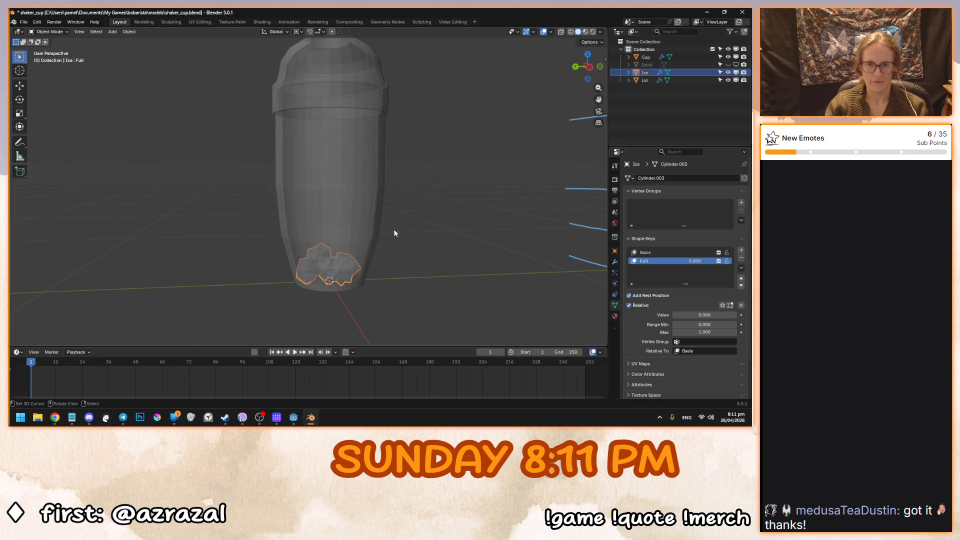
left_click_drag(392, 231, 514, 266)
mouse_move(704, 315)
left_mouse_down()
mouse_move(674, 315)
mouse_move(733, 315)
mouse_move(672, 315)
left_mouse_up()
left_click_drag(450, 225, 509, 268)
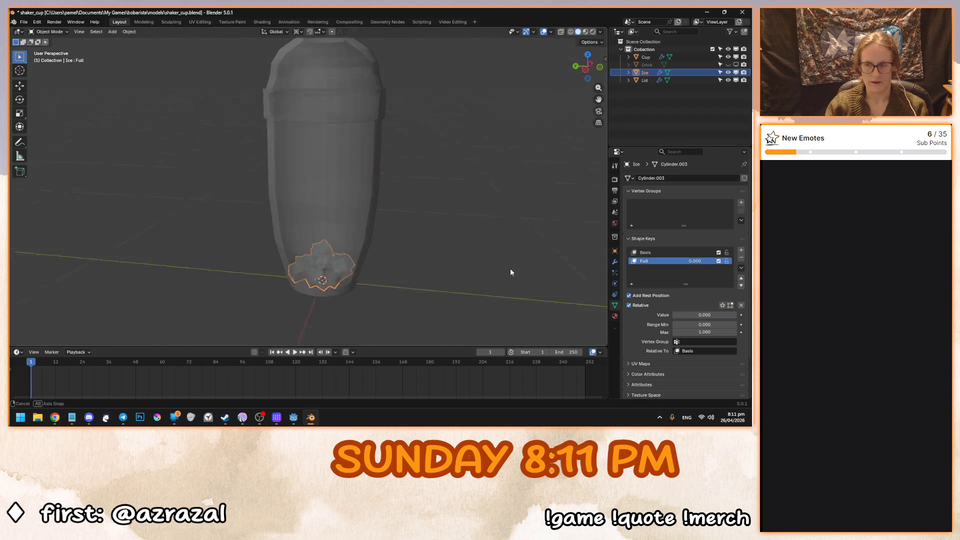
scroll(499, 265, "up", 2)
scroll(467, 230, "down", 3)
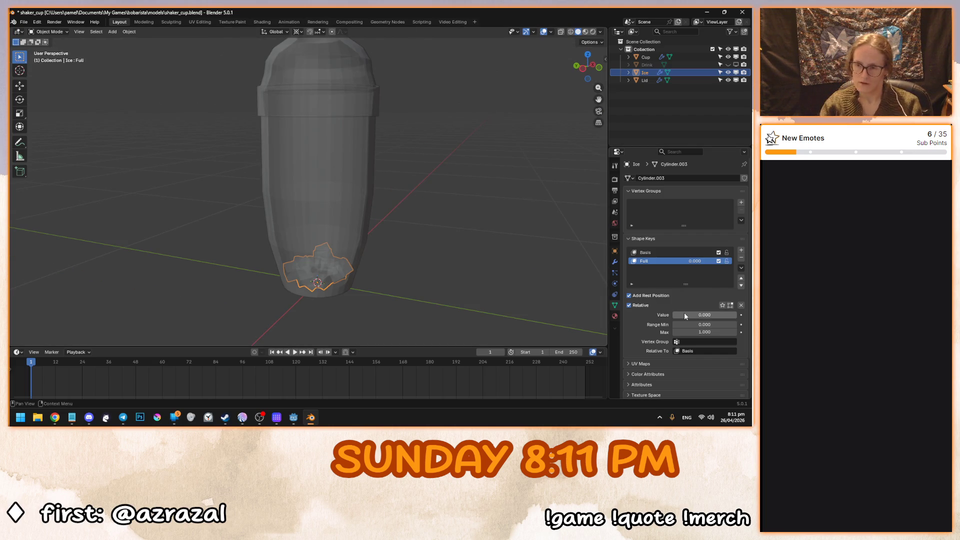
left_click_drag(684, 315, 734, 315)
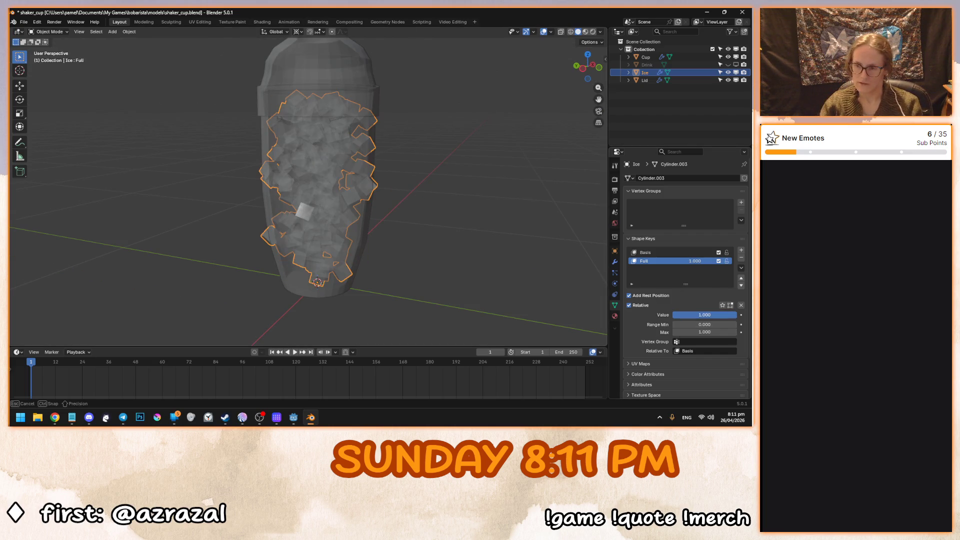
Bake the shape keys into Ice with Shape Key Specials > Apply All.
left_click(741, 258)
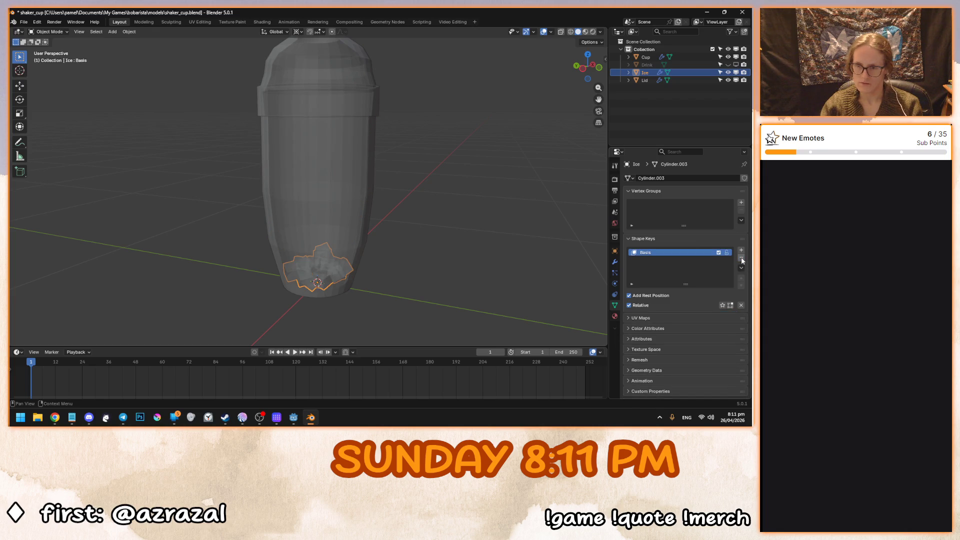
key("ctrl+z")
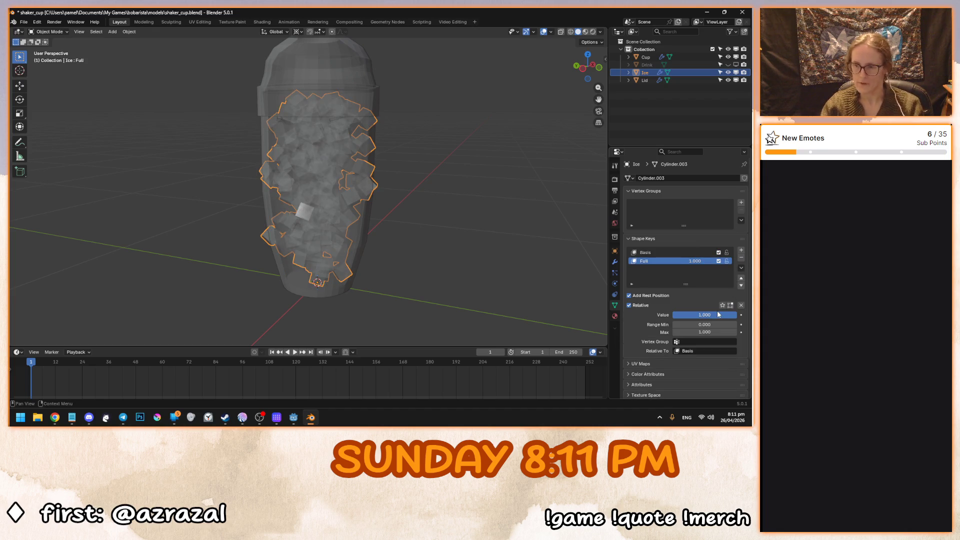
left_click(741, 268)
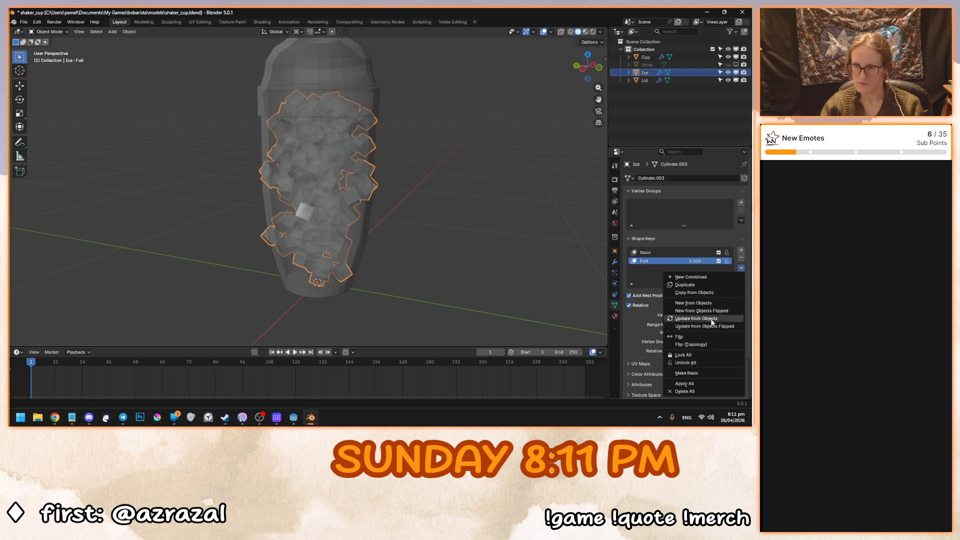
left_click(700, 383)
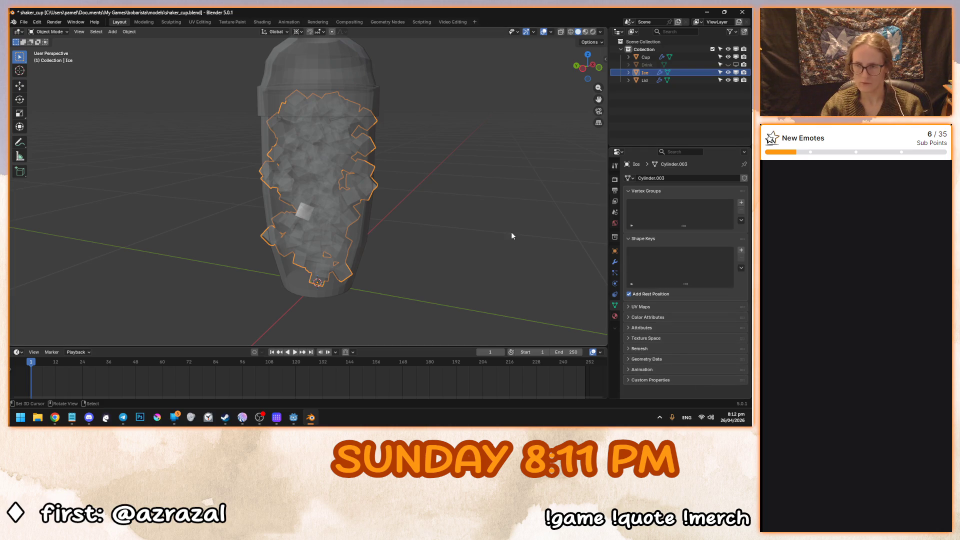
left_click(614, 262)
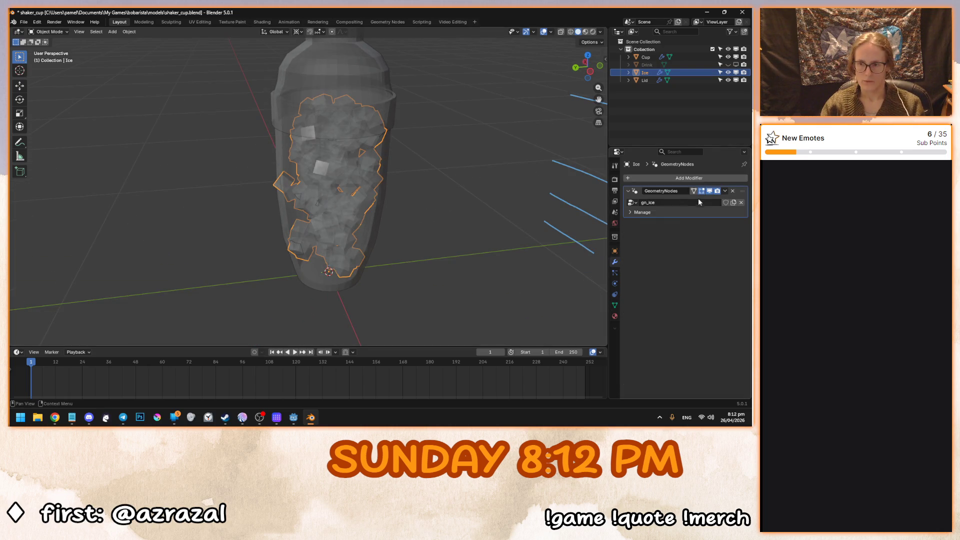
mouse_move(356, 166)
left_mouse_down()
mouse_move(341, 184)
mouse_move(325, 180)
left_mouse_up()
key("Tab")
key("Tab")
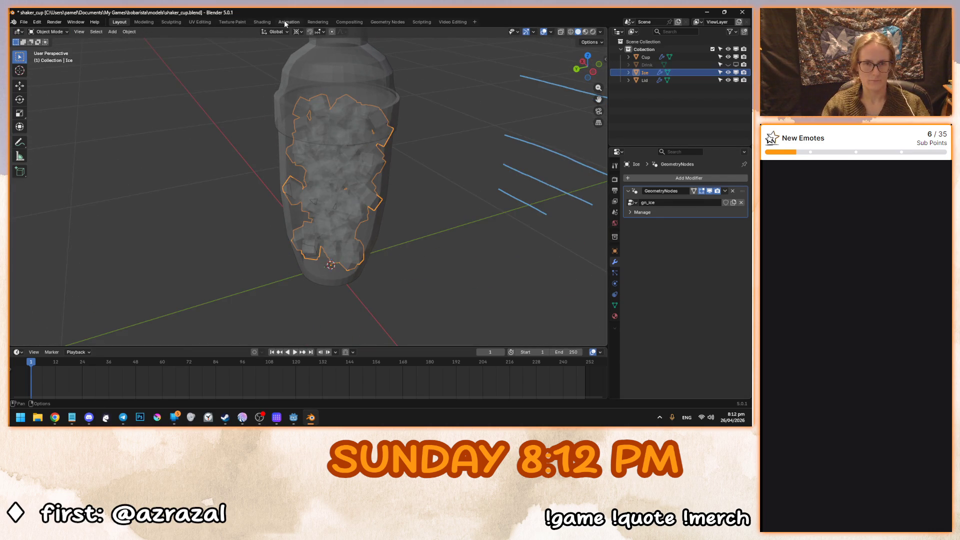
Hide the Lid and Cup so only the Ice mesh is visible.
left_click(352, 68)
key("h")
left_click(374, 111)
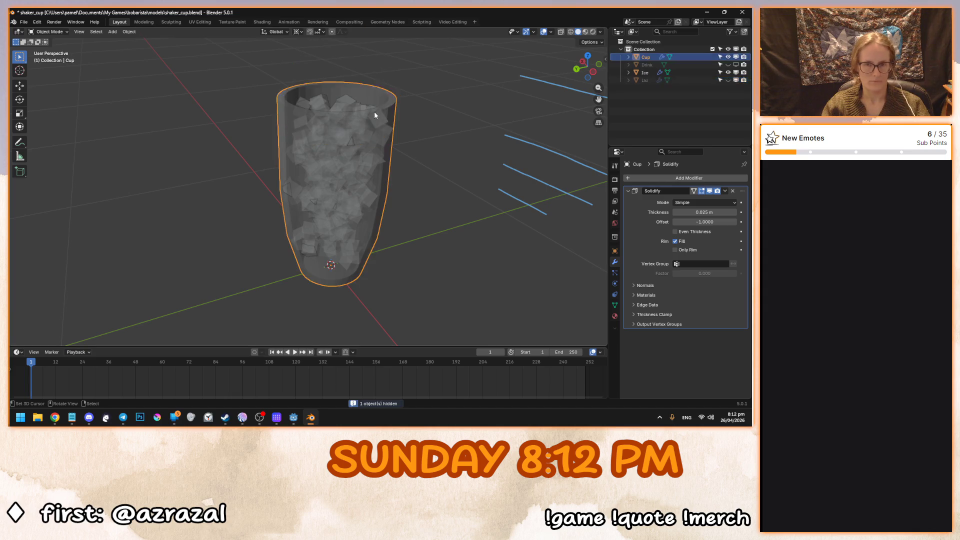
key("h")
left_click(374, 115)
key("Tab")
mouse_move(370, 130)
left_mouse_down()
mouse_move(341, 181)
mouse_move(327, 131)
left_mouse_up()
key("Tab")
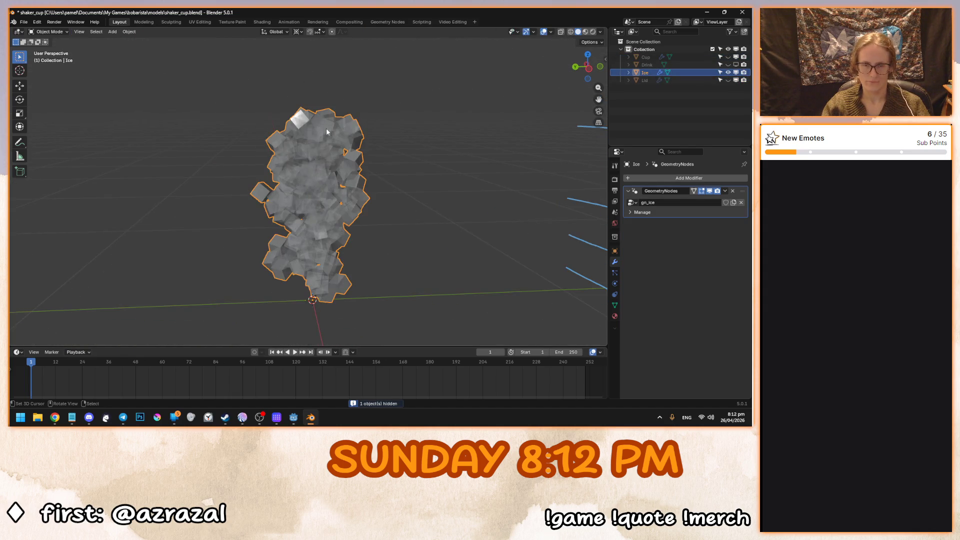
Set the Distribute Points density to 10 in the Geometry Nodes workspace.
left_click(388, 22)
mouse_move(377, 231)
left_mouse_down()
mouse_move(377, 258)
mouse_move(397, 274)
mouse_move(420, 268)
left_mouse_up()
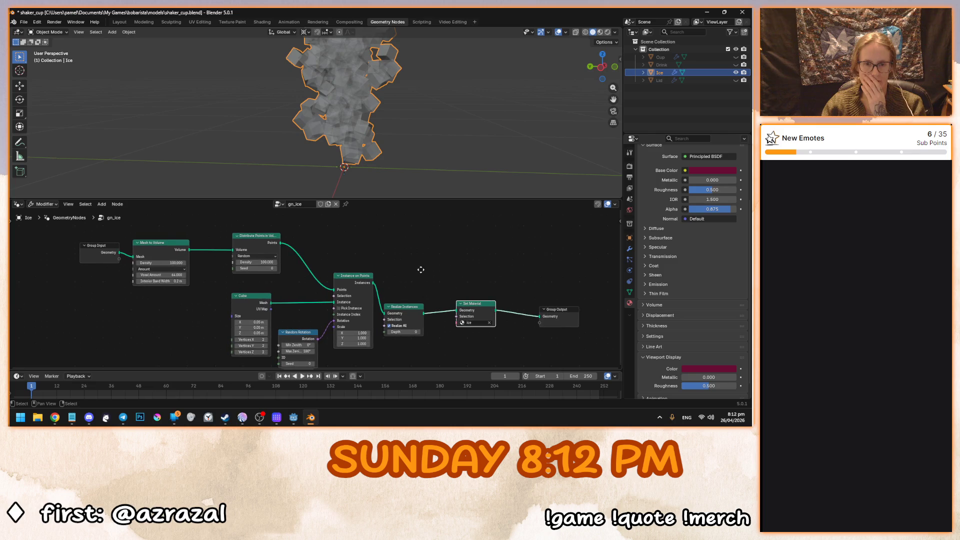
left_click(256, 262)
type("10")
key("Return")
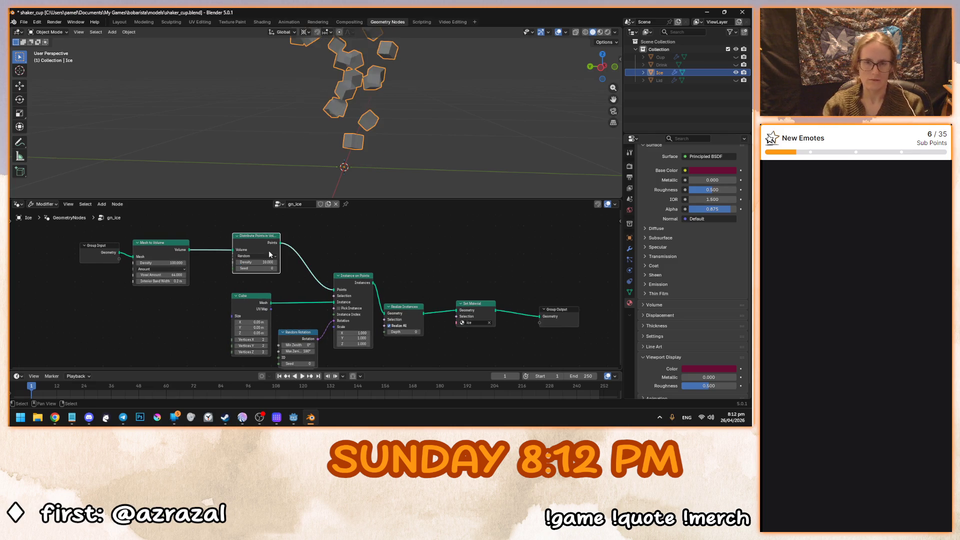
From top view, make three in-place Ice duplicates, each rotated differently.
left_click_drag(370, 158, 351, 146)
key("KP_7")
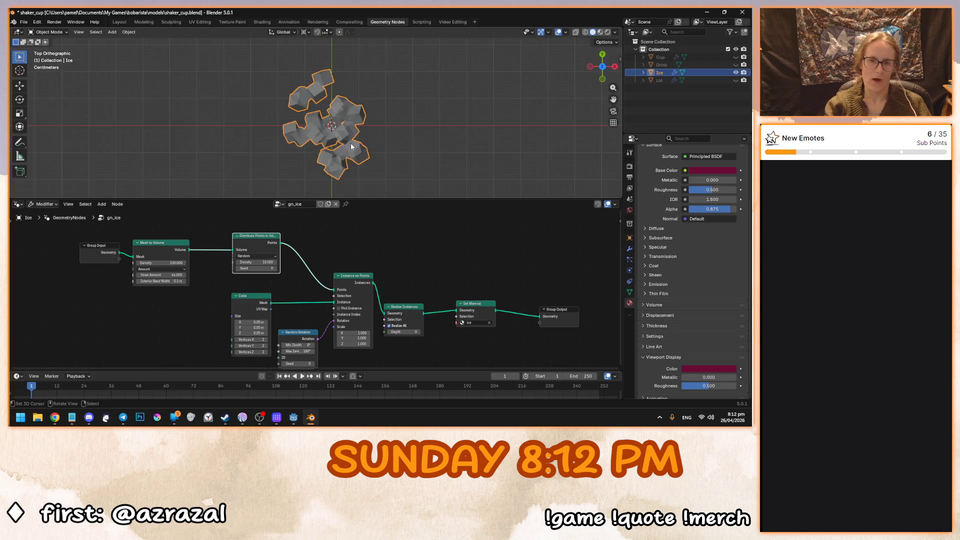
key("shift+d")
right_click(427, 121)
key("r")
left_click(467, 133)
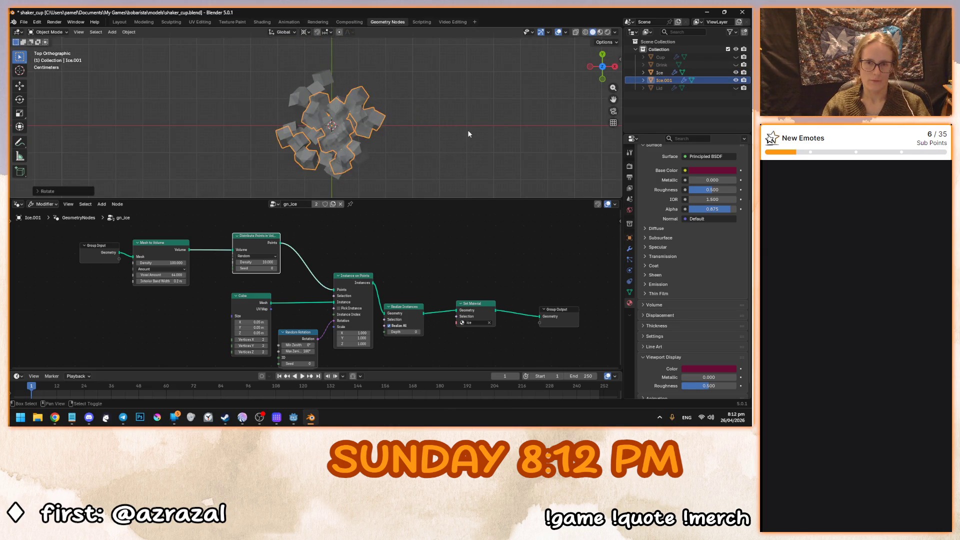
key("shift+d")
right_click(468, 133)
key("r")
left_click(366, 76)
key("shift+d")
right_click(365, 71)
key("r")
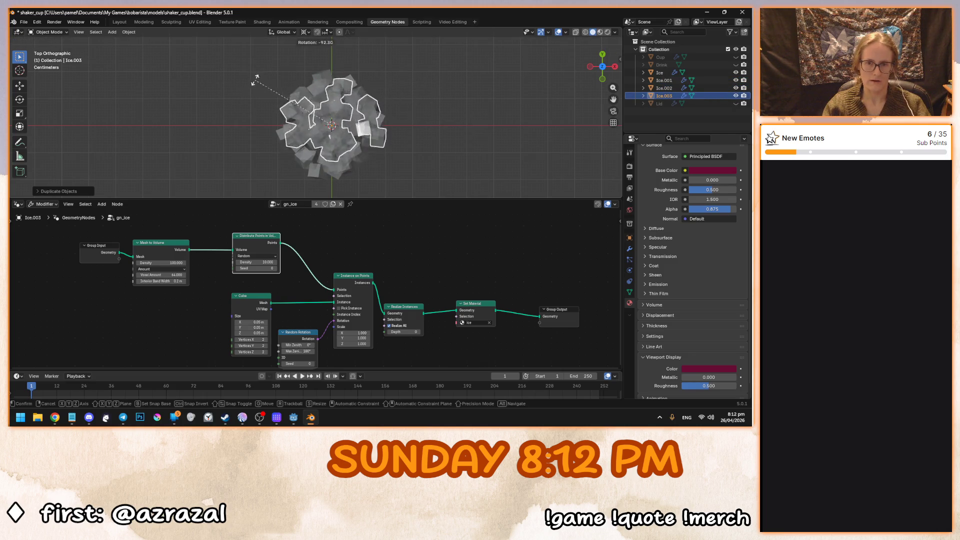
left_click(335, 106)
Orbit back to perspective and box-select the four ice objects to compare them.
mouse_move(336, 107)
left_mouse_down()
mouse_move(349, 80)
mouse_move(382, 116)
mouse_move(278, 120)
mouse_move(460, 116)
mouse_move(430, 109)
left_mouse_up()
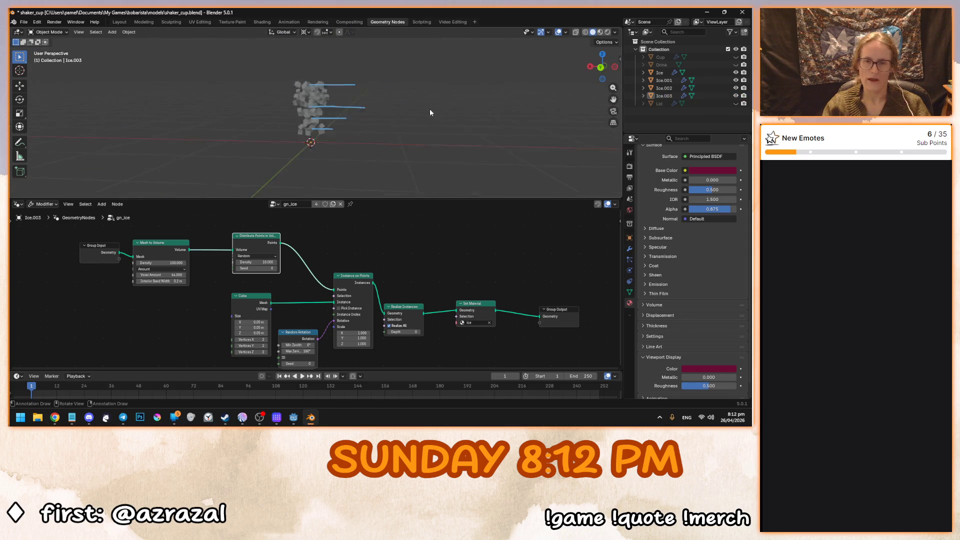
scroll(339, 106, "up", 3)
mouse_move(339, 106)
left_mouse_down()
mouse_move(528, 115)
mouse_move(340, 105)
mouse_move(387, 121)
left_mouse_up()
left_click_drag(403, 199, 412, 240)
left_click_drag(410, 140, 356, 143)
left_click_drag(236, 65, 363, 235)
left_click(357, 138)
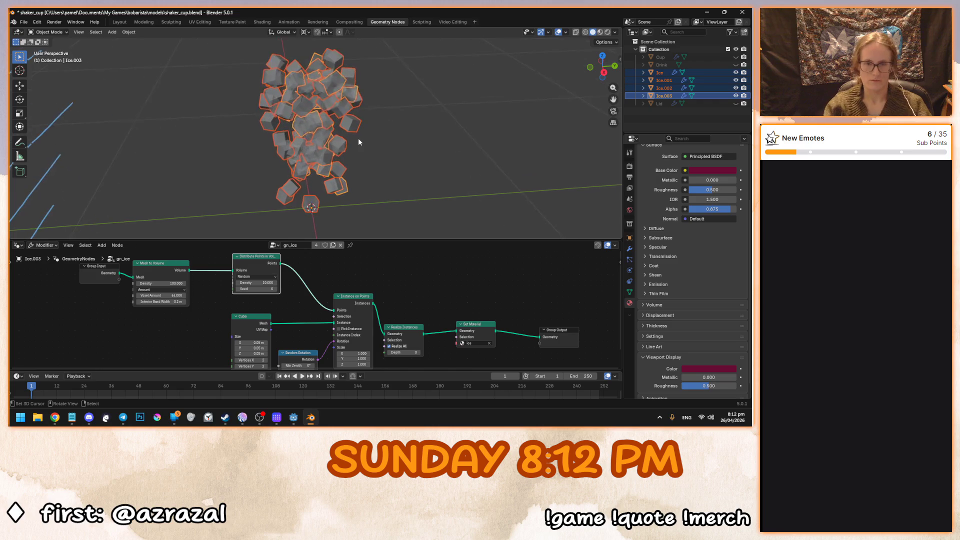
left_click_drag(322, 118, 347, 120)
Delete the Ice.003, Ice.002 and Ice.001 copies, then select the original Ice.
left_click(664, 96)
mouse_move(454, 131)
left_mouse_down()
mouse_move(460, 116)
mouse_move(413, 130)
mouse_move(491, 113)
mouse_move(386, 114)
mouse_move(469, 109)
left_mouse_up()
key("Delete")
left_click(663, 88)
key("Delete")
left_click(664, 80)
key("Delete")
mouse_move(484, 142)
left_mouse_down()
mouse_move(422, 154)
mouse_move(457, 155)
left_mouse_up()
left_click(333, 124)
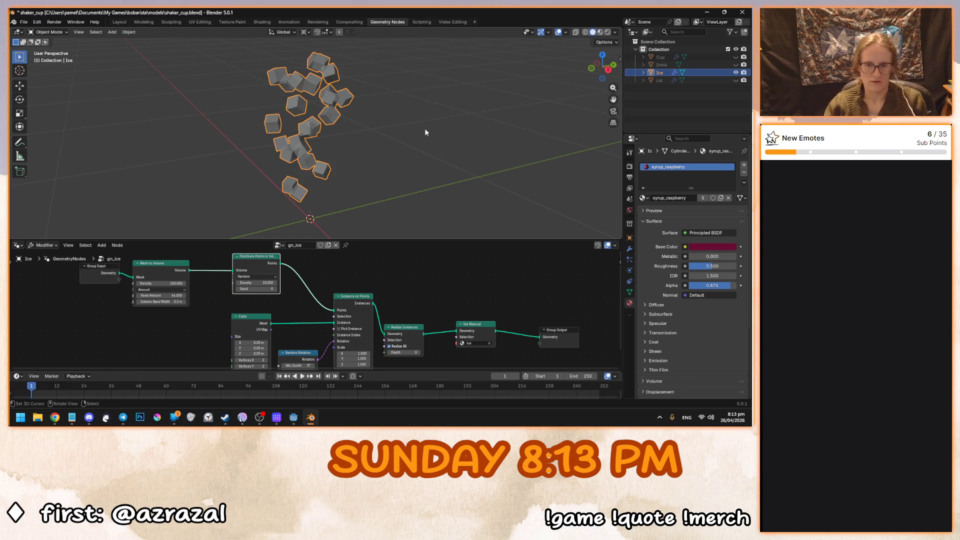
Remove the syrup_raspberry material slot from the Ice object.
mouse_move(423, 165)
left_mouse_down()
mouse_move(366, 154)
mouse_move(460, 149)
mouse_move(325, 160)
left_mouse_up()
left_click_drag(356, 311, 402, 299)
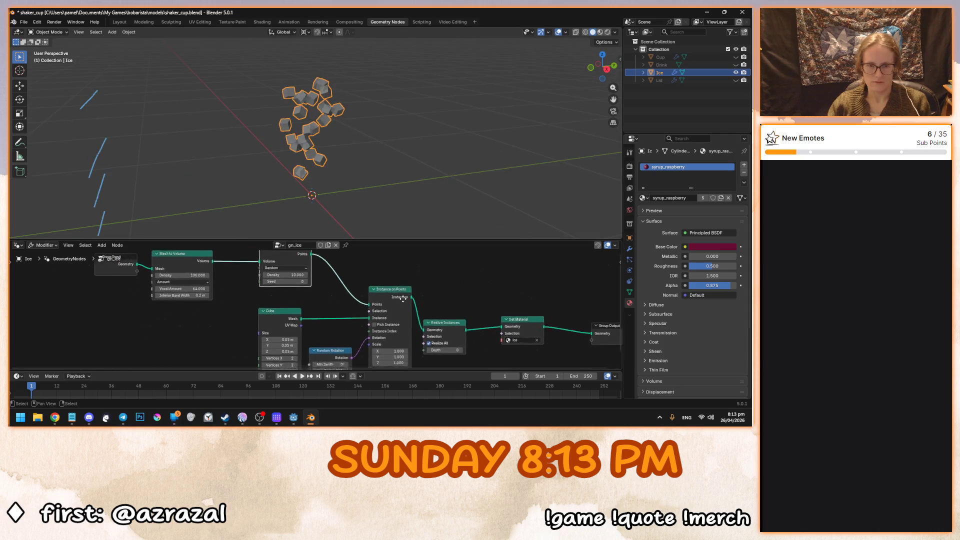
scroll(403, 299, "down", 2)
left_click_drag(355, 180, 344, 175)
mouse_move(286, 146)
left_mouse_down()
mouse_move(409, 183)
mouse_move(395, 189)
left_mouse_up()
left_click_drag(350, 320, 367, 328)
left_click_drag(362, 188, 429, 187)
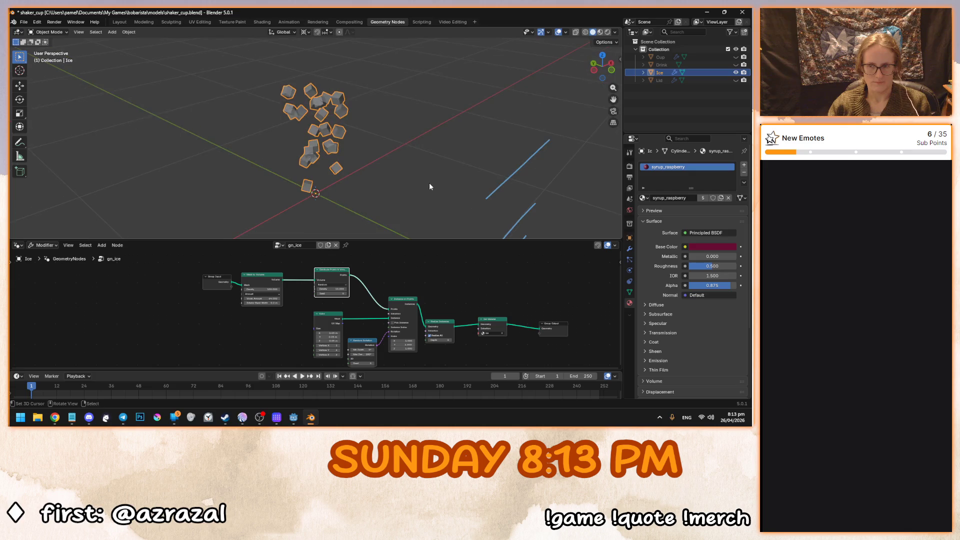
left_click(743, 172)
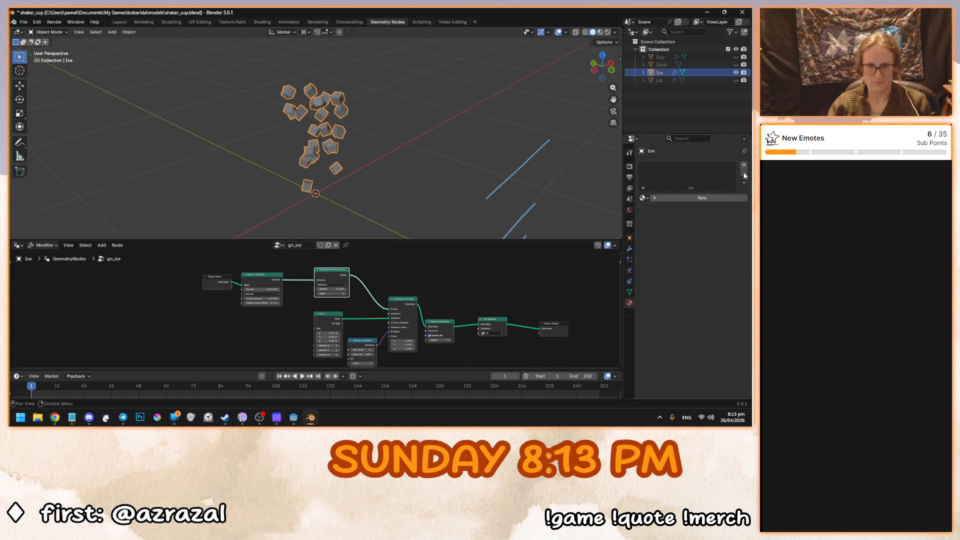
mouse_move(501, 151)
left_mouse_down()
mouse_move(346, 142)
mouse_move(344, 183)
mouse_move(400, 193)
mouse_move(383, 187)
mouse_move(395, 184)
left_mouse_up()
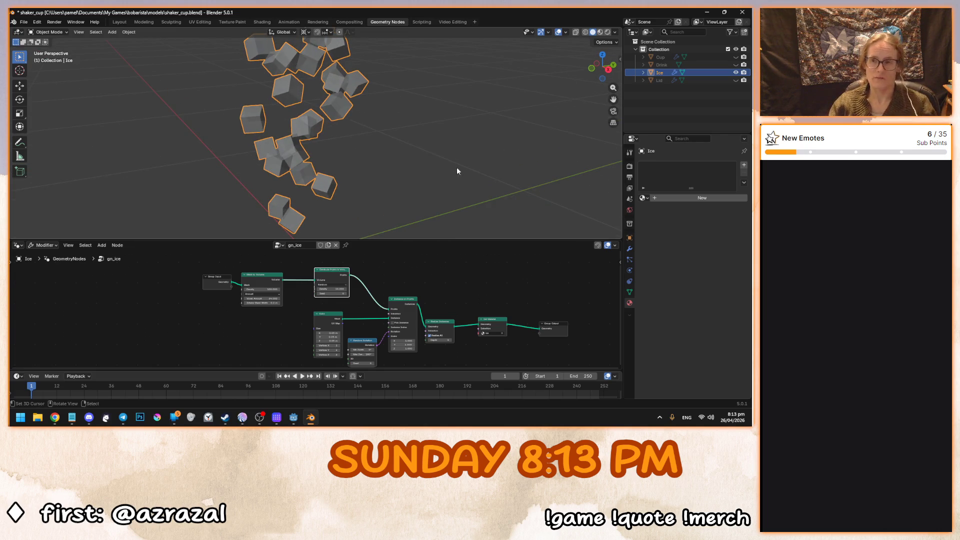
Unhide the Lid, Drink and Cup around the ice cubes.
left_click(735, 80)
left_click(735, 64)
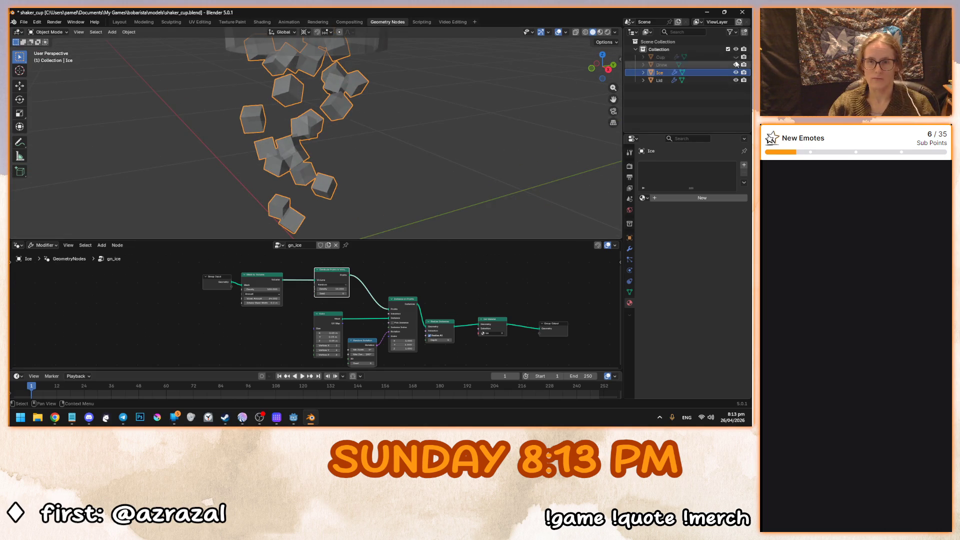
left_click(735, 57)
left_click_drag(461, 136, 490, 130)
left_click(718, 64)
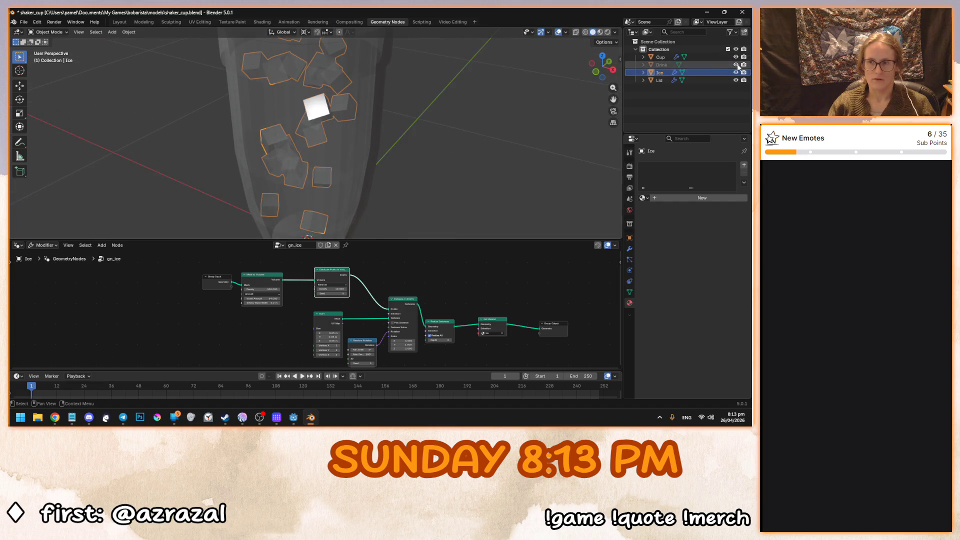
Select Ice in the Layout workspace, save shaker_cup.blend, and bring Godot forward.
left_click(119, 22)
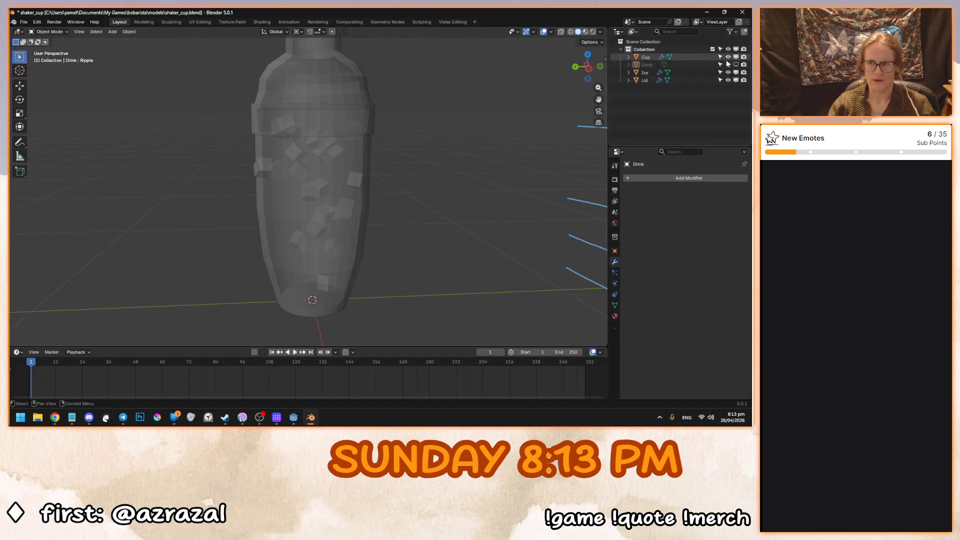
left_click_drag(300, 115, 320, 155)
left_click(645, 73)
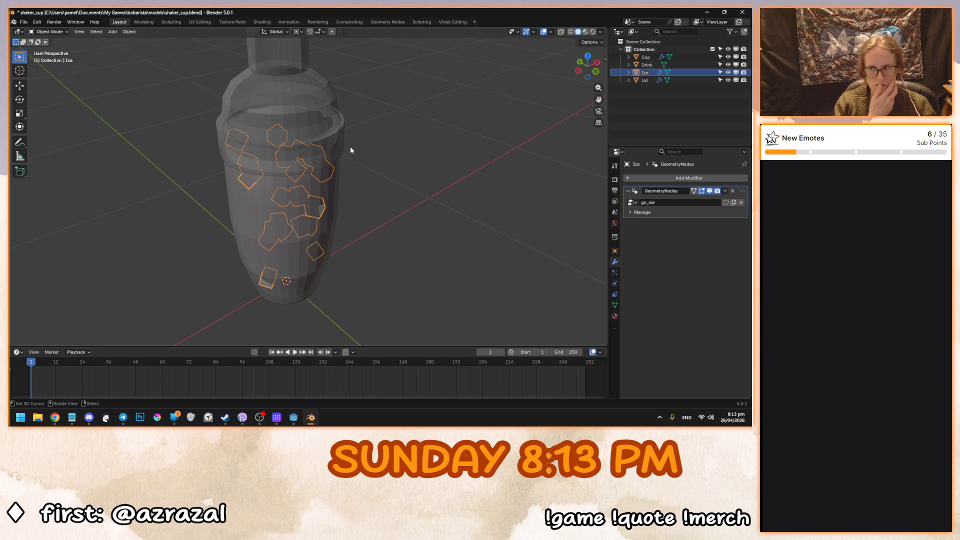
key("ctrl+s")
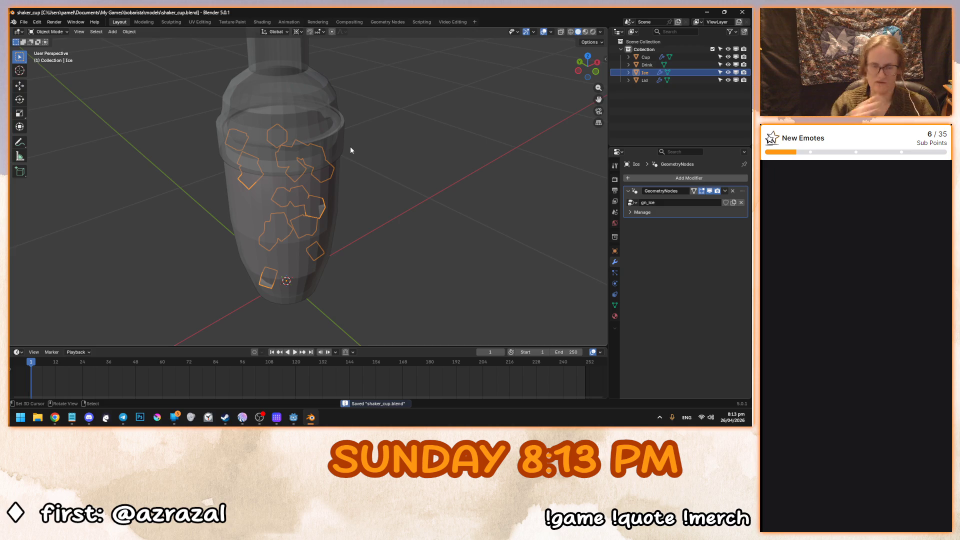
left_click(294, 417)
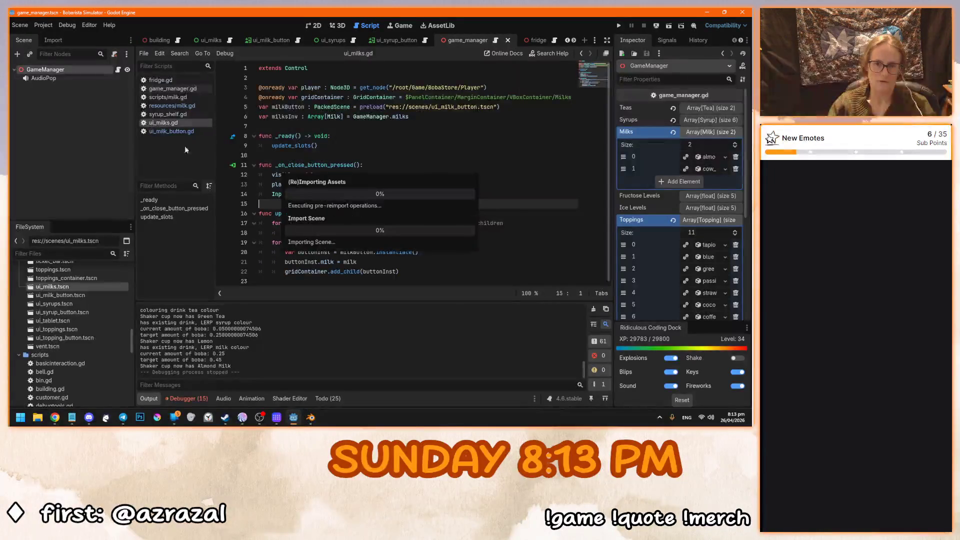
Close the scene tabs right of the building scene and all open scripts.
left_click(153, 39)
right_click(153, 39)
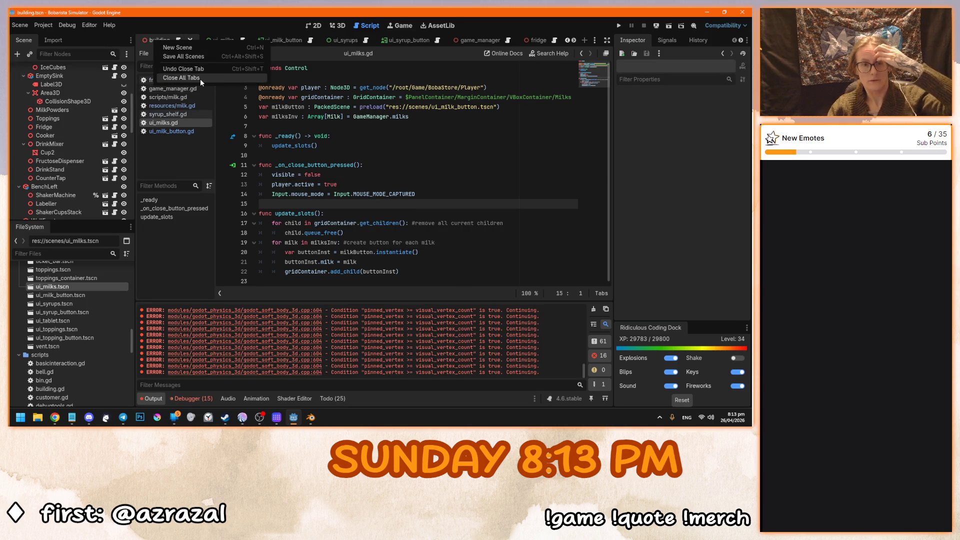
left_click(152, 37)
right_click(152, 35)
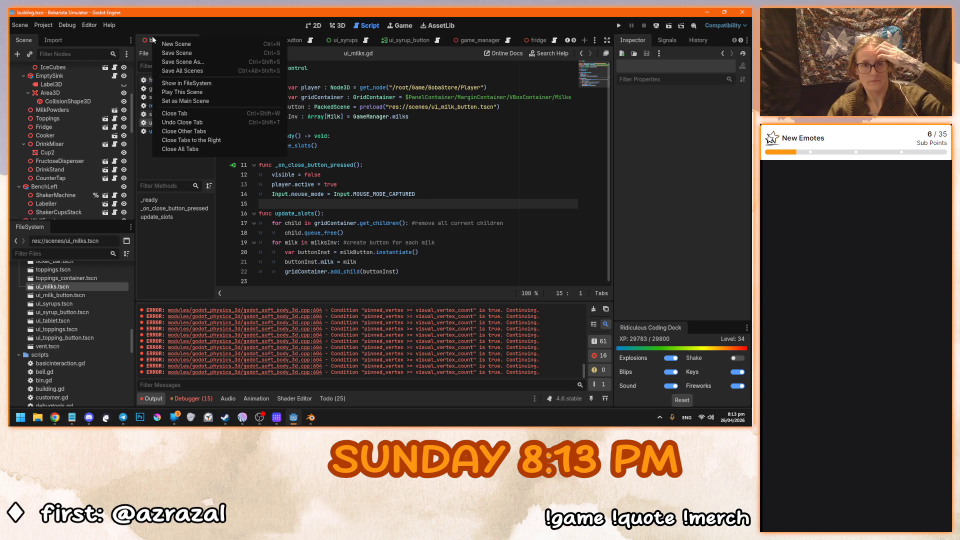
left_click(205, 141)
right_click(174, 83)
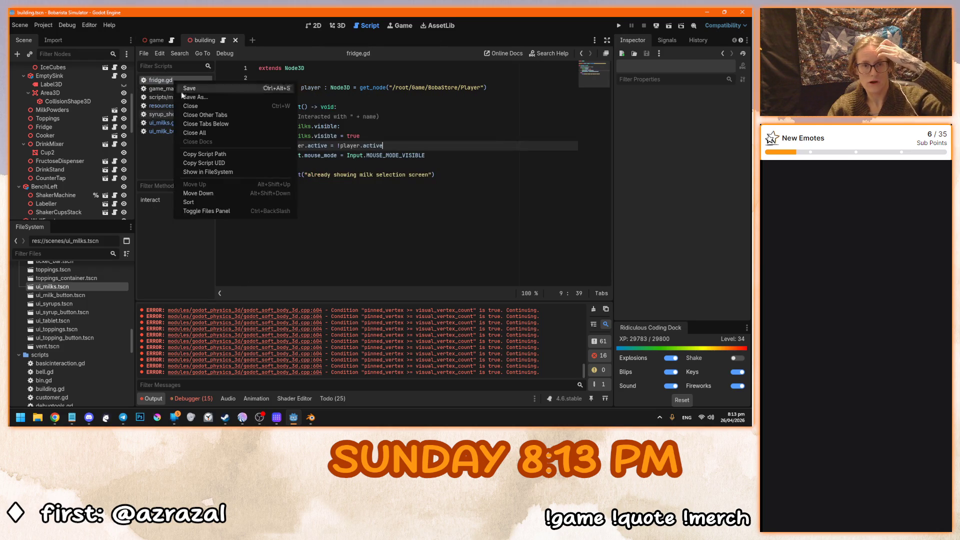
left_click(226, 133)
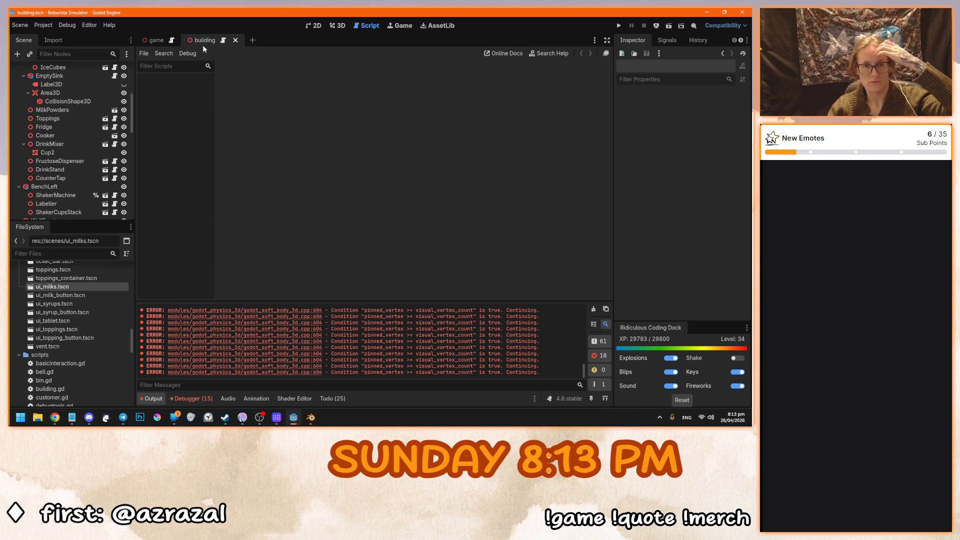
Open shaker_cup.tscn in the 3D editor.
left_click(330, 28)
scroll(110, 345, "down", 2)
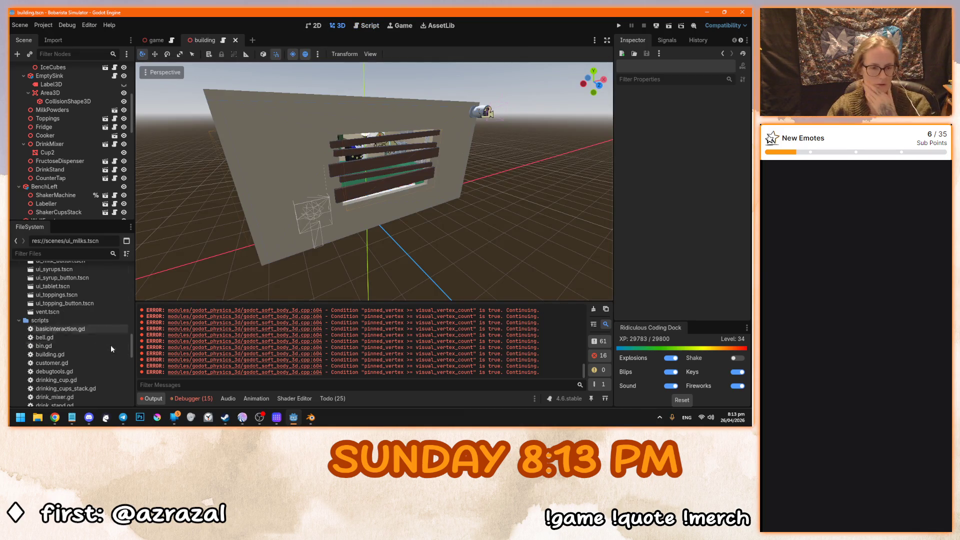
scroll(72, 341, "up", 10)
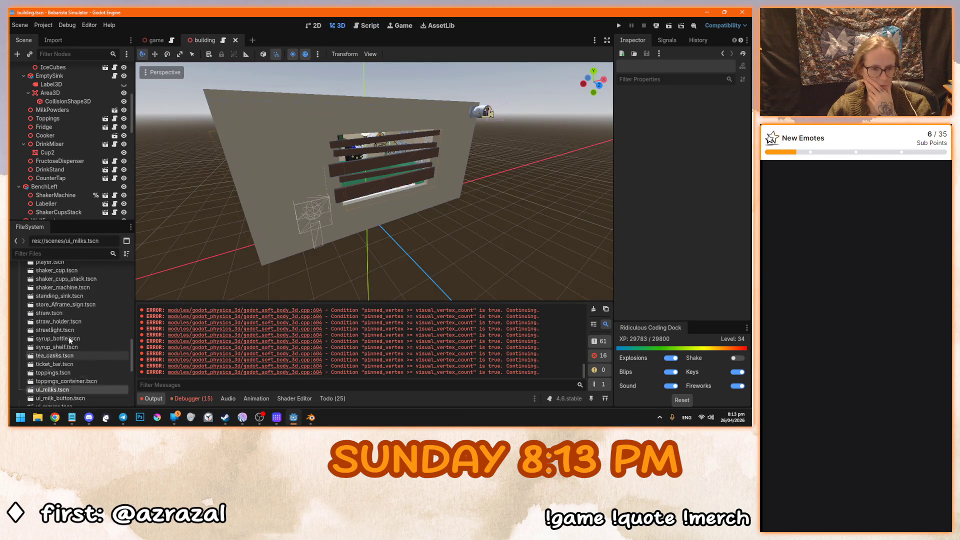
scroll(72, 341, "down", 5)
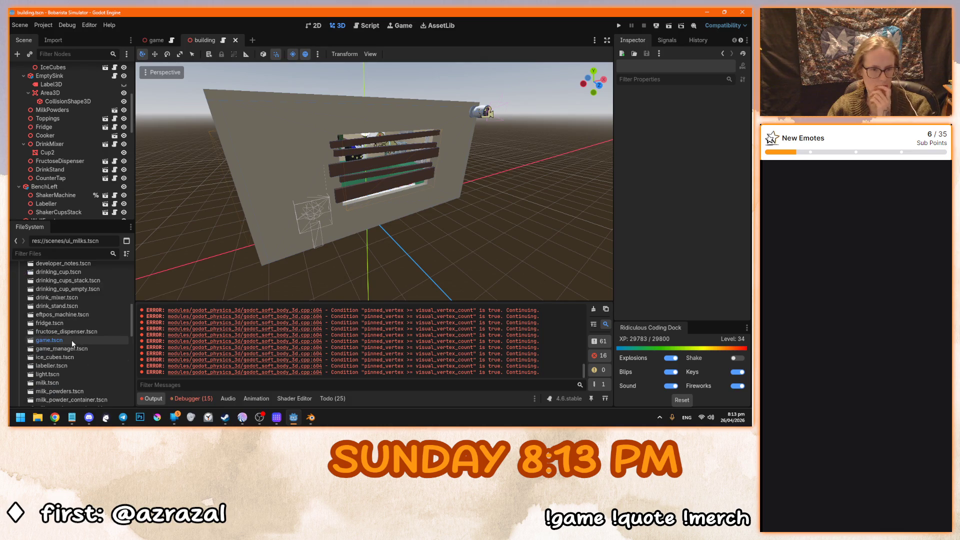
double_click(75, 355)
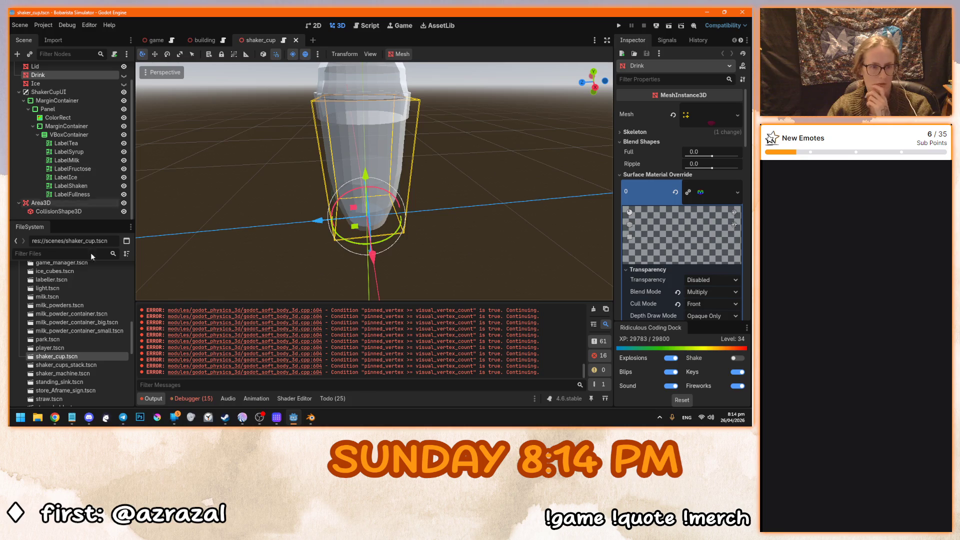
Add shaker_cup.blend from the models folder into the cup's scene tree.
left_click_drag(133, 336, 133, 297)
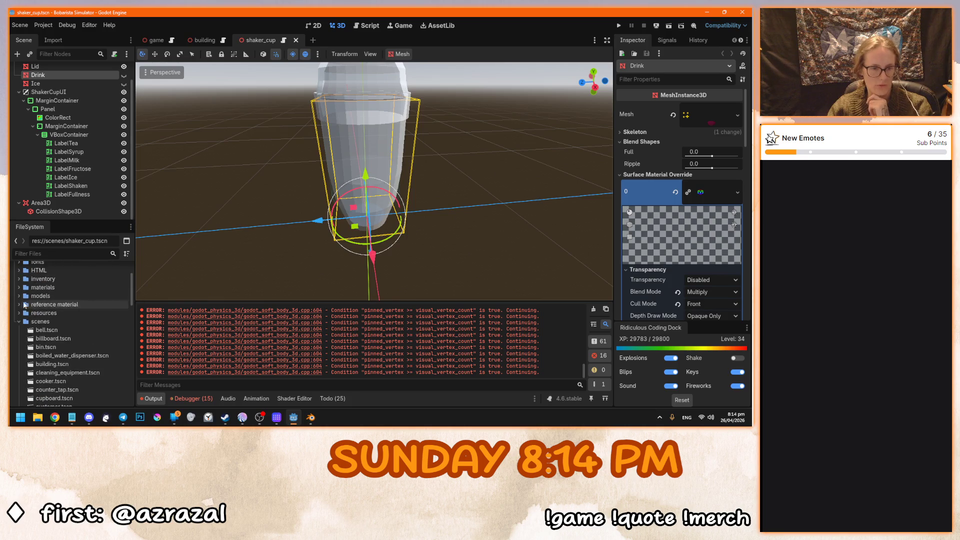
left_click(40, 296)
left_click(20, 296)
scroll(82, 322, "down", 10)
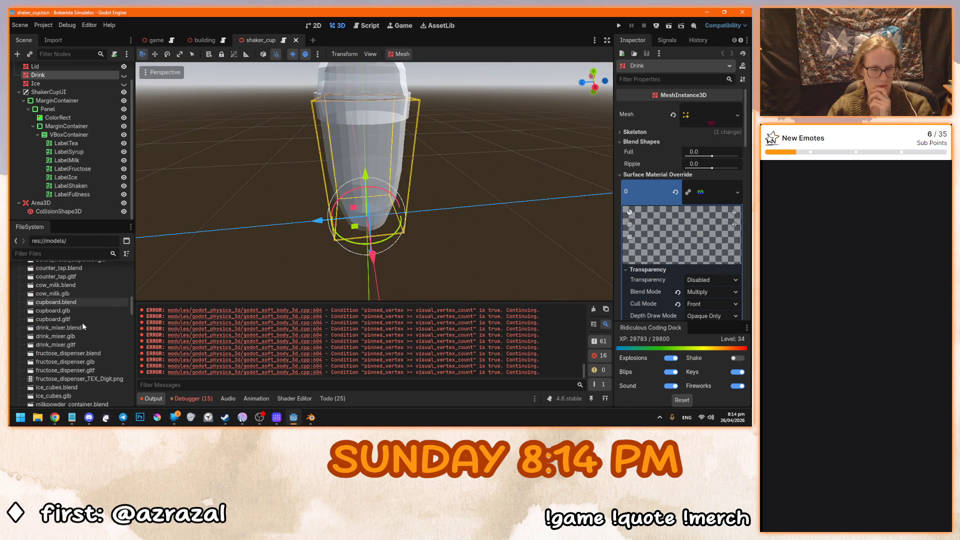
mouse_move(82, 321)
left_mouse_down()
mouse_move(71, 100)
mouse_move(54, 75)
mouse_move(67, 218)
mouse_move(64, 198)
left_mouse_up()
Make the shaker_cup instance local and move its Ice mesh onto the root as Ice2.
right_click(59, 203)
left_click(195, 188)
scroll(395, 174, "up", 5)
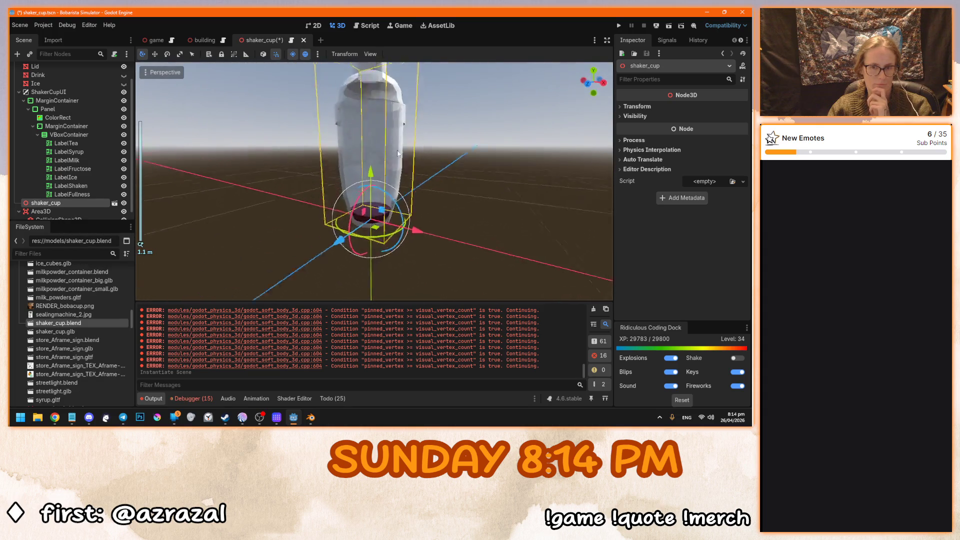
scroll(395, 174, "down", 2)
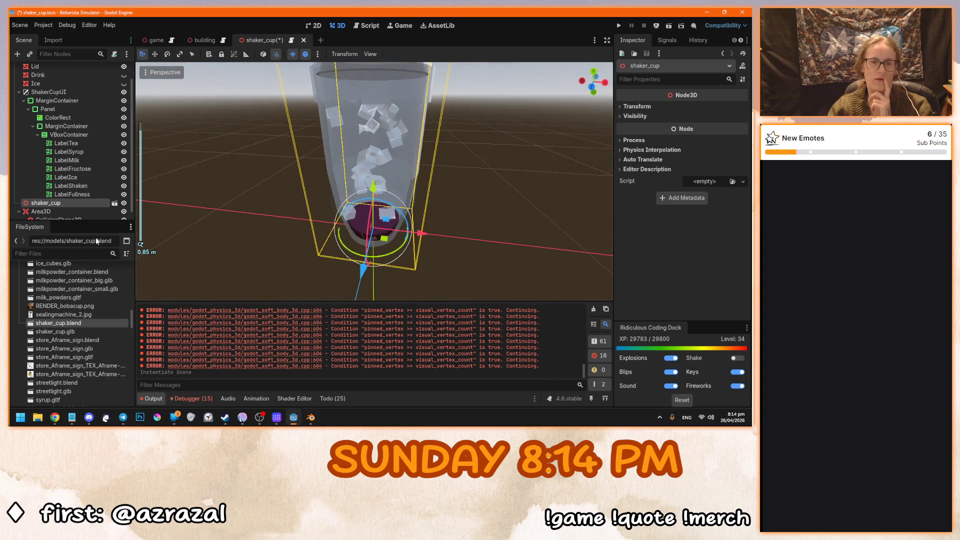
right_click(70, 203)
left_click(95, 365)
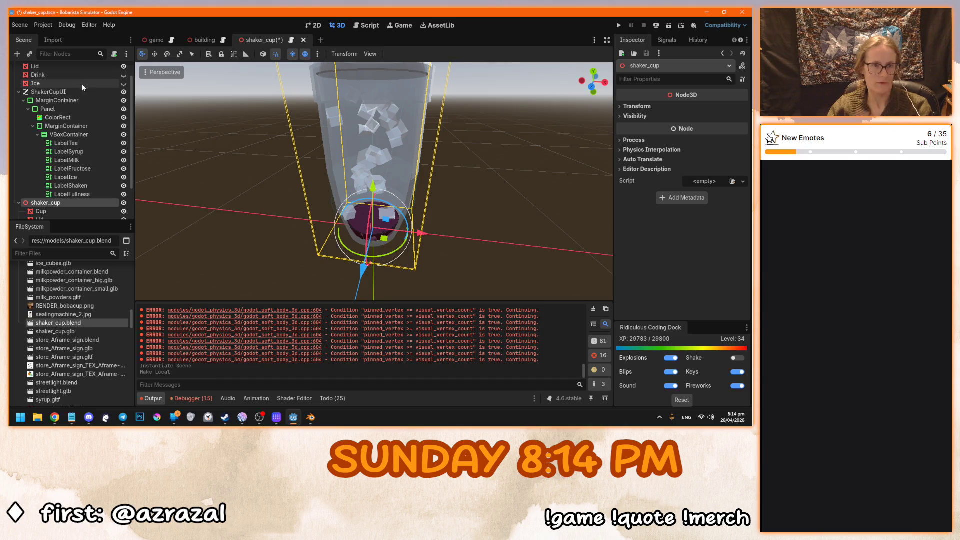
scroll(61, 159, "up", 1)
mouse_move(45, 103)
left_mouse_down()
mouse_move(69, 131)
mouse_move(64, 112)
left_mouse_up()
Delete the leftover shaker_cup node.
scroll(62, 169, "down", 2)
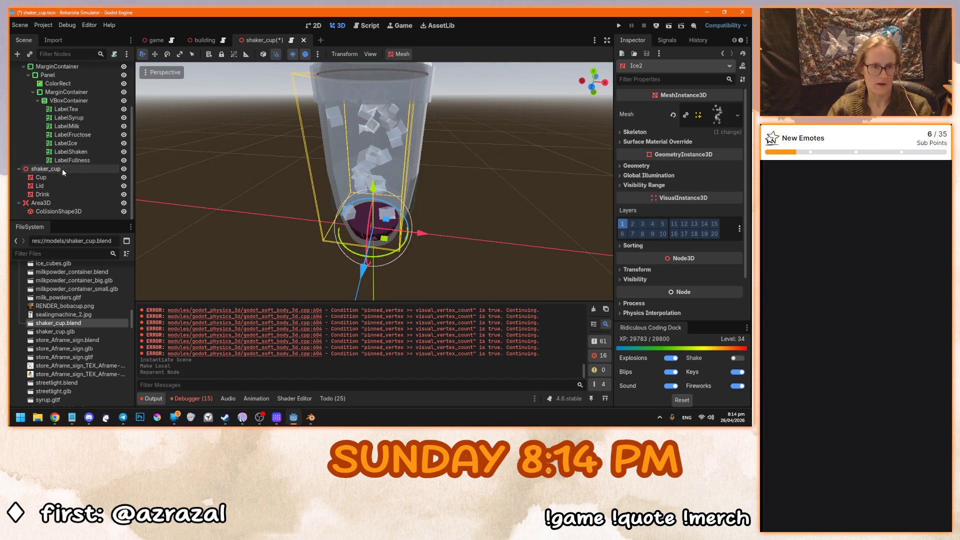
left_click(62, 169)
key("Delete")
key("Return")
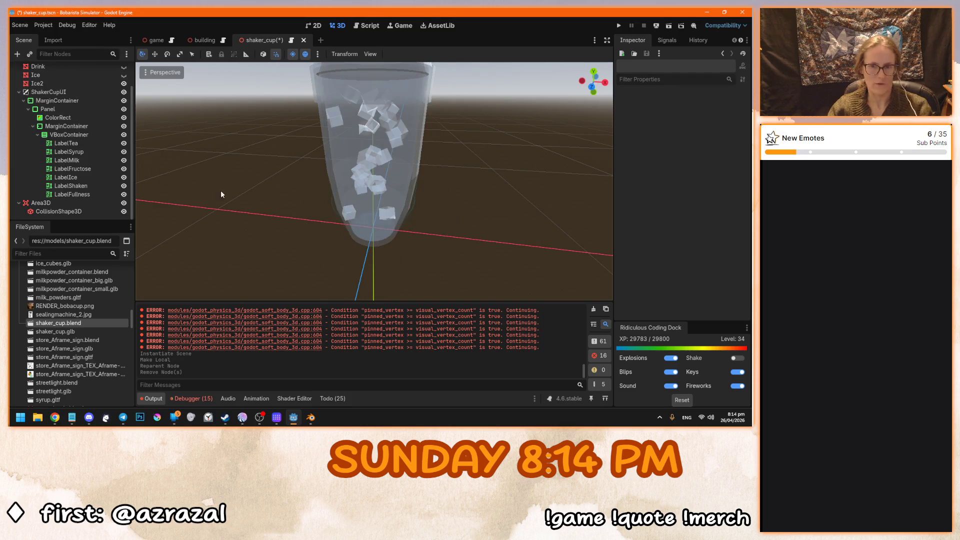
Delete the old Ice node, keeping Ice2 as the local ice mesh.
scroll(75, 138, "up", 2)
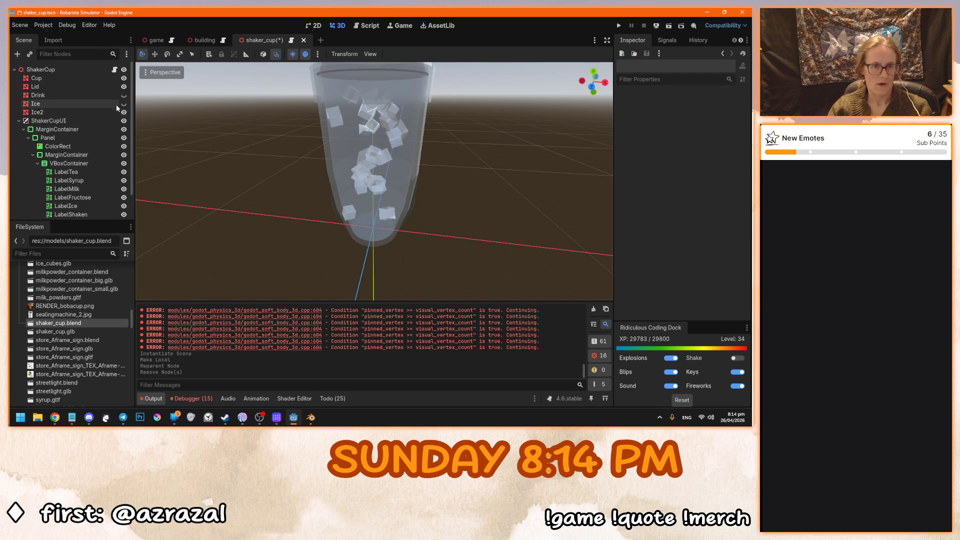
left_click(123, 103)
left_click(37, 112)
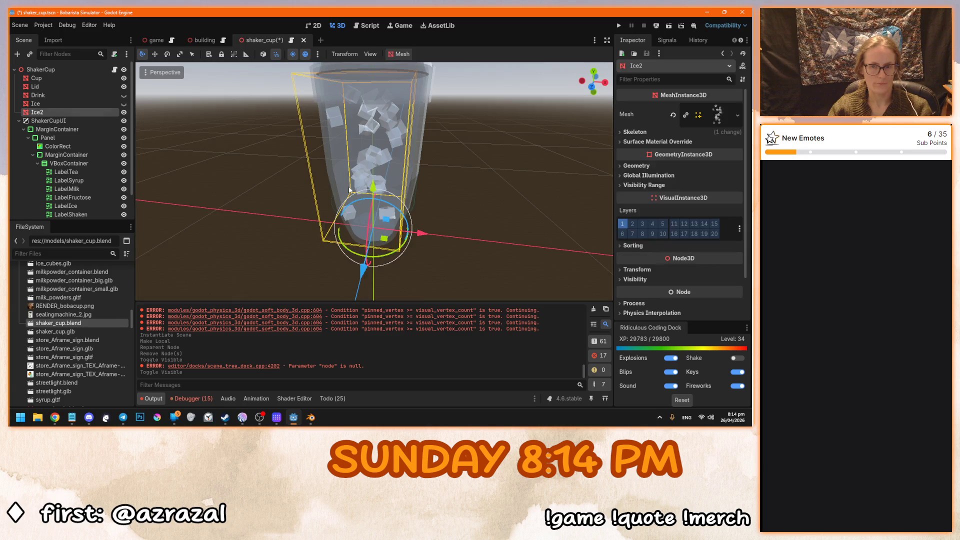
left_click(71, 103)
key("Delete")
left_click(371, 224)
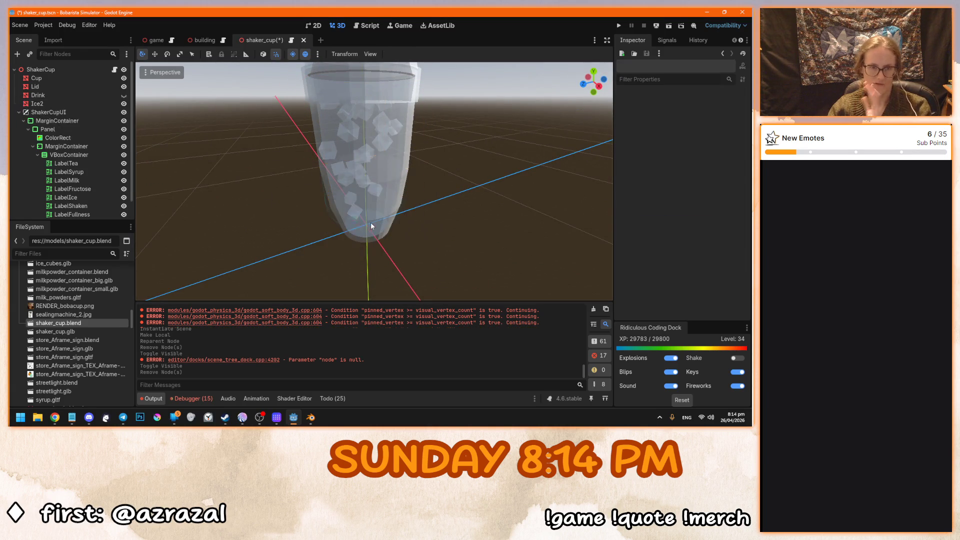
left_click(67, 107)
Orbit around the cup to check Ice2, then inspect the shaker cup in Blender.
left_click_drag(196, 133, 311, 155)
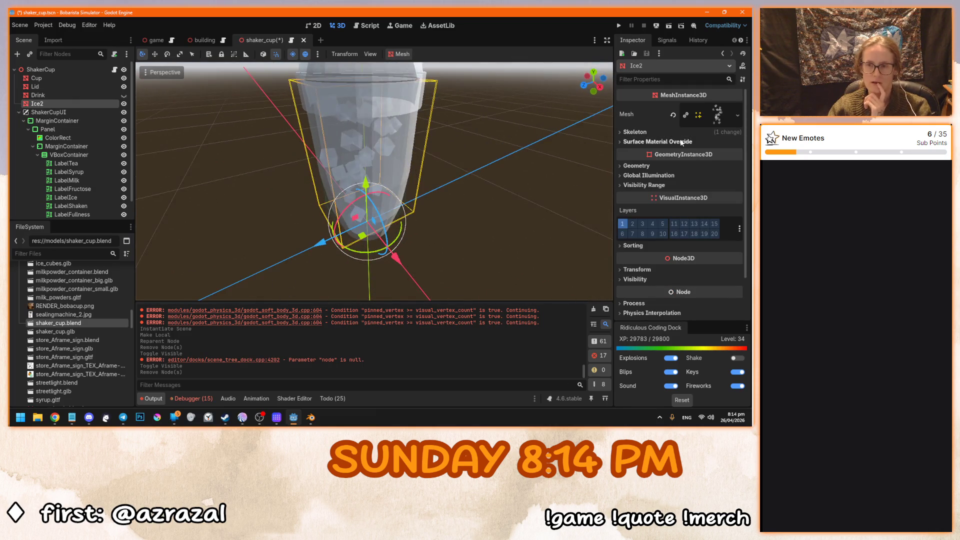
mouse_move(475, 175)
left_mouse_down()
mouse_move(442, 183)
mouse_move(306, 159)
mouse_move(394, 137)
mouse_move(457, 191)
mouse_move(339, 137)
mouse_move(249, 143)
mouse_move(315, 154)
mouse_move(306, 158)
left_mouse_up()
left_click(310, 417)
mouse_move(300, 239)
left_mouse_down()
mouse_move(257, 247)
mouse_move(159, 219)
left_mouse_up()
View the cup from the front and enter Edit Mode on the Ice object.
mouse_move(260, 211)
left_mouse_down()
mouse_move(310, 231)
mouse_move(434, 231)
left_mouse_up()
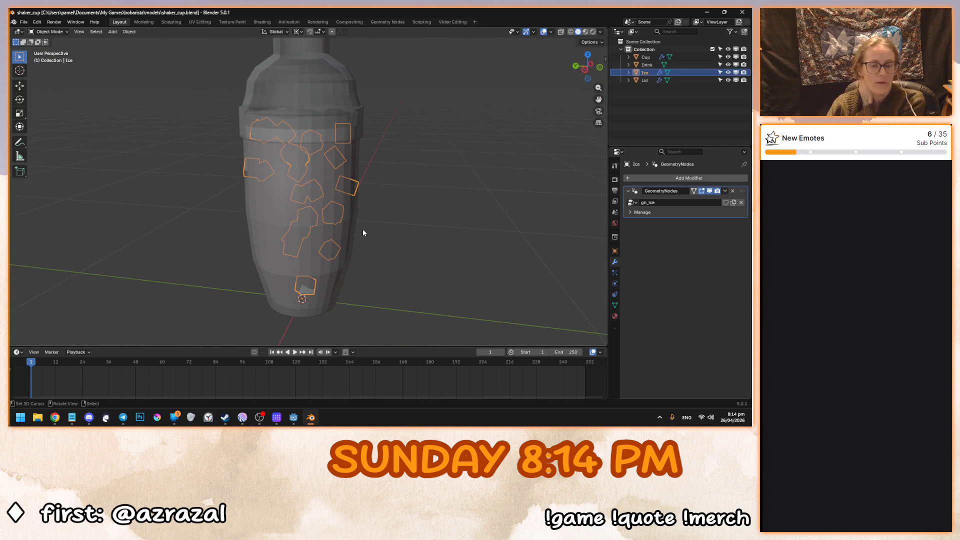
key("KP_1")
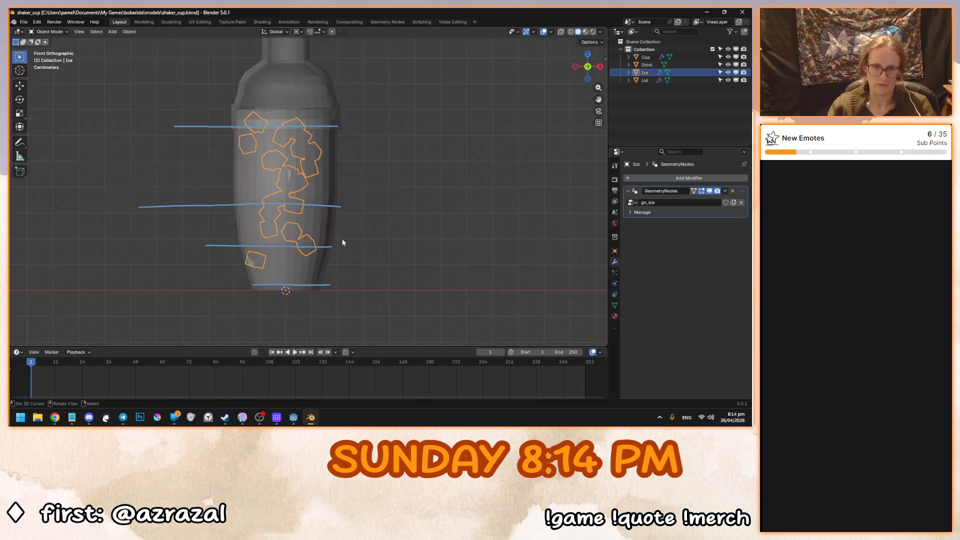
scroll(338, 237, "up", 3)
scroll(339, 237, "down", 3)
key("Tab")
left_click_drag(337, 215, 409, 220)
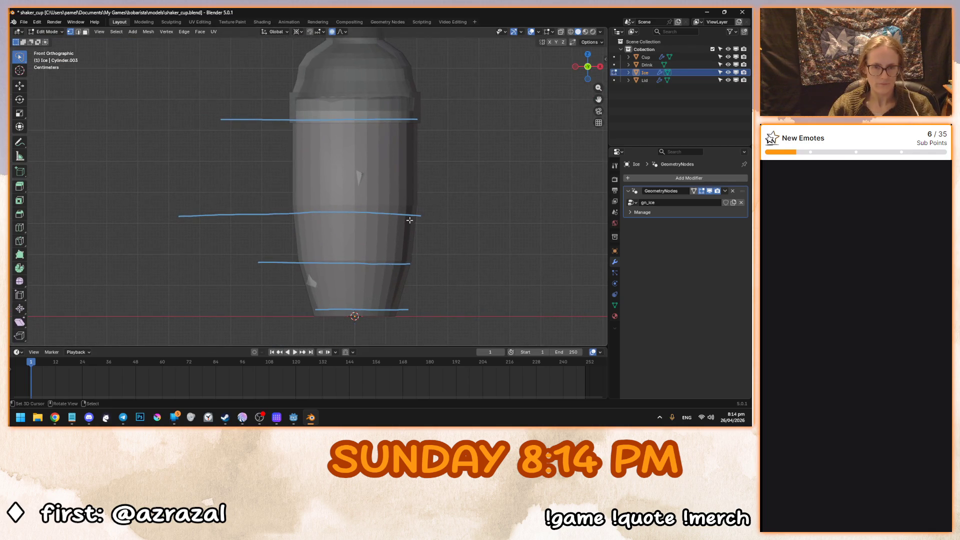
key("Tab")
key("Tab")
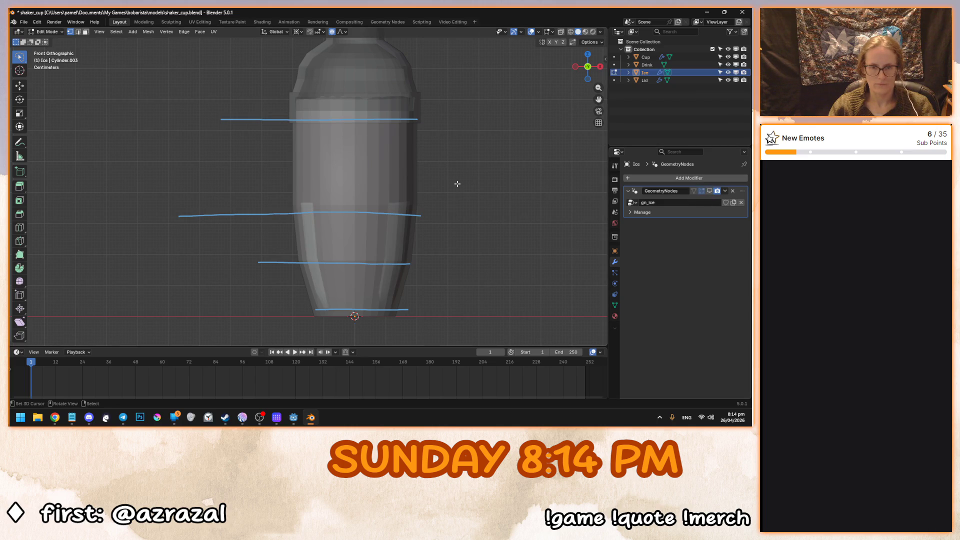
Switch to wireframe, select all Ice geometry, and show the modifier result in Edit Mode.
key("shift+z")
key("a")
left_click_drag(456, 182, 433, 165)
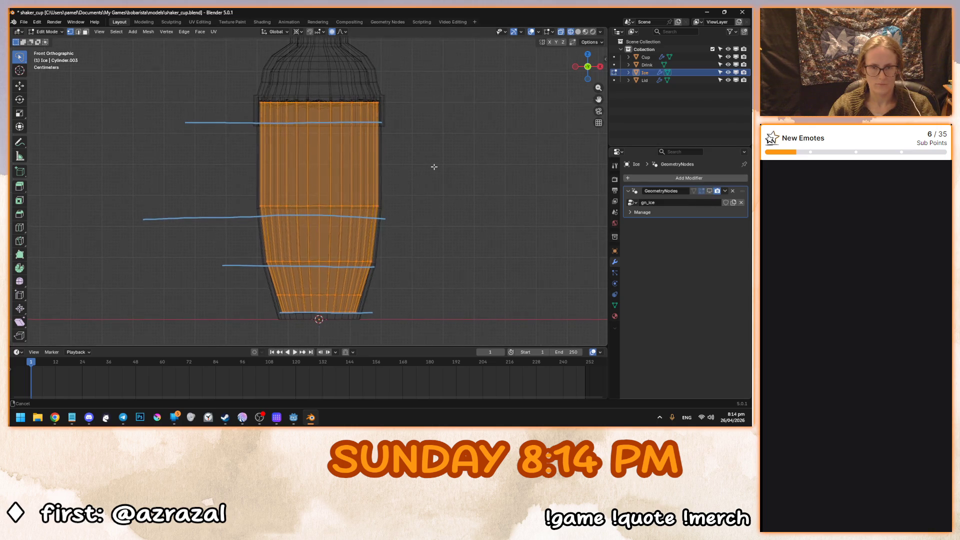
key("s")
key("Escape")
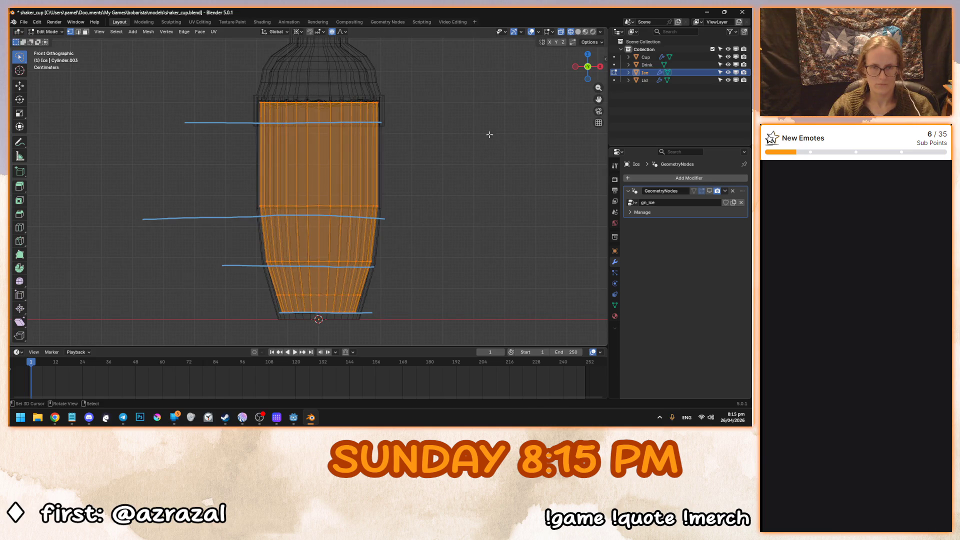
key("s")
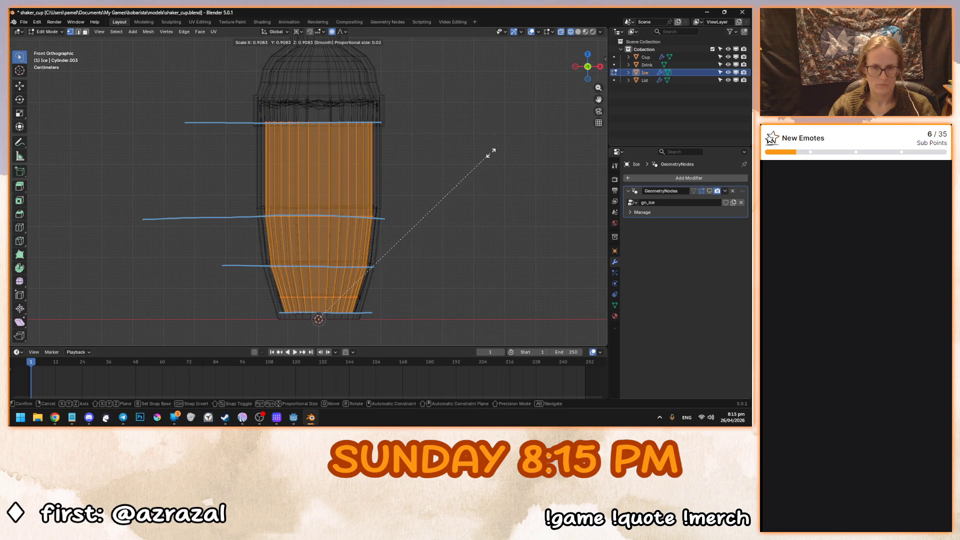
key("Escape")
left_click(694, 191)
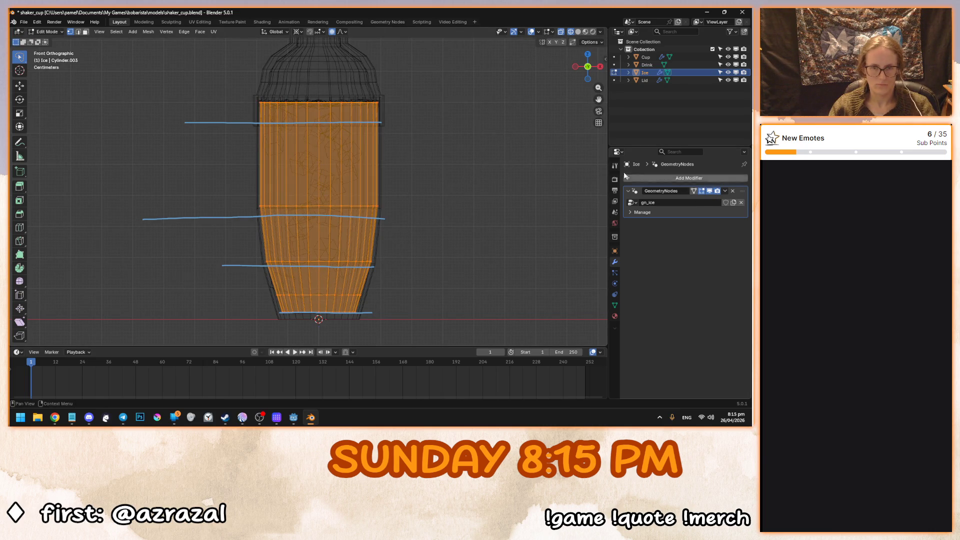
From the right side view, scale the whole Ice base mesh by 0.925.
scroll(434, 186, "up", 4)
scroll(434, 187, "down", 2)
key("alt+a")
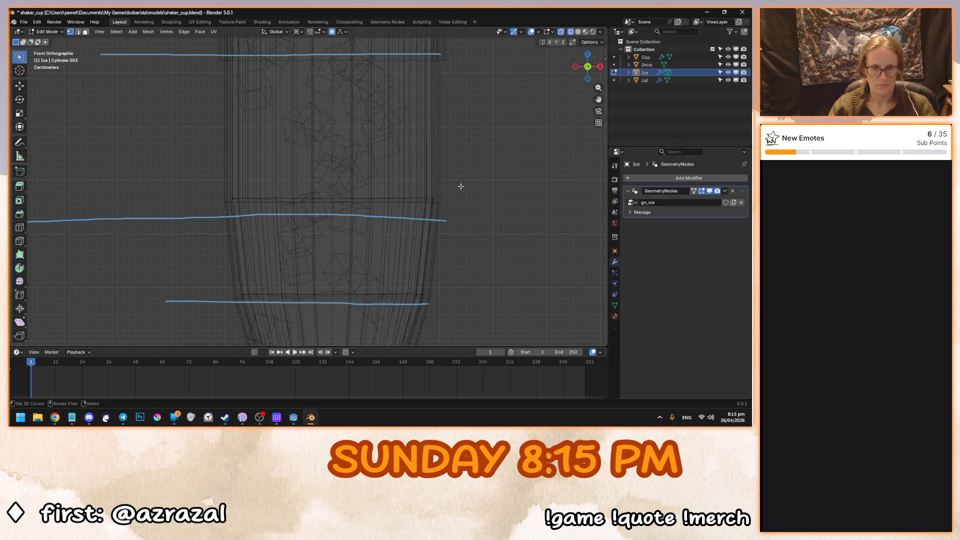
scroll(460, 186, "down", 2)
key("KP_3")
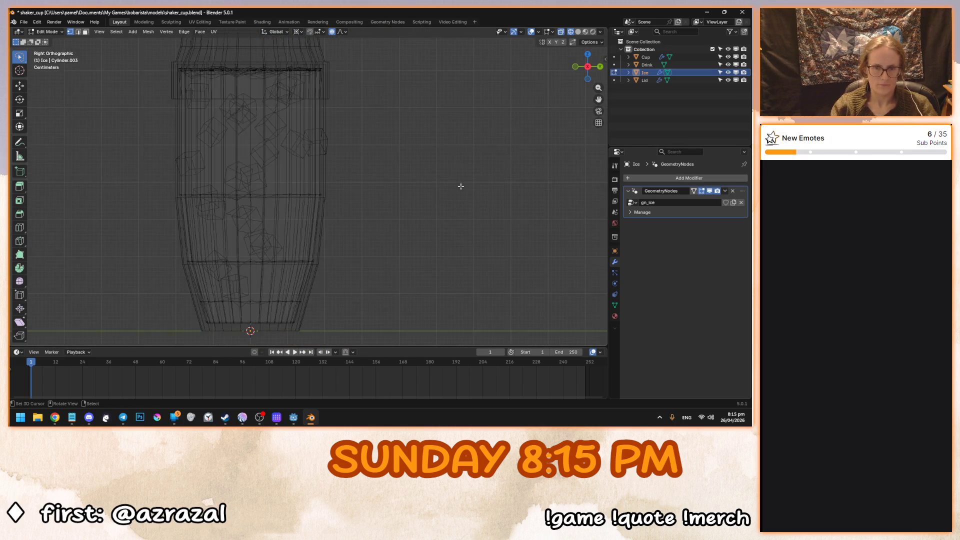
key("a")
key("s")
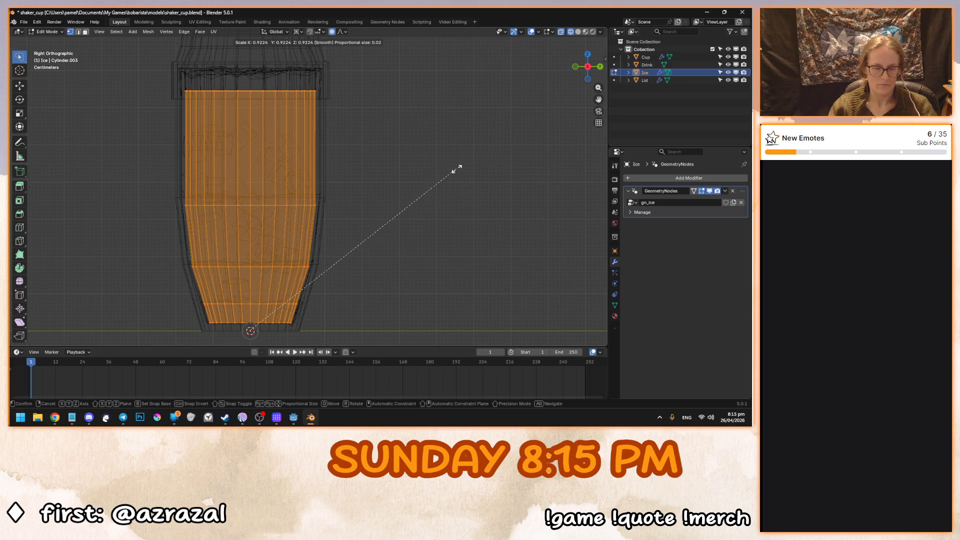
type(".925")
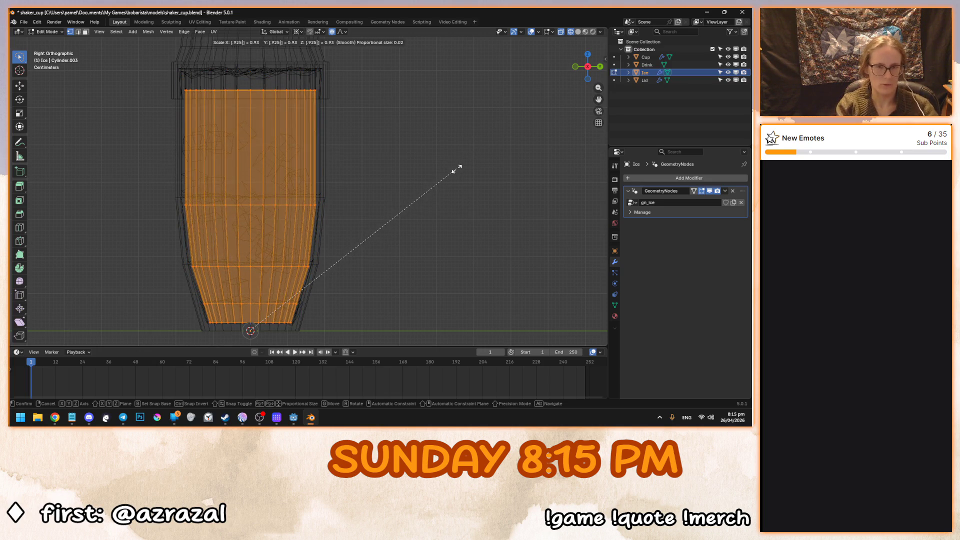
key("Return")
Return to Object Mode to check the ice cubes inside the cup.
left_click(148, 31)
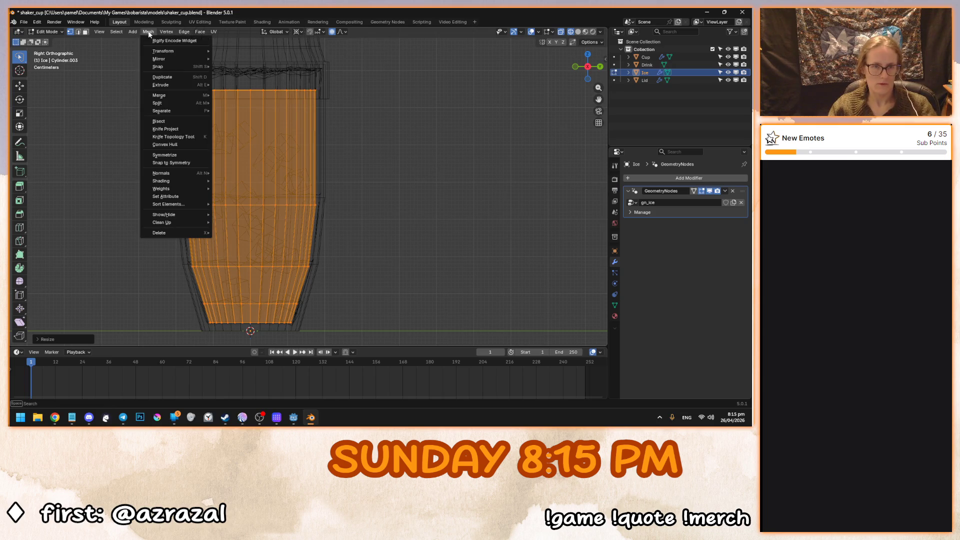
mouse_move(99, 32)
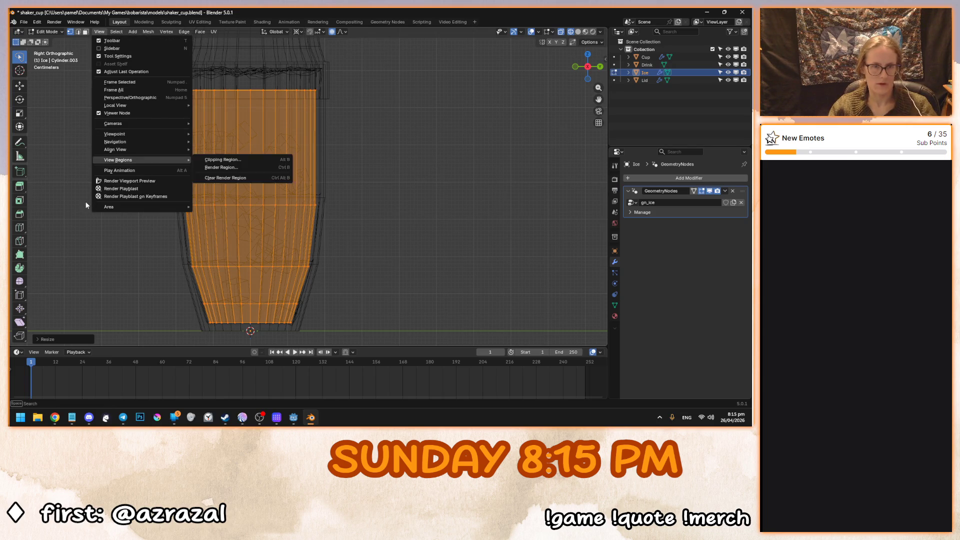
key("Escape")
key("Tab")
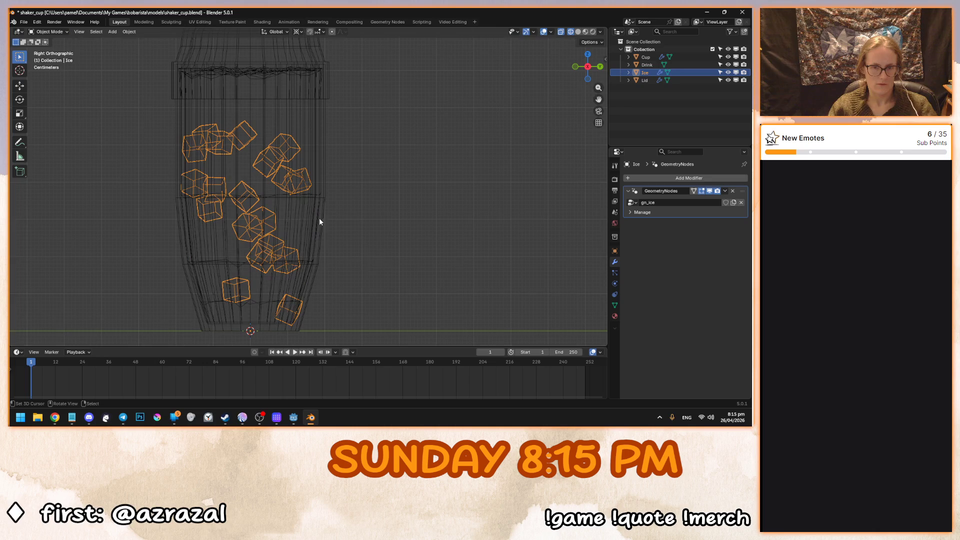
Apply the Ice object's transform with Ctrl+A.
left_click(112, 31)
mouse_move(127, 33)
key("ctrl+a")
left_click(422, 305)
Frame Ice from the front and return to solid shading.
key("KP_Decimal")
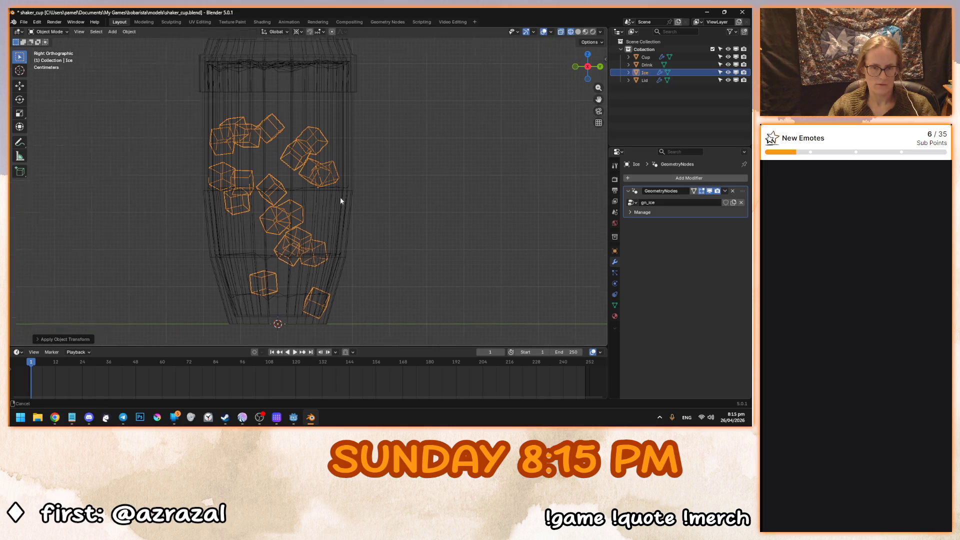
key("KP_1")
key("shift+z")
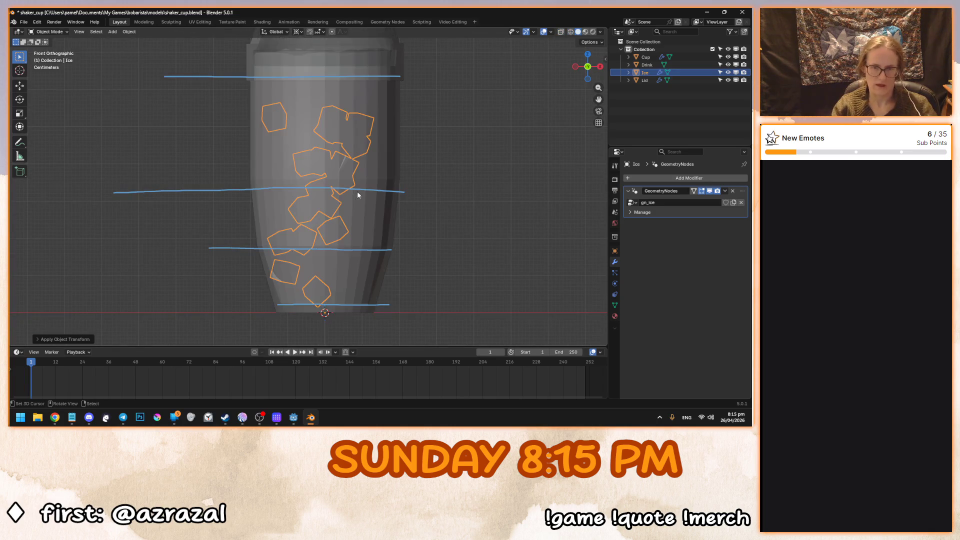
key("alt+a")
Select Cup, Lid and Ice in turn to compare, ending with Ice selected.
left_click(375, 166)
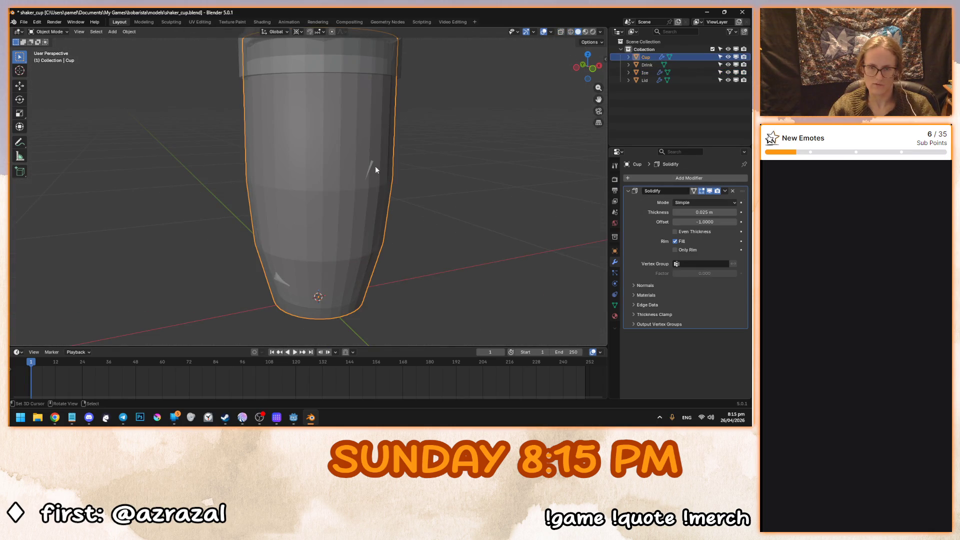
mouse_move(371, 164)
left_mouse_down()
mouse_move(467, 170)
mouse_move(289, 270)
left_mouse_up()
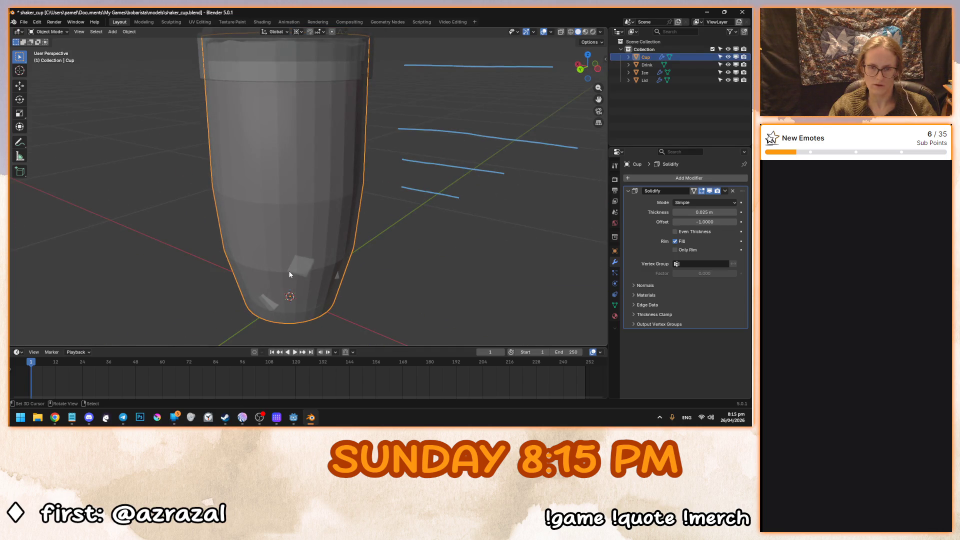
left_click(299, 271)
left_click(644, 80)
left_click(645, 73)
key("KP_1")
key("ctrl+z")
key("ctrl+z")
key("ctrl+z")
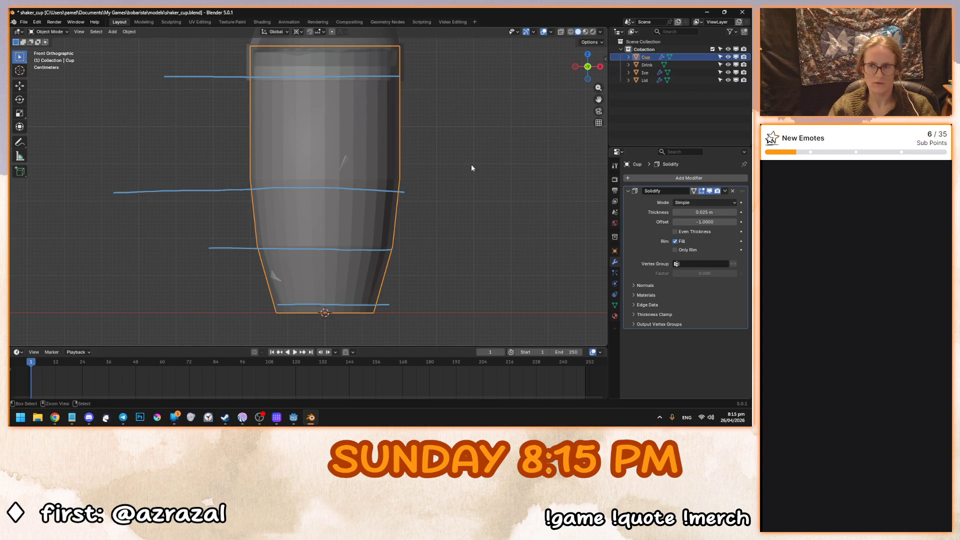
key("ctrl+shift+z")
key("ctrl+shift+z")
key("ctrl+shift+z")
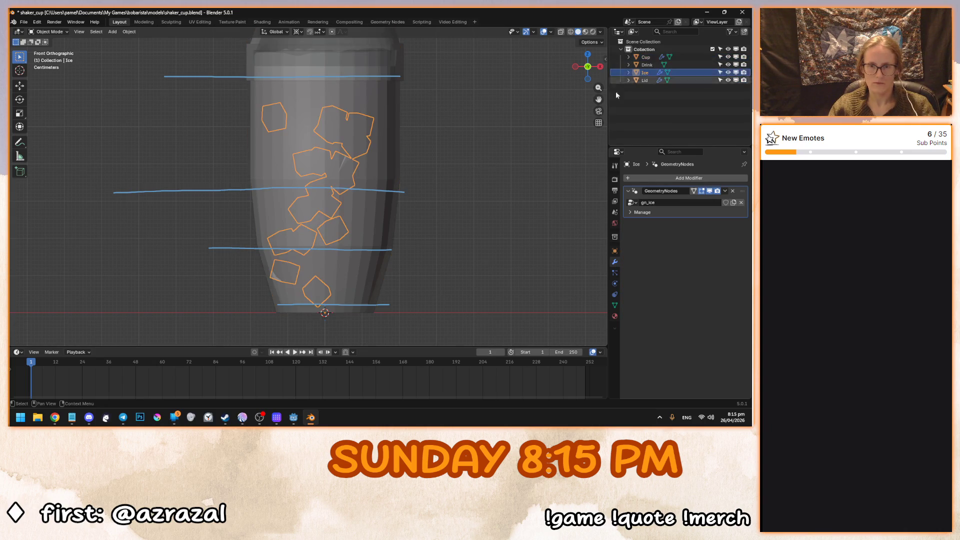
Enter Edit Mode on Ice with X-ray, try a free shrink, then undo it.
key("Tab")
key("alt+z")
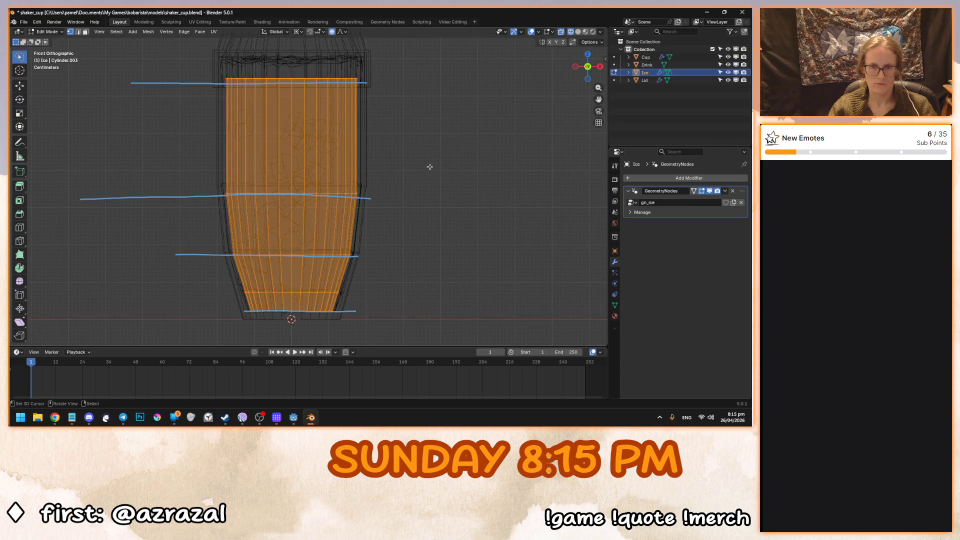
key("s")
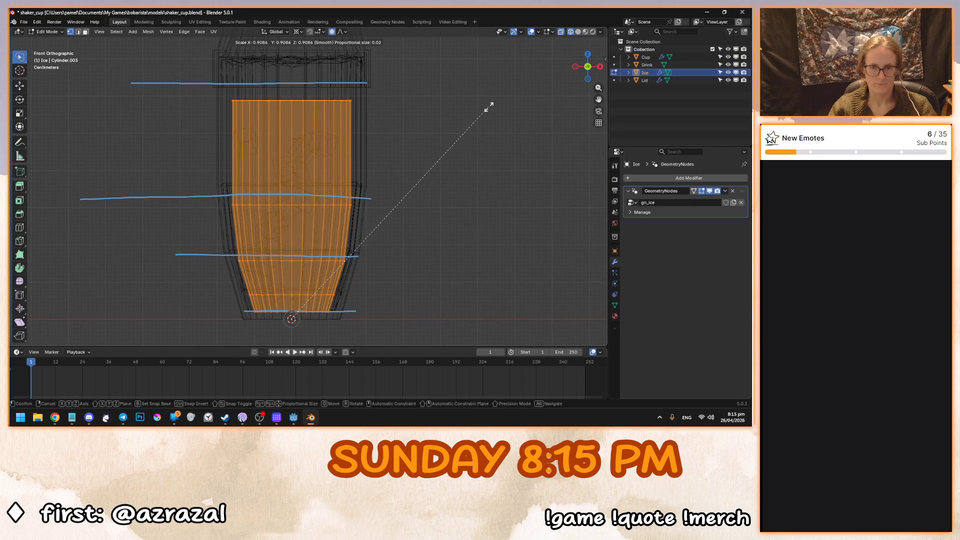
left_click(488, 106)
key("Tab")
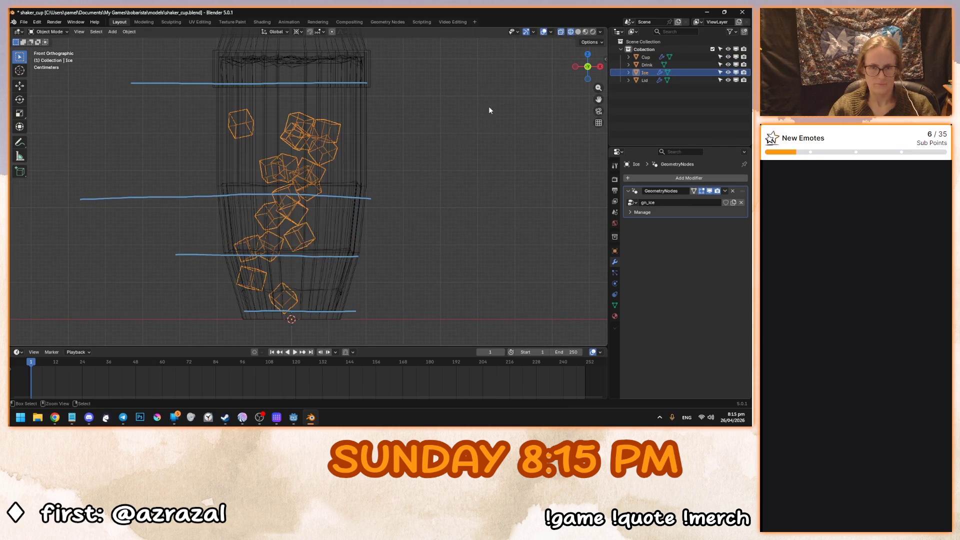
key("Tab")
key("ctrl+z")
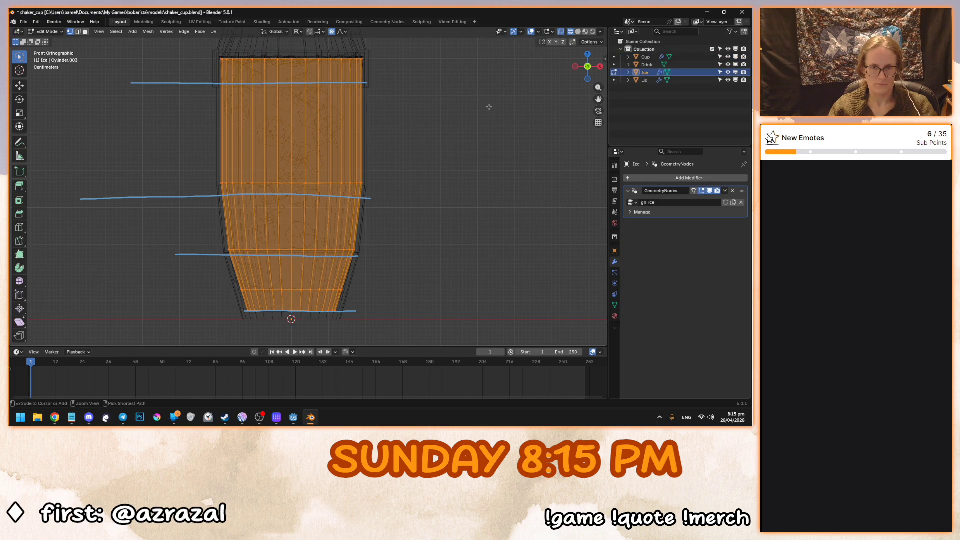
Try typed scale factors .875 and .75 on the Ice volume, then cancel.
key("s")
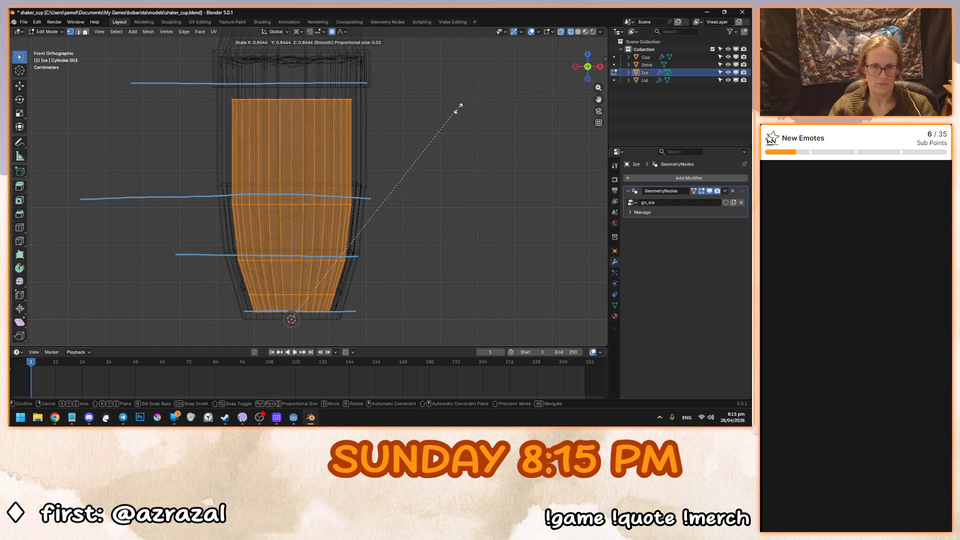
key("equal")
type(".8")
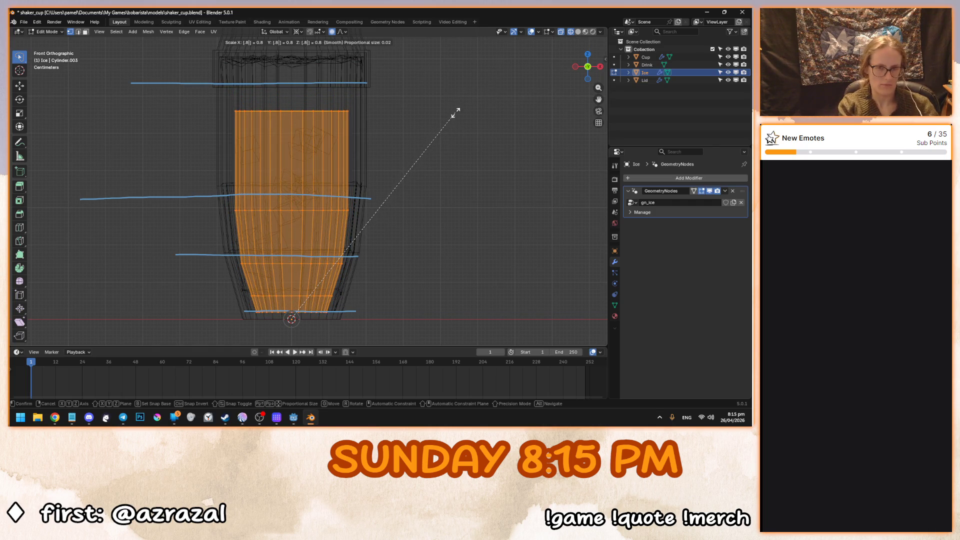
type("75")
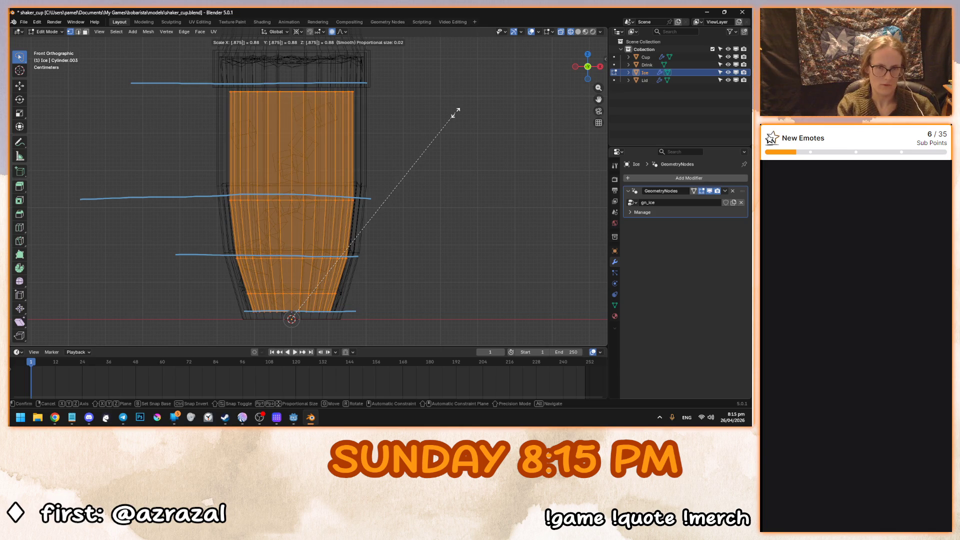
key("BackSpace")
key("BackSpace")
key("BackSpace")
type("75")
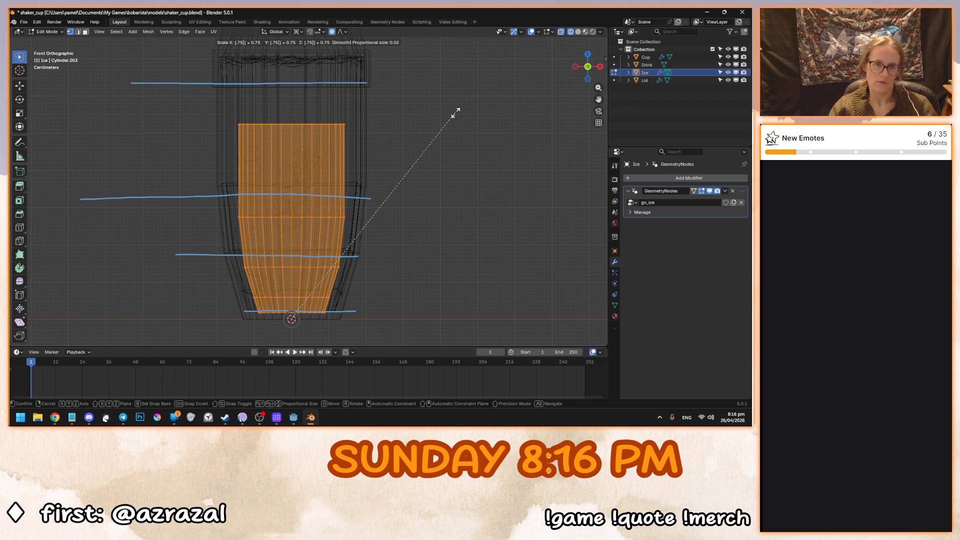
key("Escape")
Scale the Ice volume to 0.75 while keeping its height (Shift+Z), then view in solid.
key("s")
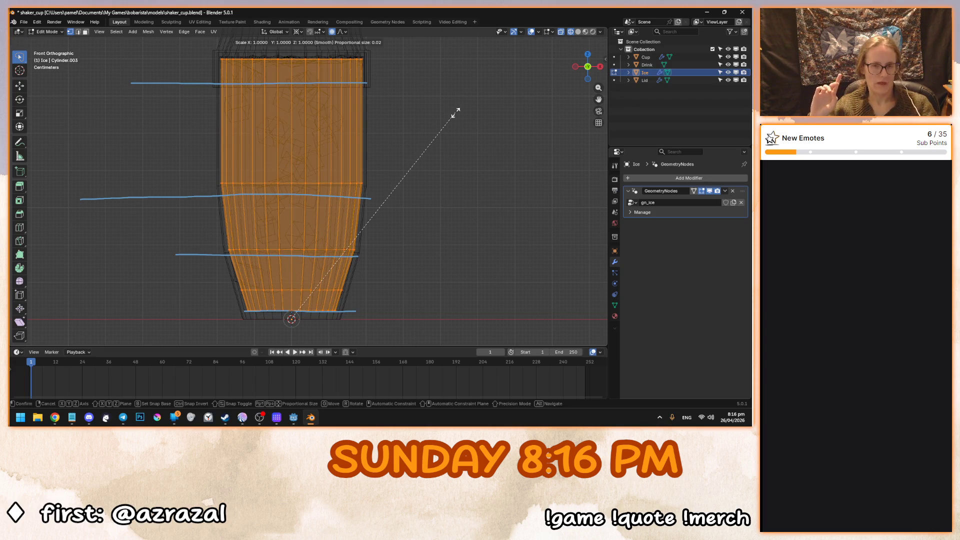
key("shift+z")
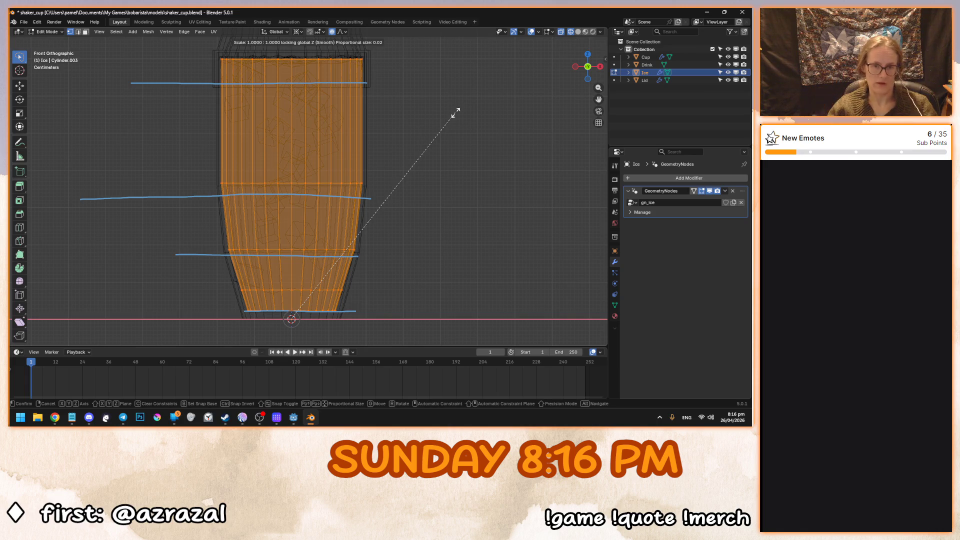
type(".75")
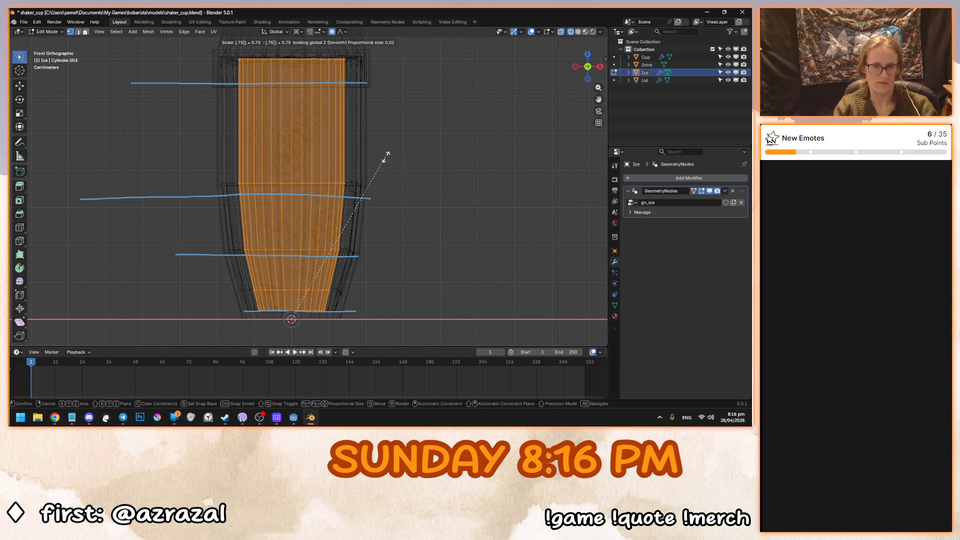
key("Return")
key("Tab")
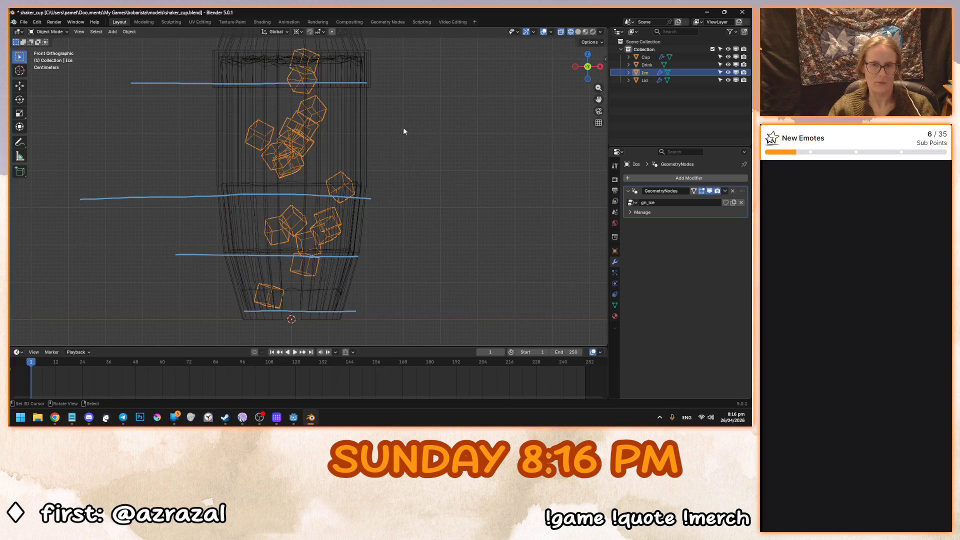
key("shift+z")
Apply all transforms to Ice and save shaker_cup.blend.
left_click(130, 32)
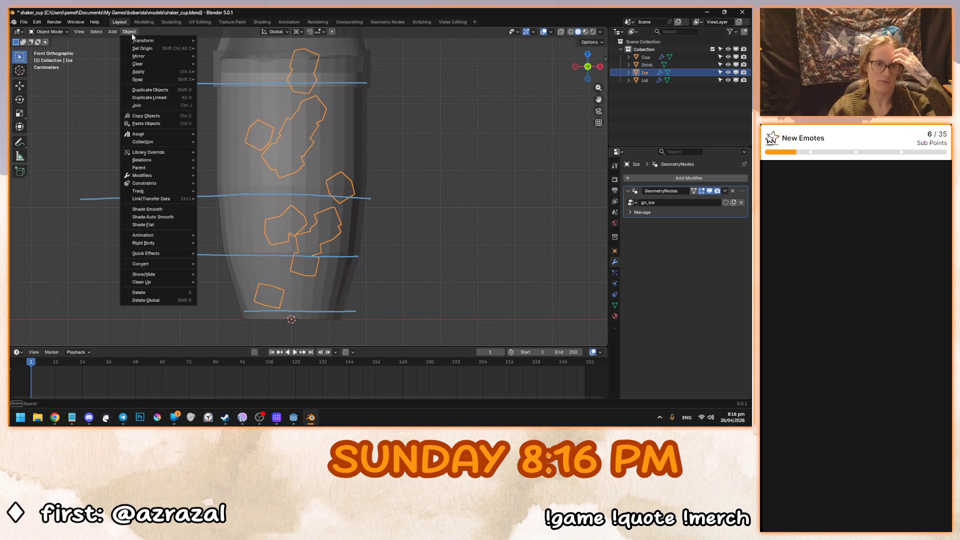
mouse_move(170, 74)
left_click(253, 94)
mouse_move(253, 93)
left_mouse_down()
mouse_move(300, 132)
mouse_move(394, 100)
mouse_move(190, 139)
mouse_move(387, 164)
left_mouse_up()
scroll(300, 132, "down", 3)
key("shift+z")
key("shift+z")
key("ctrl+s")
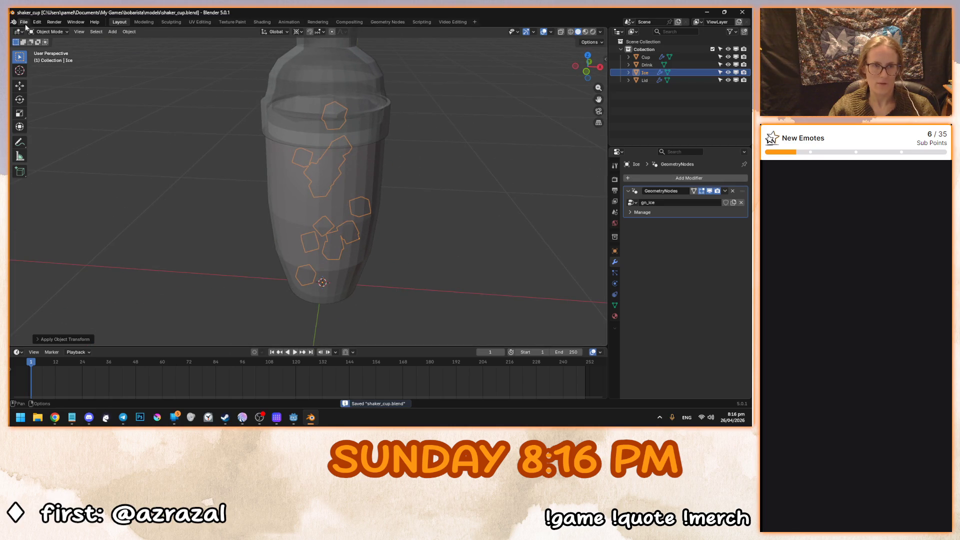
Delete the old Ice2 node in Godot.
left_click(294, 417)
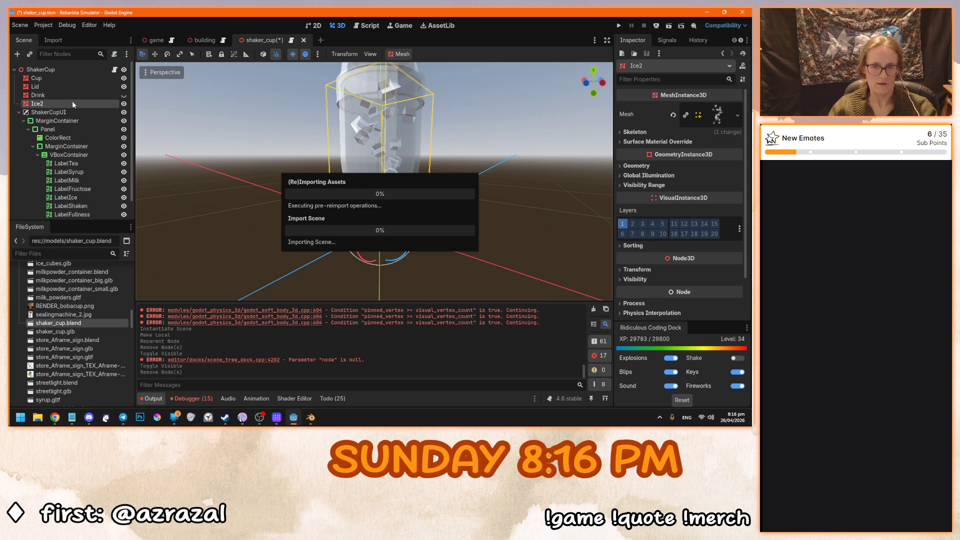
key("Delete")
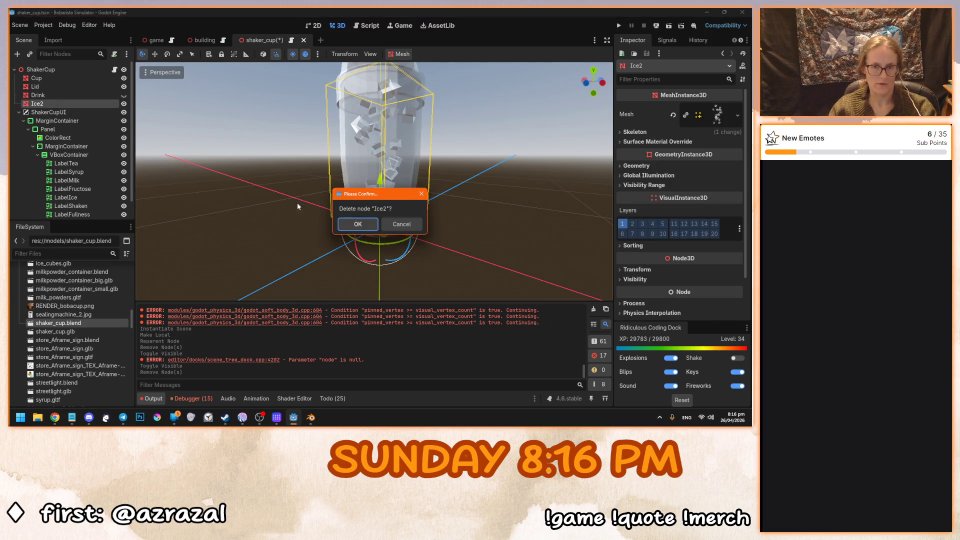
key("Return")
Add shaker_cup.blend, make it local, move Ice under ShakerCup, and delete the leftover shaker_cup.
mouse_move(67, 324)
left_mouse_down()
mouse_move(56, 101)
mouse_move(47, 94)
left_mouse_up()
right_click(47, 94)
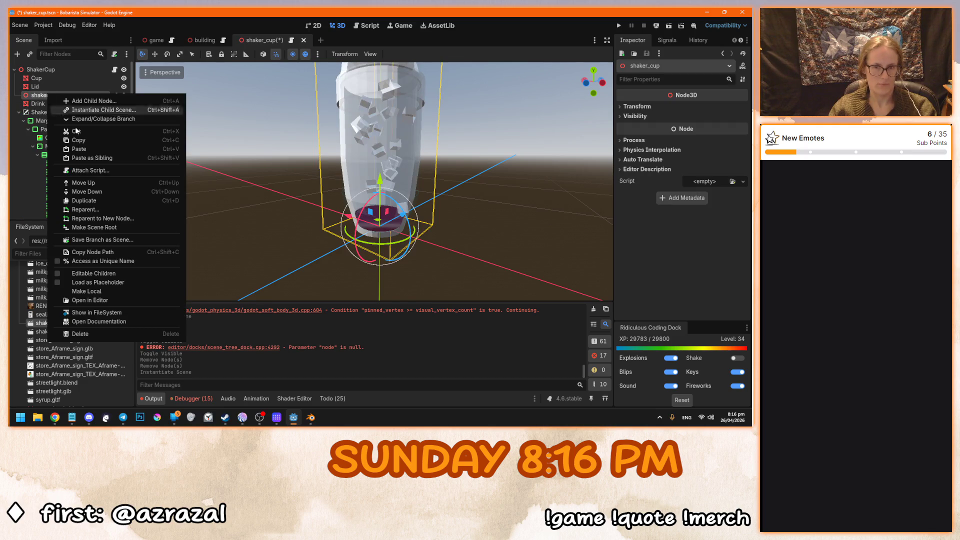
left_click(87, 291)
mouse_move(43, 129)
left_mouse_down()
mouse_move(65, 91)
mouse_move(51, 95)
mouse_move(50, 142)
left_mouse_up()
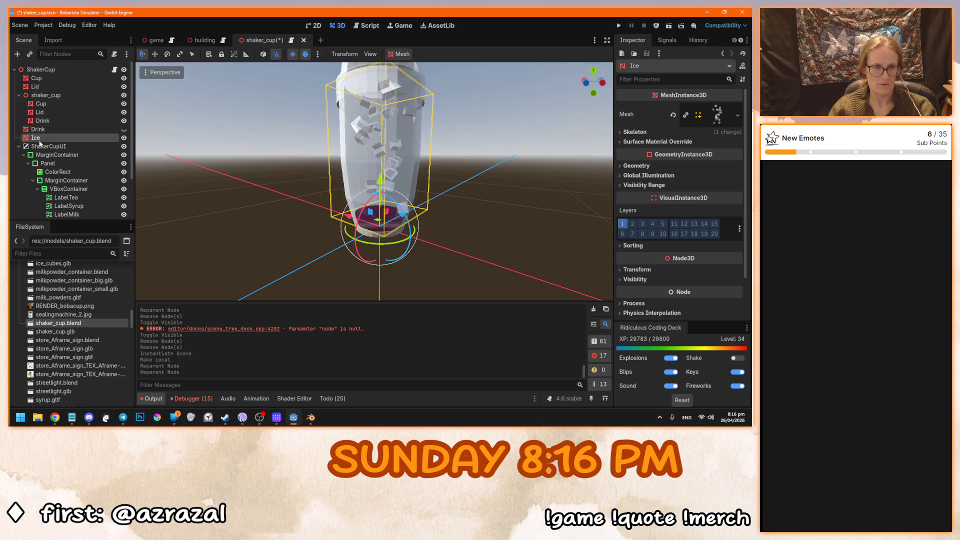
left_click(45, 95)
key("Delete")
left_click(349, 220)
Inspect the updated Ice mesh inside the shaker from the front and select the Ice node.
left_click_drag(353, 199, 239, 209)
scroll(239, 209, "up", 3)
key("KP_1")
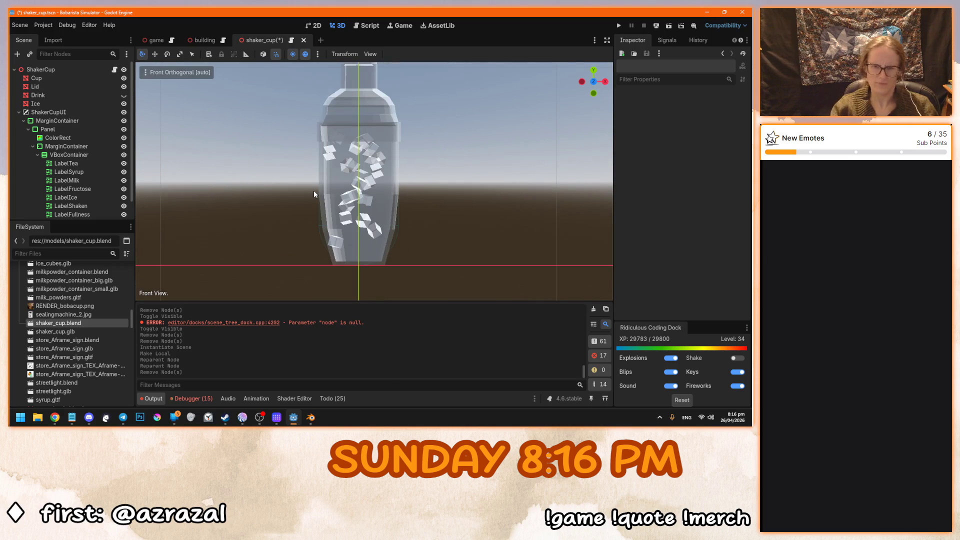
scroll(323, 192, "up", 3)
mouse_move(323, 192)
left_mouse_down()
mouse_move(338, 163)
mouse_move(472, 214)
mouse_move(400, 195)
left_mouse_up()
left_click(69, 101)
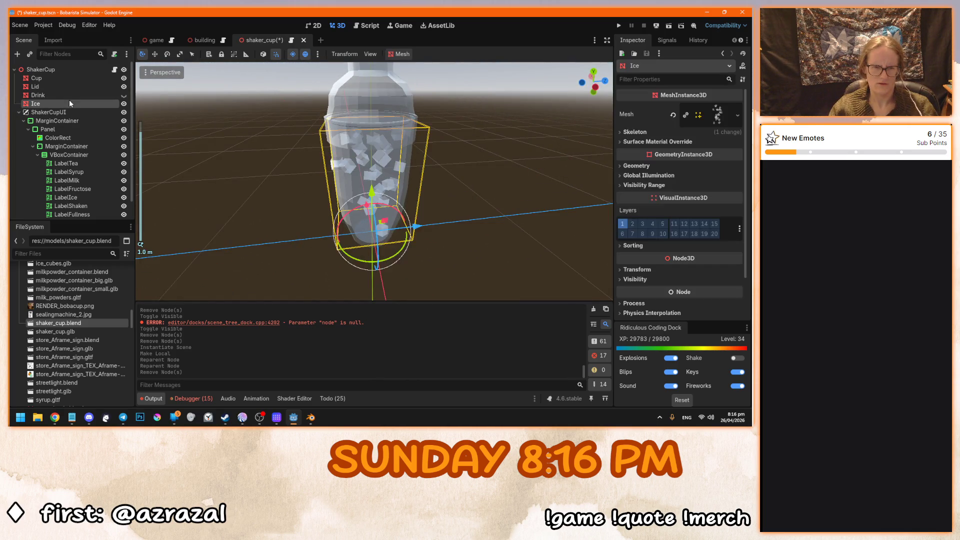
left_click(311, 419)
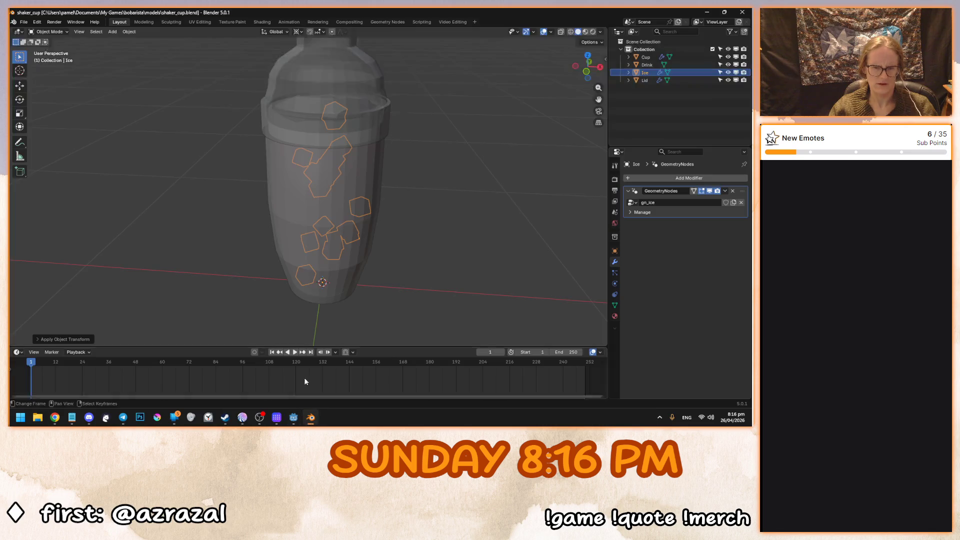
Apply a Snap operation to Ice, save shaker_cup.blend, and return to Godot for reimport.
left_click(113, 32)
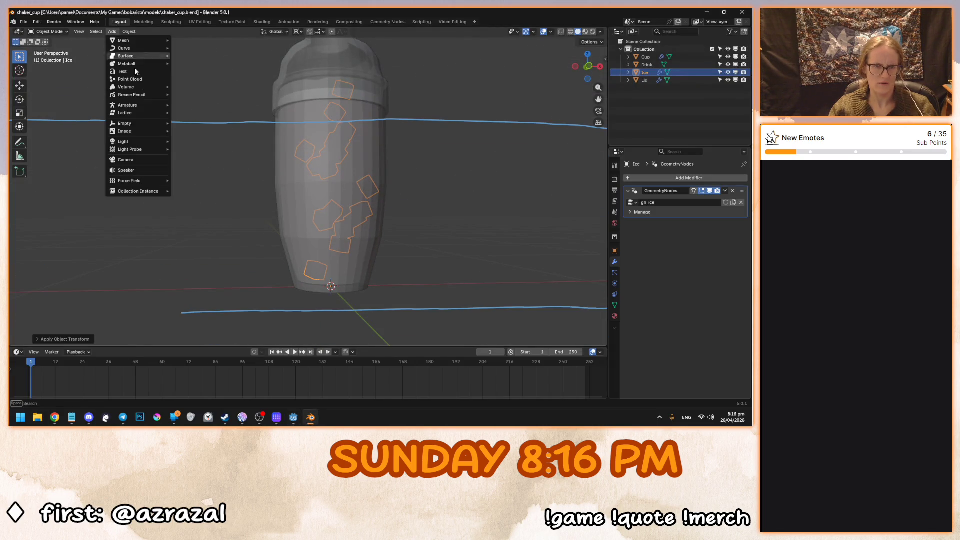
left_click(129, 32)
left_click(228, 93)
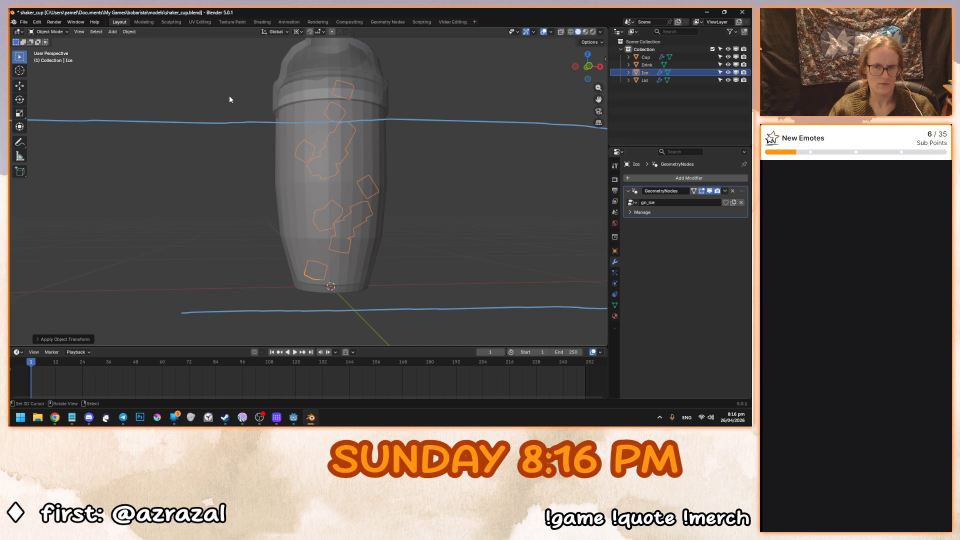
key("ctrl+s")
left_click(293, 417)
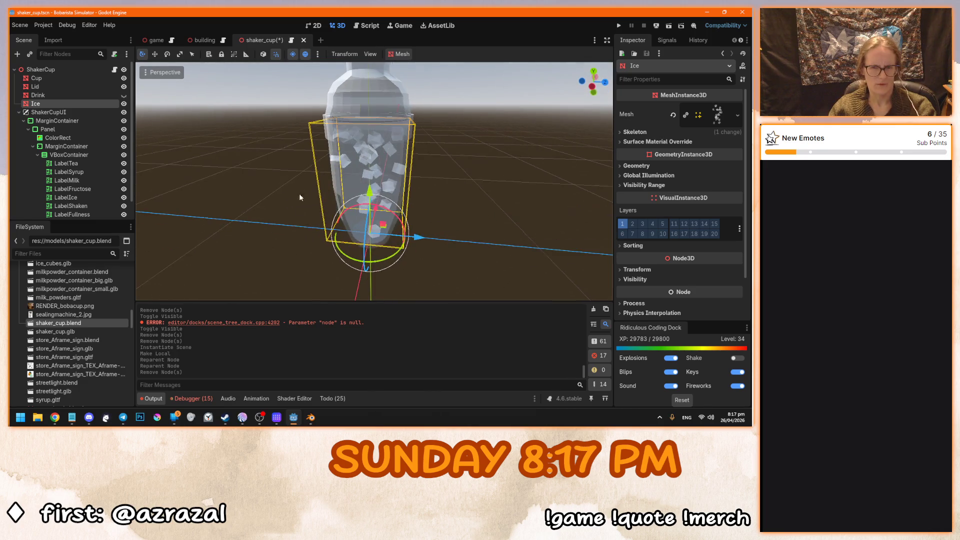
Delete the Ice node, test-add shaker_cup.blend, then remove it again, leaving Cup, Lid and Drink.
left_click(310, 418)
left_click(294, 418)
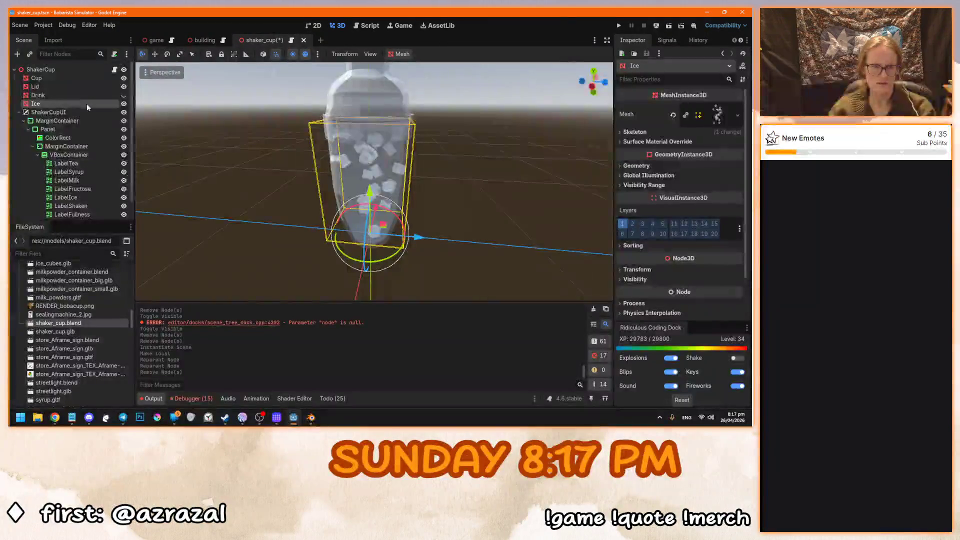
key("Delete")
left_click(358, 226)
mouse_move(88, 306)
left_mouse_down()
mouse_move(63, 98)
mouse_move(54, 99)
left_mouse_up()
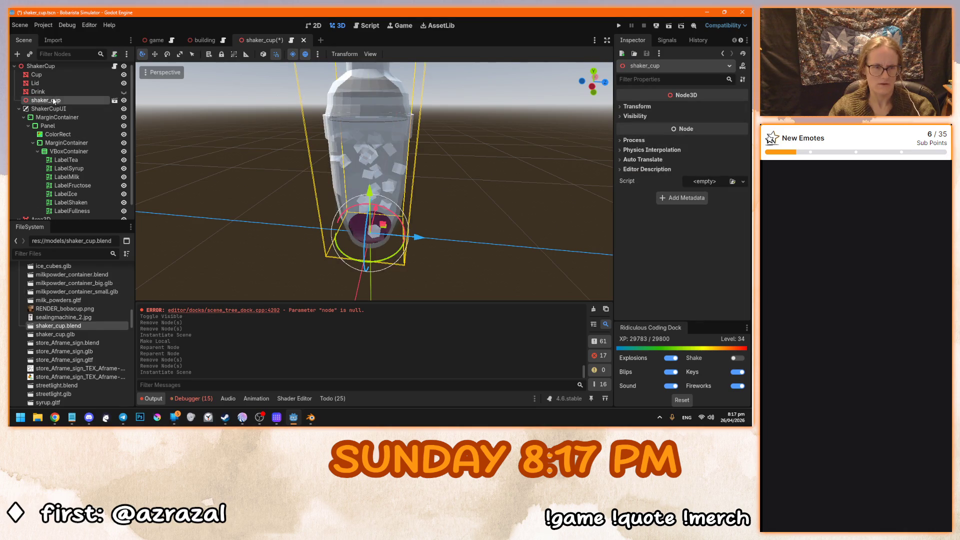
left_click_drag(281, 211, 298, 189)
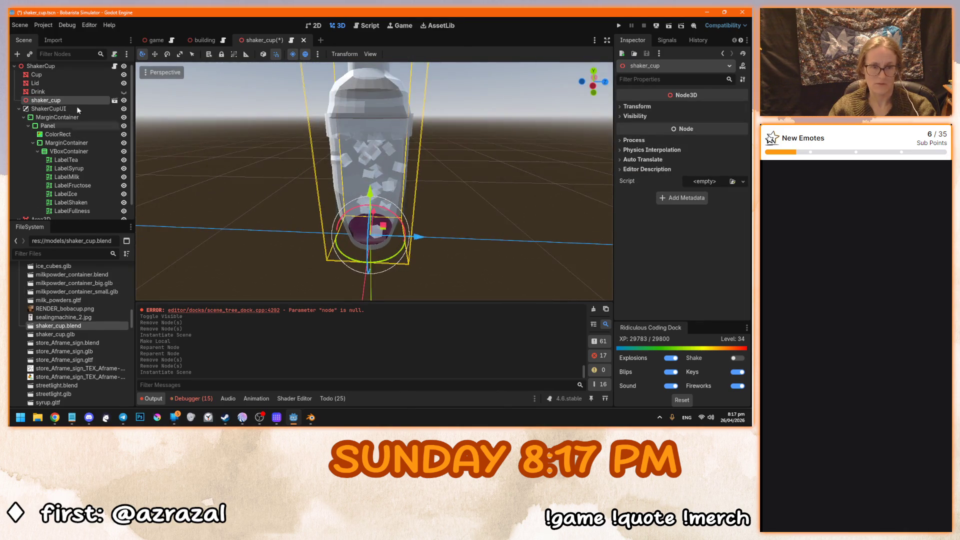
key("Delete")
left_click(361, 224)
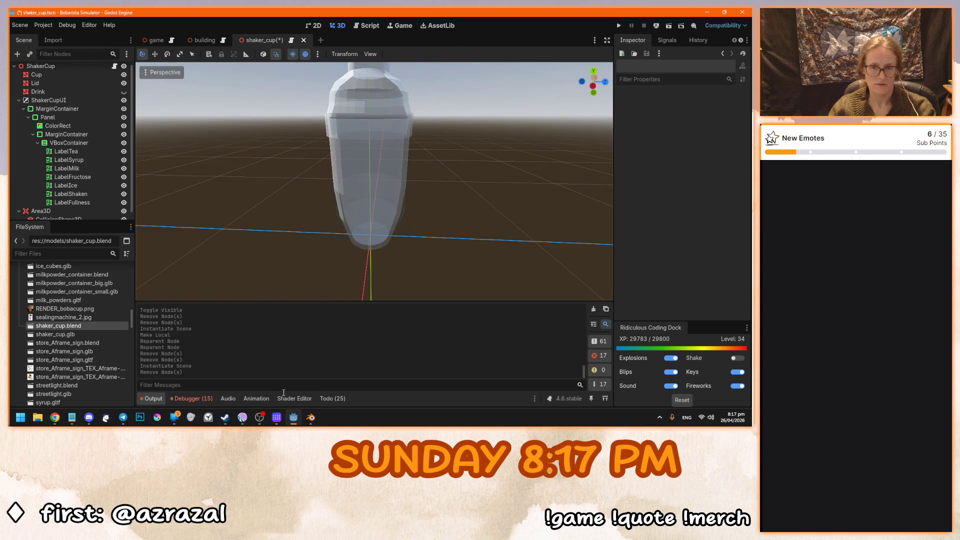
left_click(310, 417)
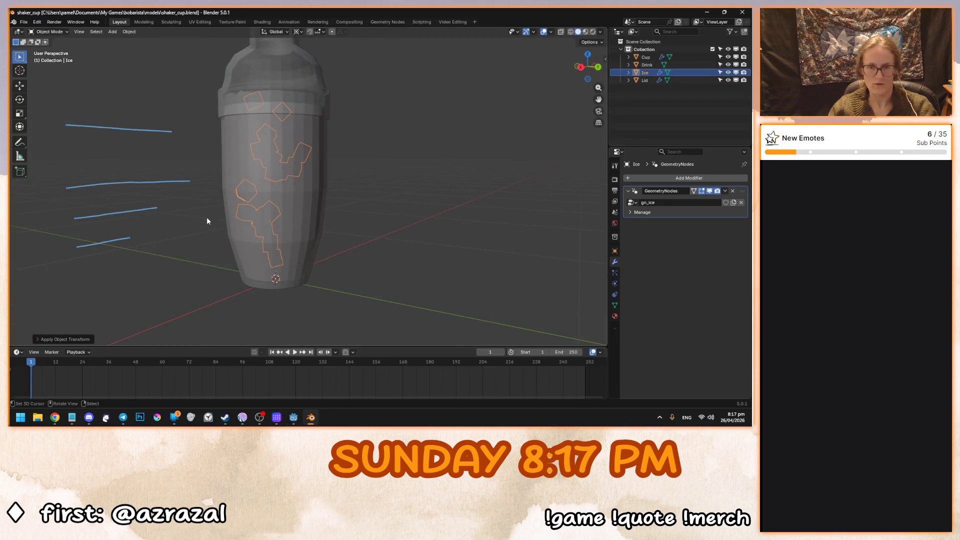
View the shaker and ice head-on, briefly checking Godot's reimport.
key("KP_1")
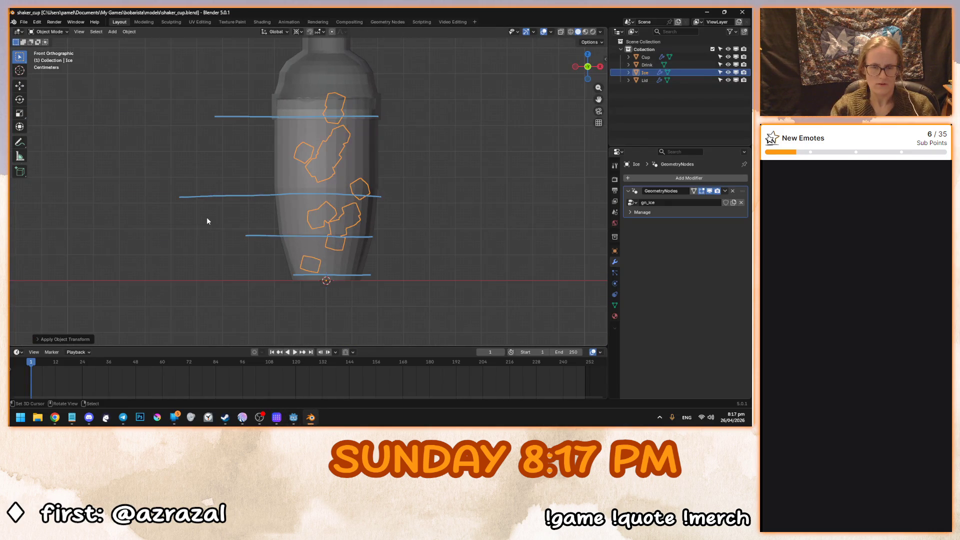
key("Tab")
key("Tab")
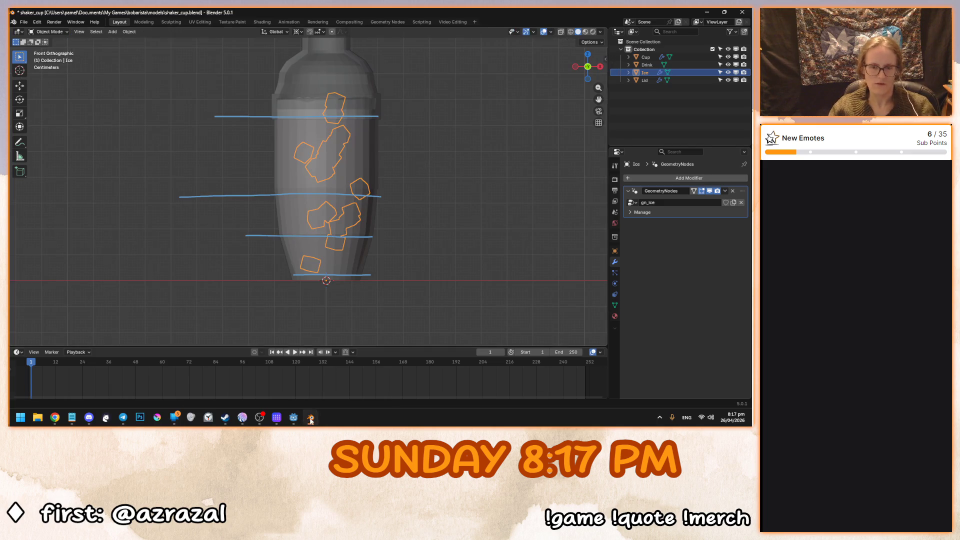
left_click(310, 418)
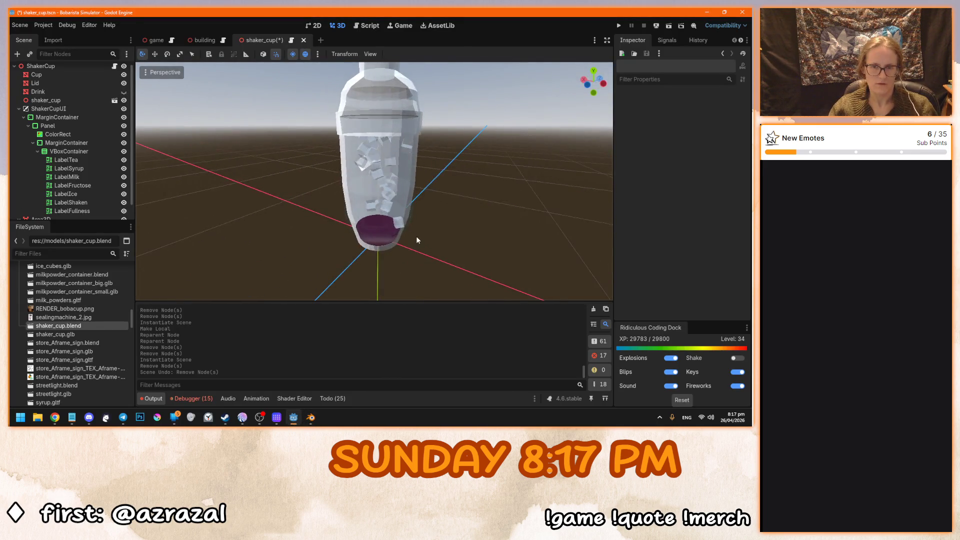
left_click(310, 418)
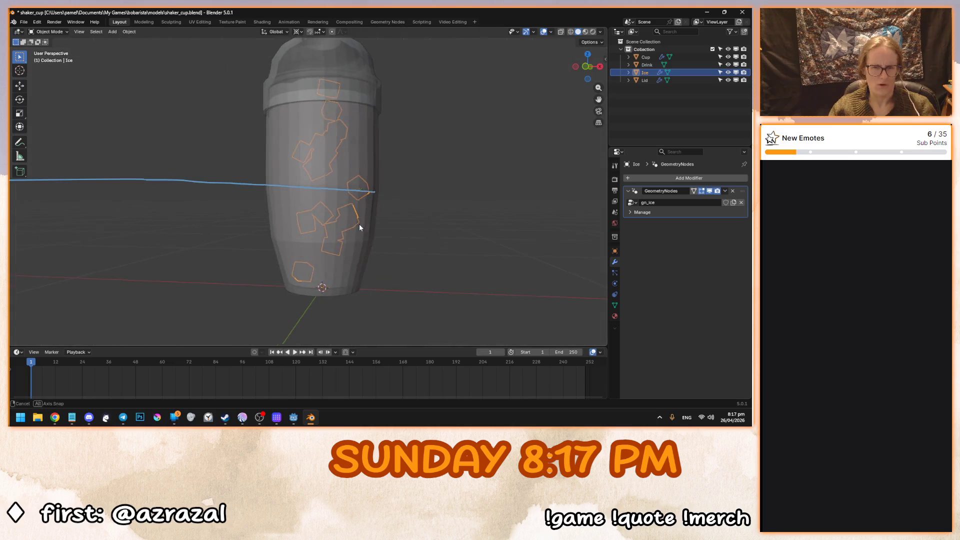
Inspect the Ice mesh in wireframe from the right, then open the Geometry Nodes workspace.
key("Tab")
key("shift+z")
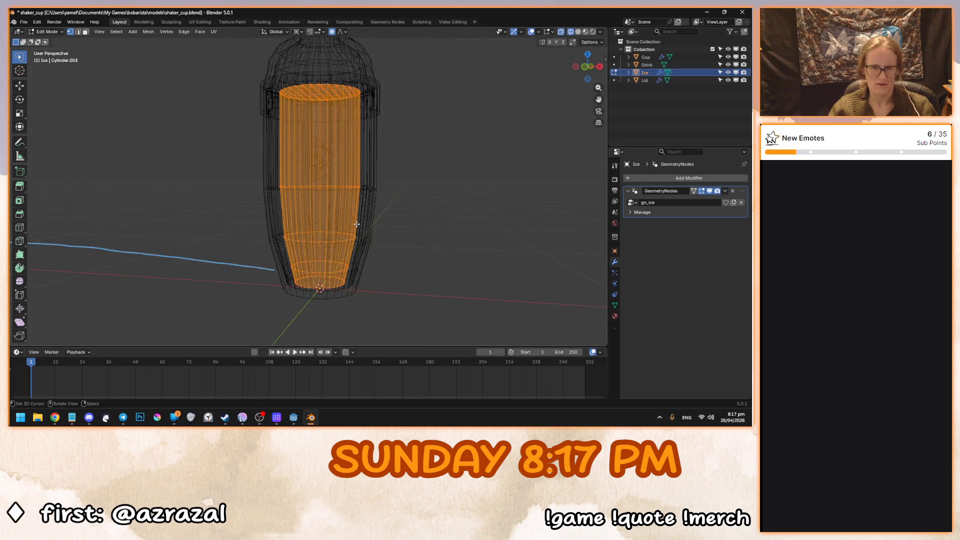
key("KP_3")
key("Tab")
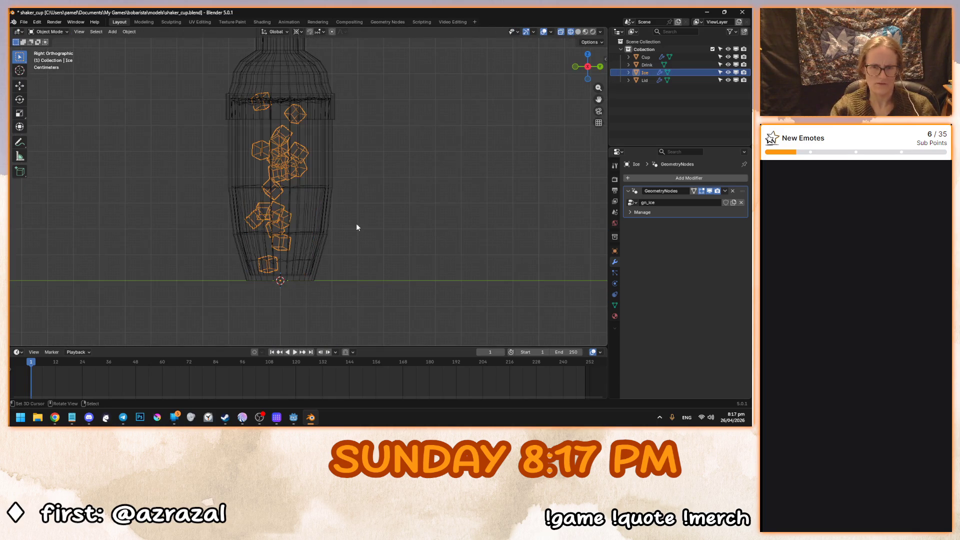
scroll(343, 217, "up", 4)
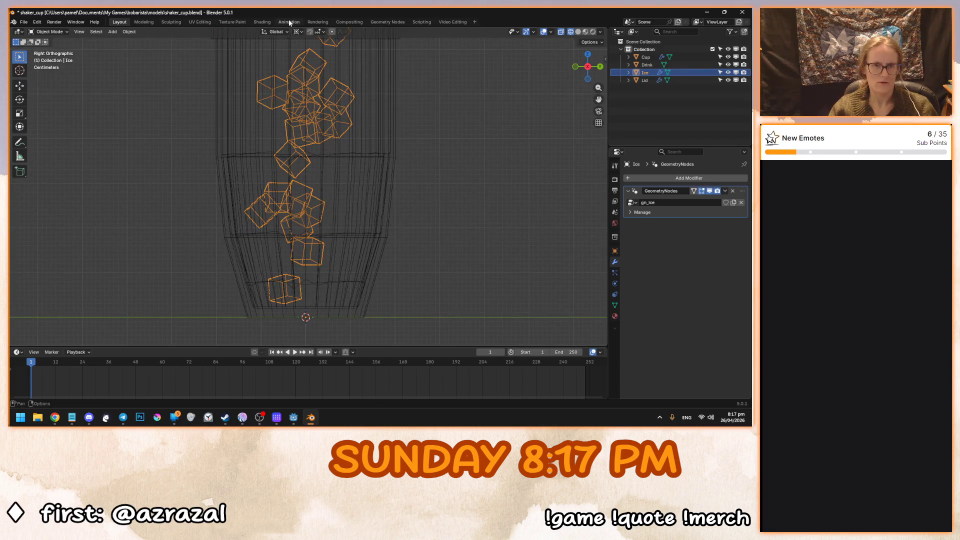
left_click(388, 22)
scroll(359, 158, "down", 3)
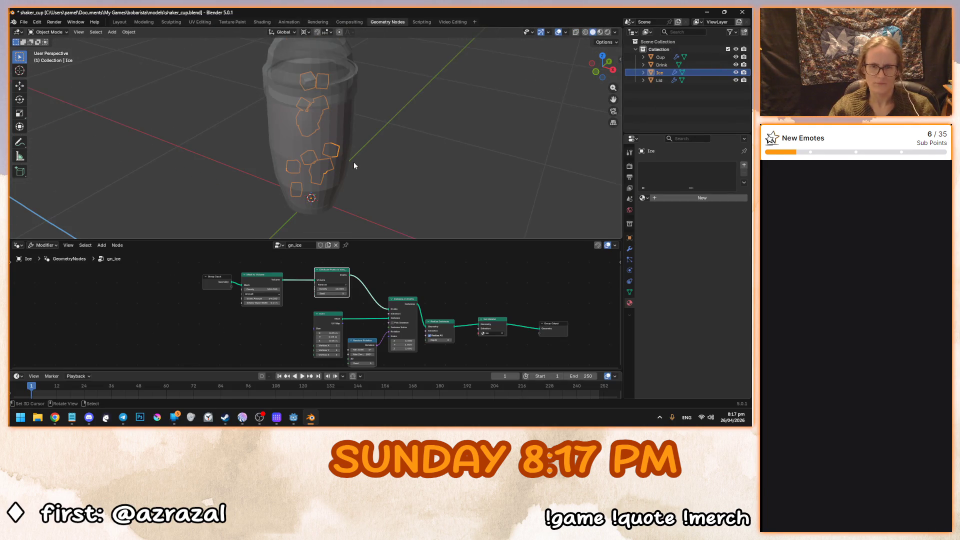
In Blender, hide the Drink and trial the volume's Interior Band Width and Density, cancelling the change.
left_click(735, 65)
mouse_move(347, 158)
left_mouse_down()
mouse_move(211, 115)
mouse_move(225, 138)
left_mouse_up()
scroll(334, 310, "up", 1)
scroll(334, 307, "up", 3)
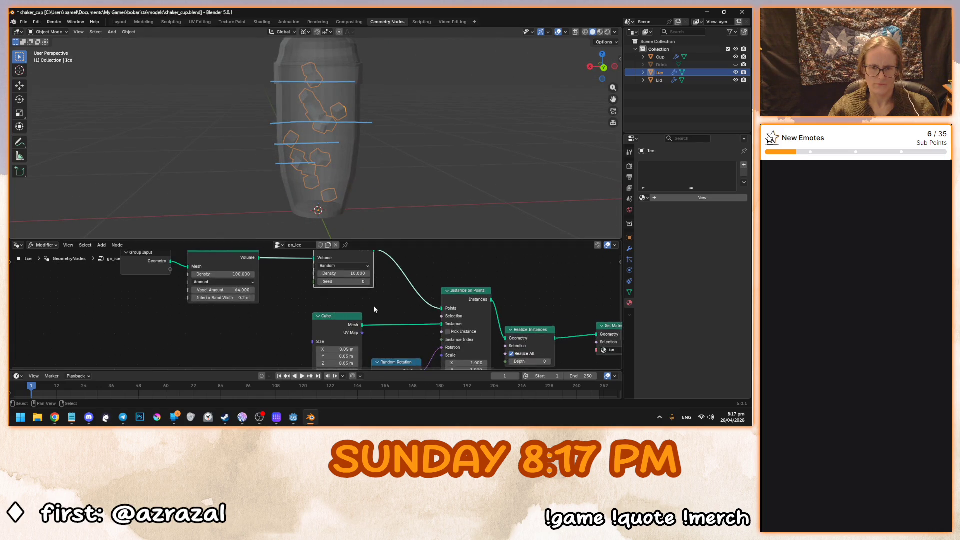
scroll(316, 309, "up", 2)
left_click_drag(287, 300, 240, 301)
left_click_drag(255, 269, 288, 269)
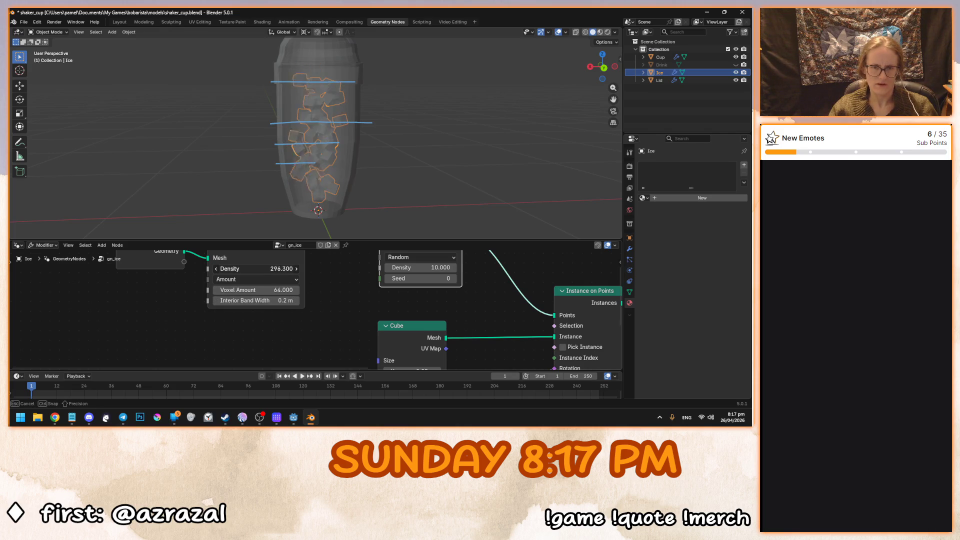
key("Escape")
In front ortho view, raise the gn_ice Density to 1138.7 to pack the cup with cubes.
key("KP_3")
key("KP_1")
left_click_drag(250, 269, 335, 269)
left_click_drag(424, 180, 591, 201)
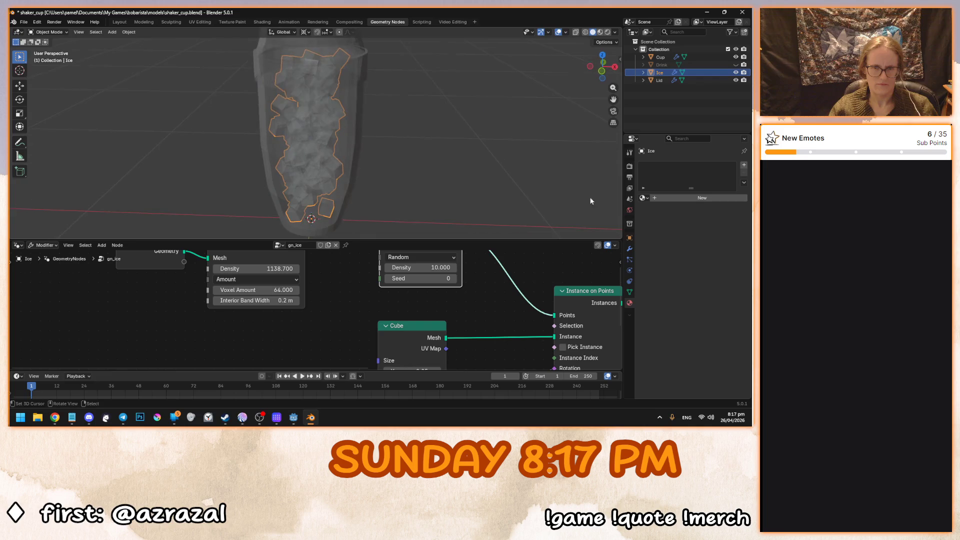
mouse_move(388, 169)
left_mouse_down()
mouse_move(539, 165)
mouse_move(468, 145)
mouse_move(204, 150)
left_mouse_up()
In Godot, undo the shaker_cup node removal and check the cup from front and right views.
left_click(294, 416)
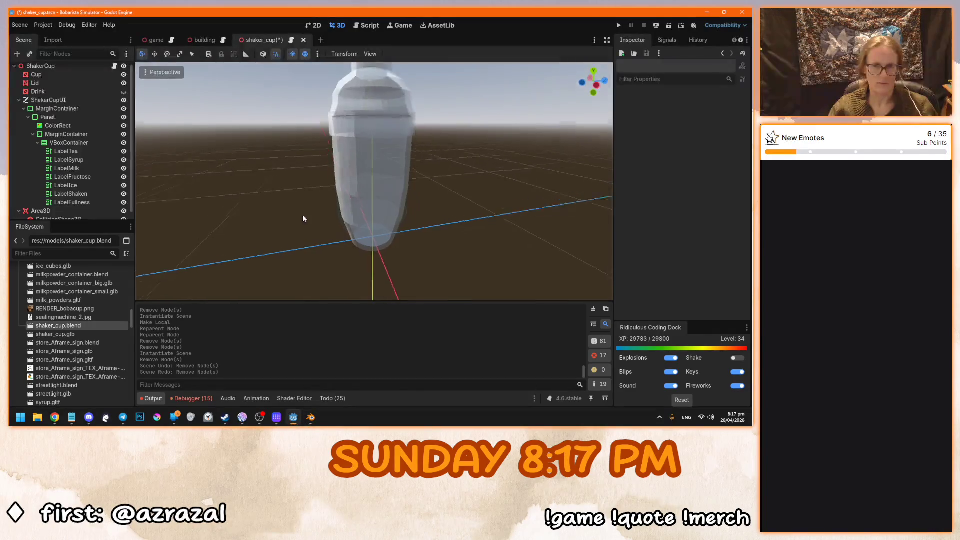
key("ctrl+z")
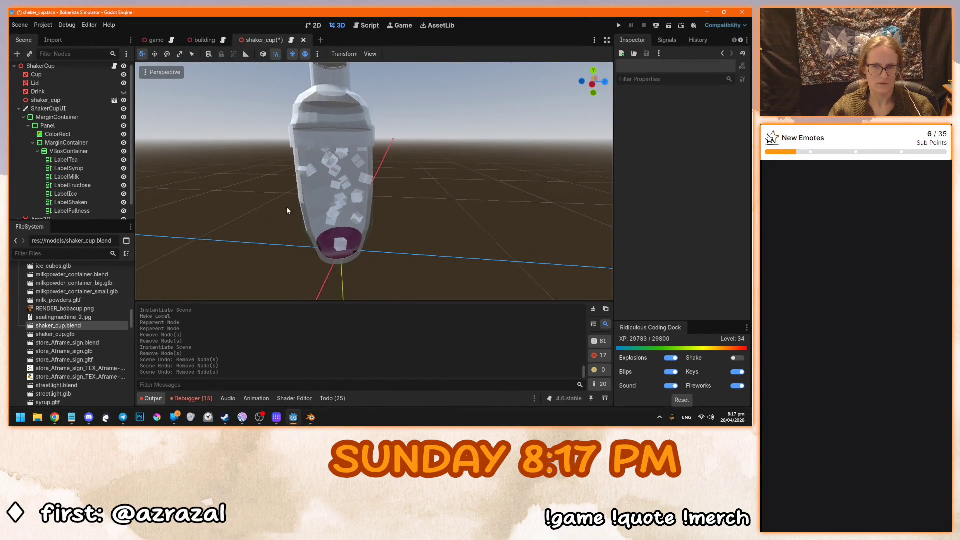
key("KP_1")
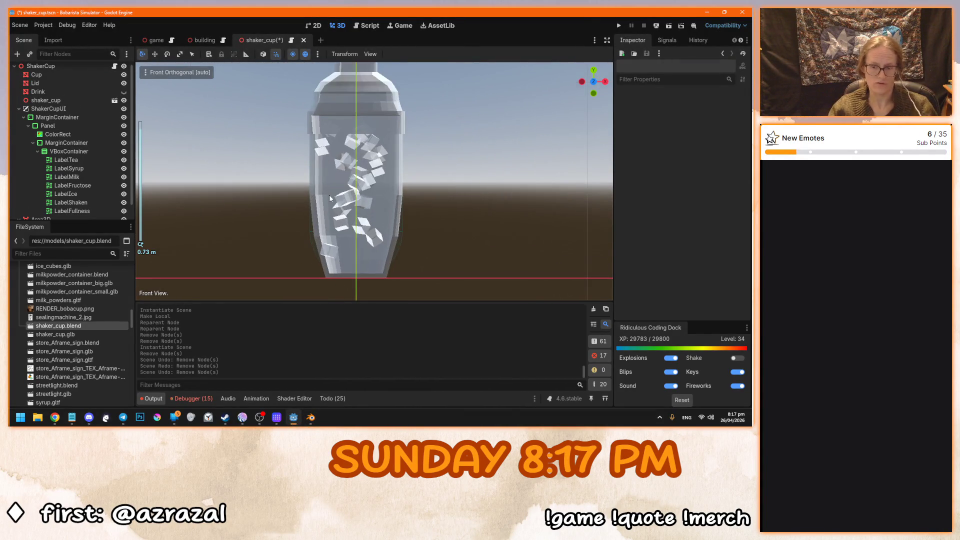
scroll(405, 198, "up", 3)
key("KP_3")
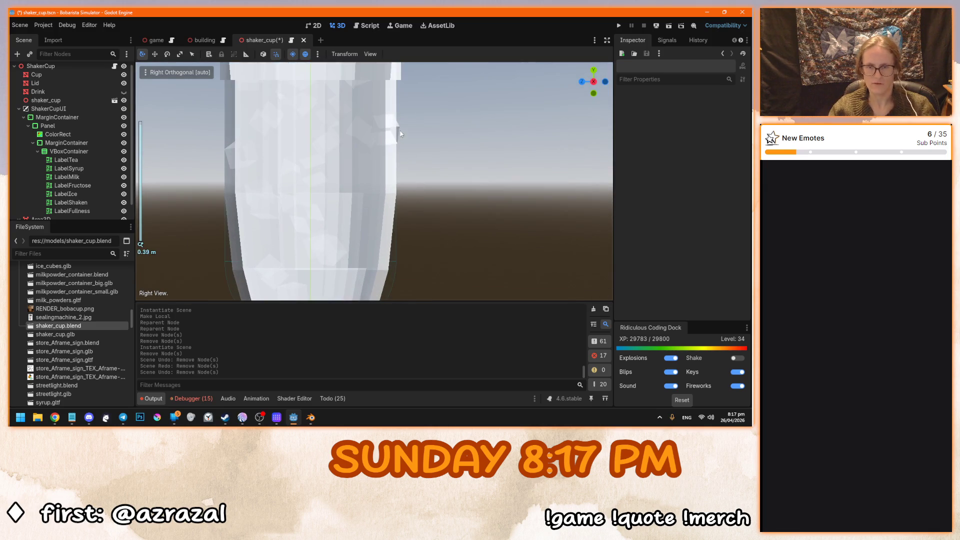
Back in Blender, revert the ice Density to 100 and save the blend file.
left_click(311, 417)
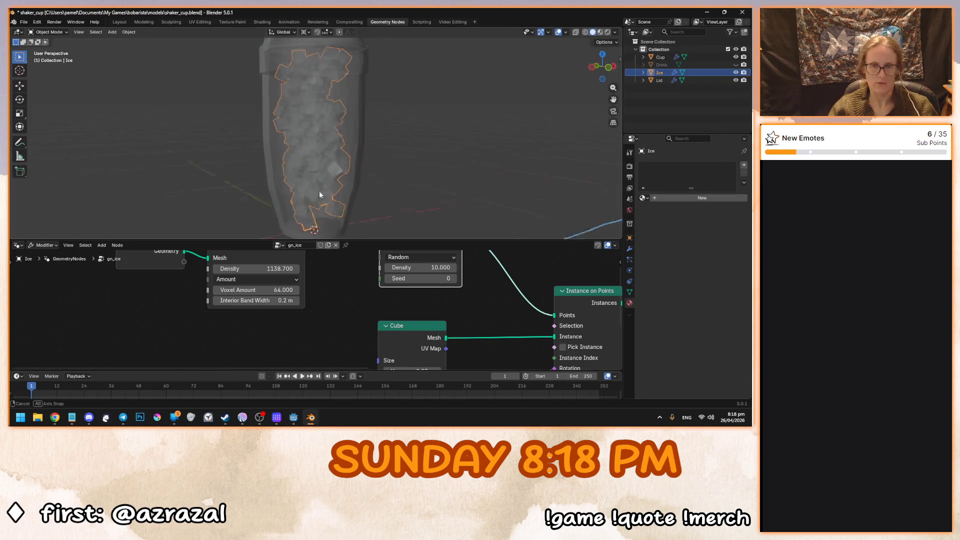
key("ctrl+z")
key("KP_1")
key("KP_3")
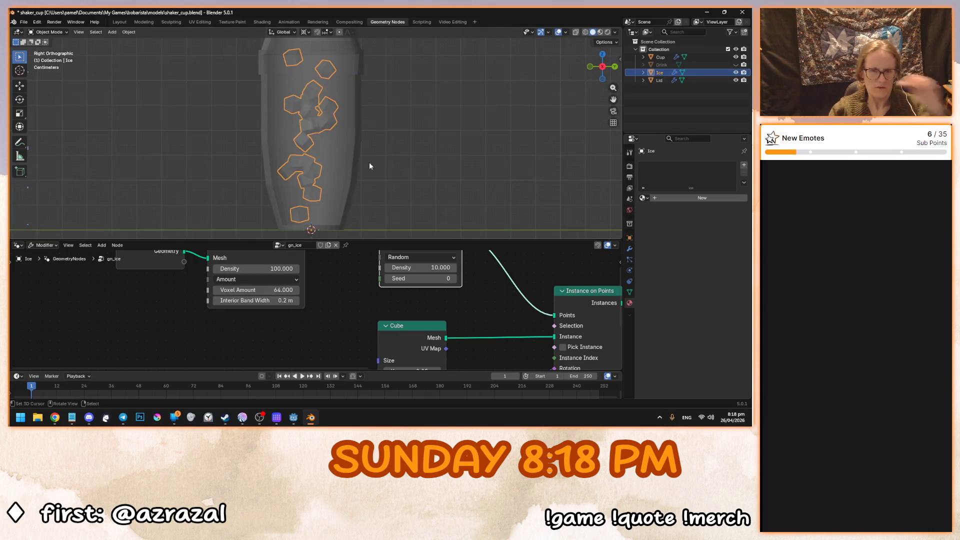
scroll(349, 326, "down", 3)
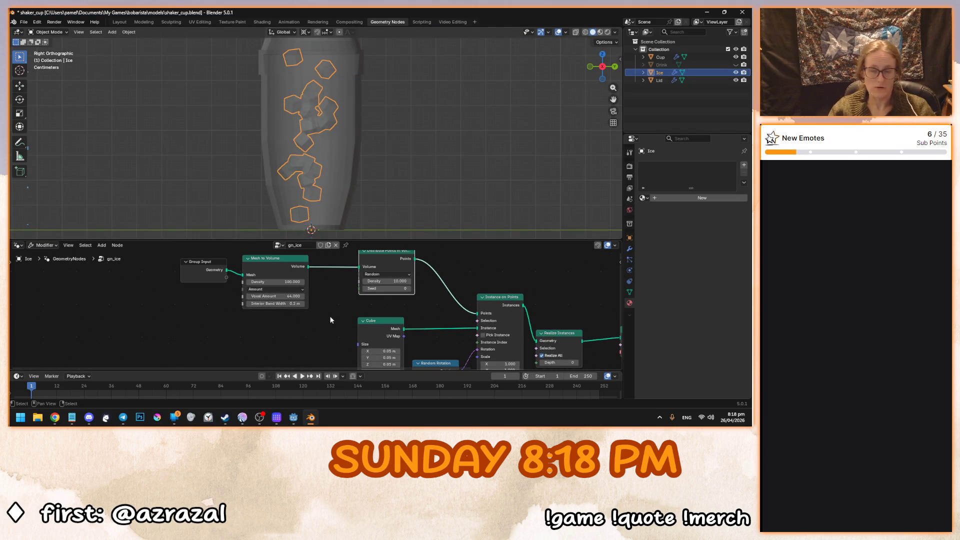
left_click_drag(541, 258, 292, 326)
key("ctrl+s")
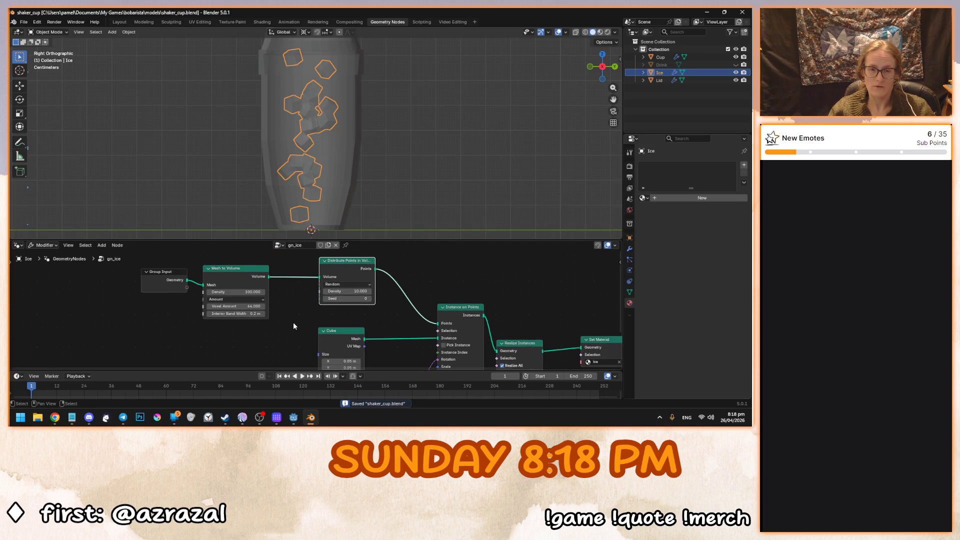
Apply the Ice object's gn_ice geometry nodes modifier and save the file for Godot to reimport.
left_click(630, 248)
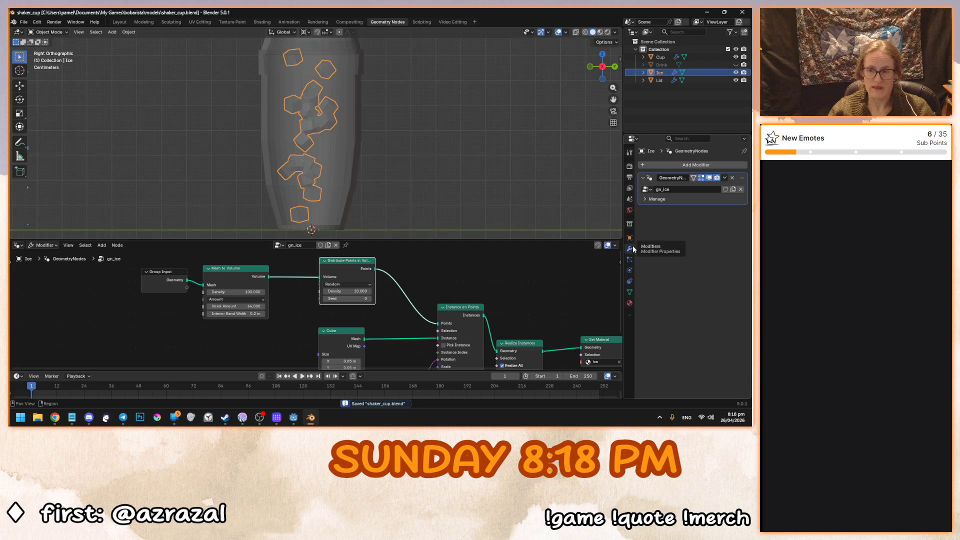
left_click(724, 178)
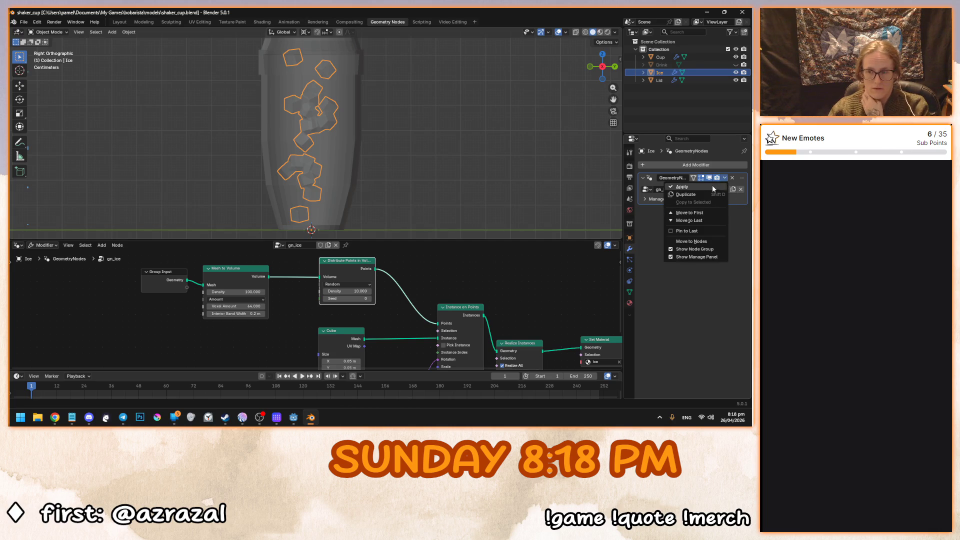
left_click(712, 185)
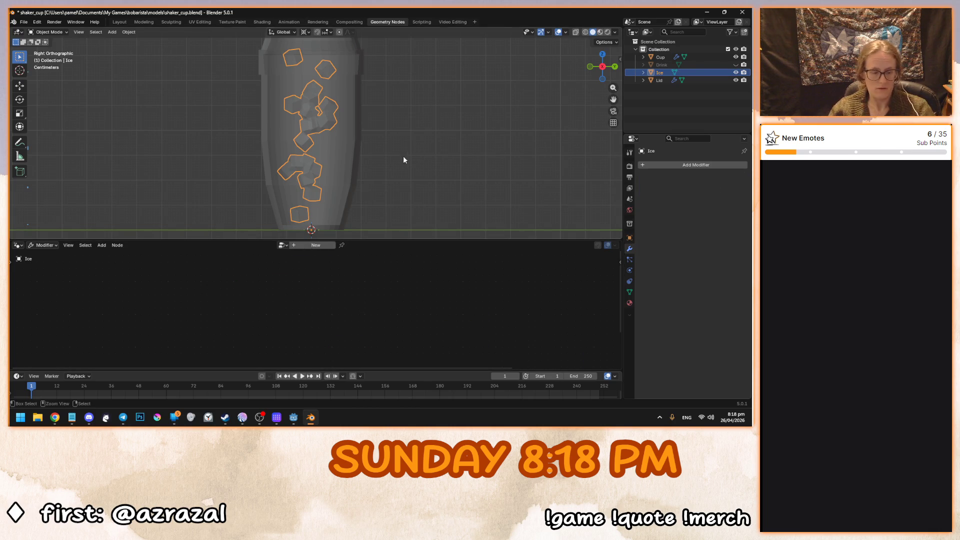
key("ctrl+s")
left_click(293, 418)
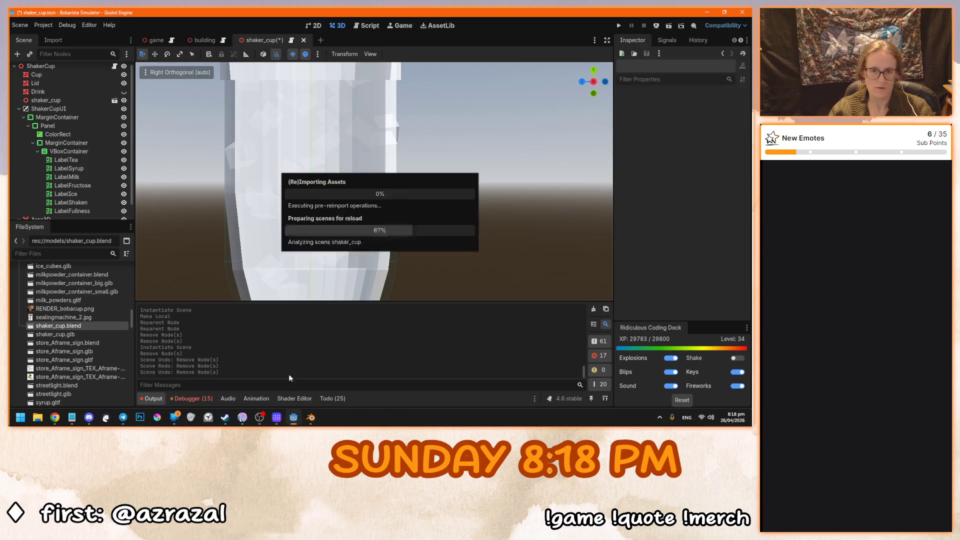
Delete the old shaker_cup node and drag the updated shaker_cup.blend into the scene.
left_click(61, 98)
key("Delete")
left_click(358, 225)
mouse_move(64, 328)
left_mouse_down()
mouse_move(55, 155)
mouse_move(65, 101)
left_mouse_up()
scroll(358, 210, "down", 3)
left_click_drag(359, 210, 233, 169)
Make the instance local, move Ice under ShakerCup, and delete the leftover shaker_cup node.
right_click(85, 96)
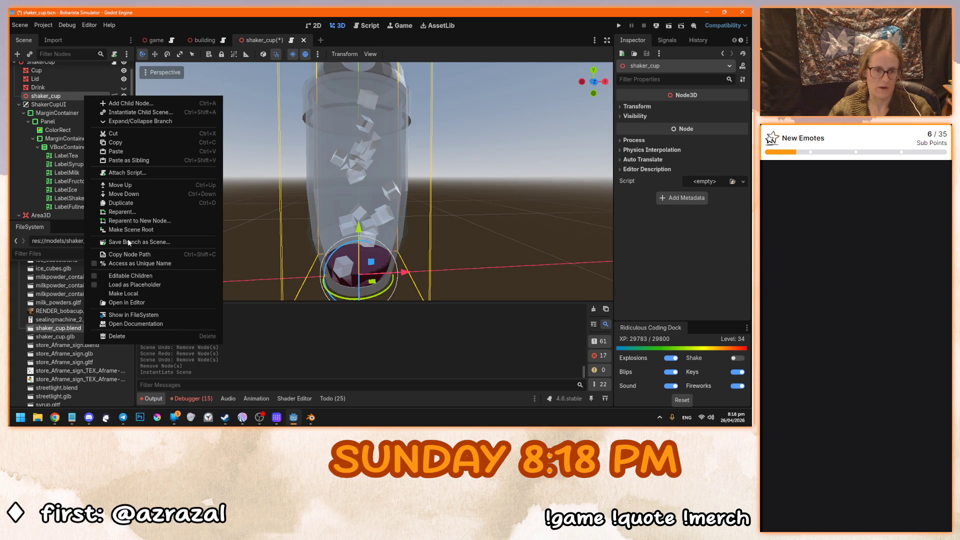
left_click(133, 294)
left_click_drag(42, 129, 50, 96)
key("Delete")
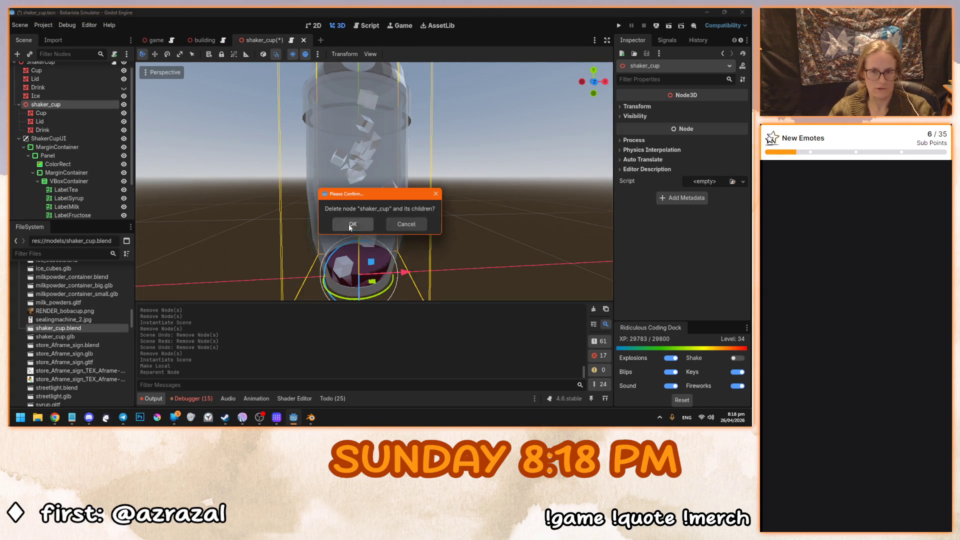
key("Return")
Re-save the blend file to reimport, inspect the cup, and leave the Drink hidden.
left_click(306, 416)
key("ctrl+s")
left_click(293, 417)
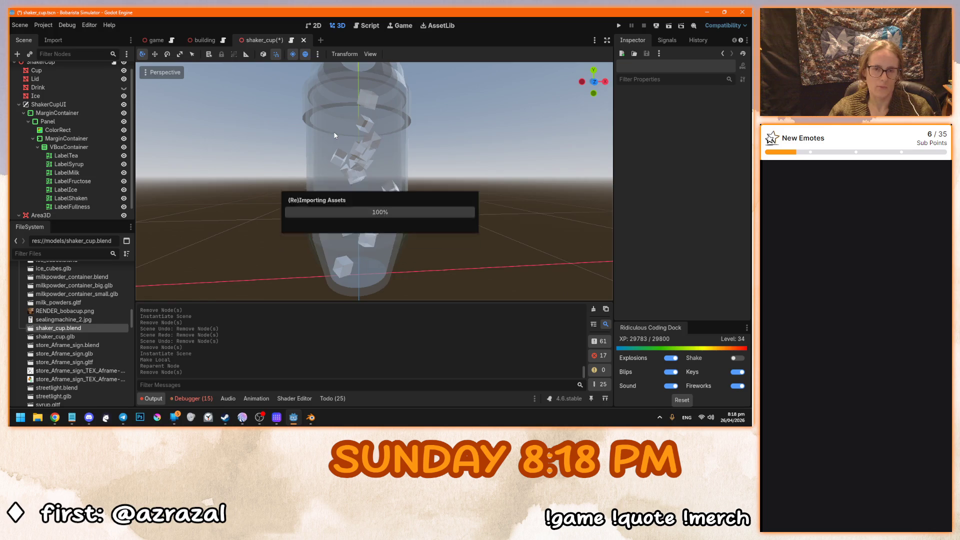
left_click_drag(315, 143, 200, 139)
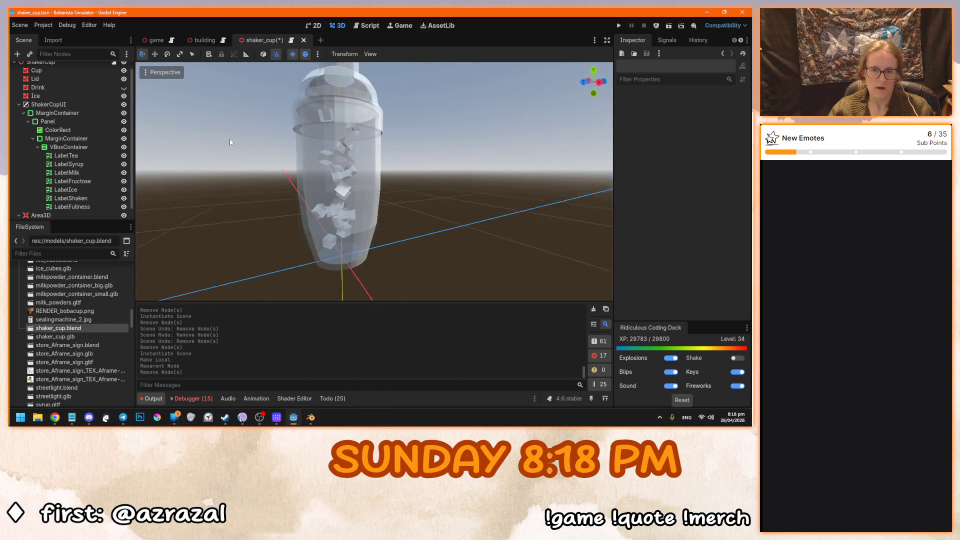
scroll(148, 136, "down", 2)
key("KP_3")
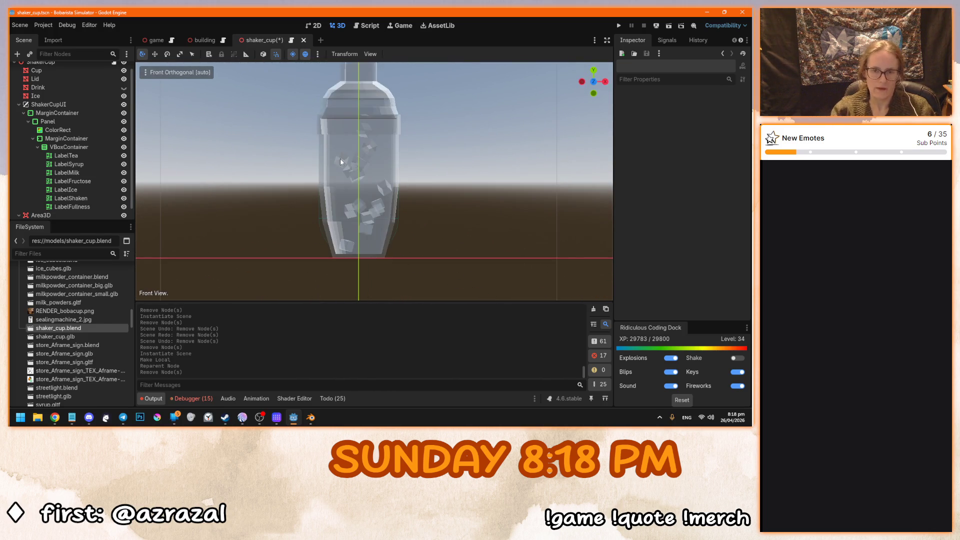
left_click(123, 88)
left_click(124, 87)
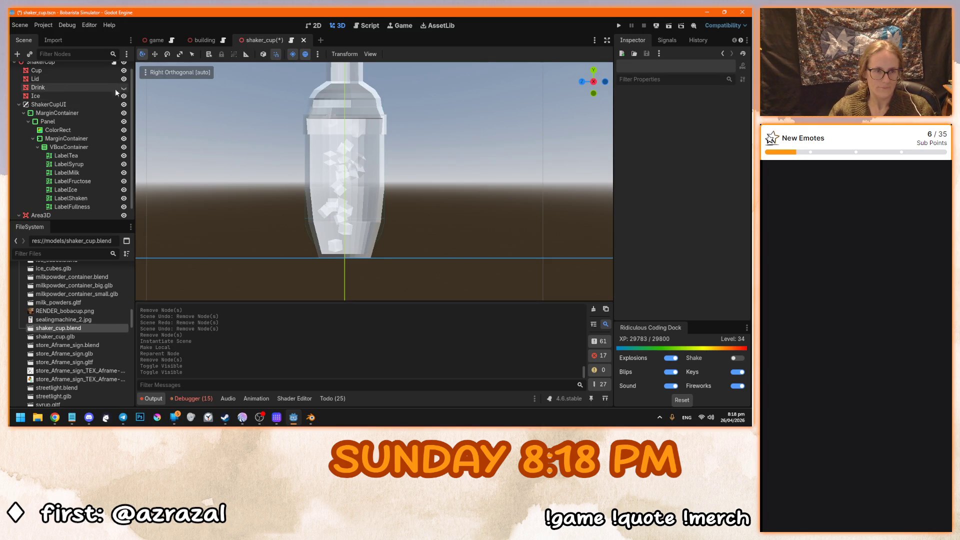
Select the Ice node and inspect the ice cubes inside the cup.
left_click(75, 95)
left_click_drag(260, 178, 388, 211)
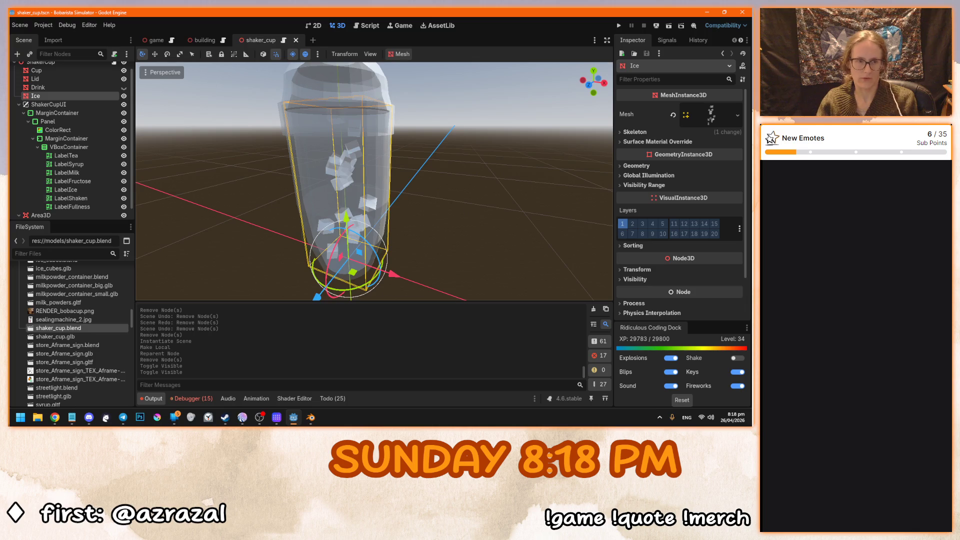
scroll(68, 192, "up", 2)
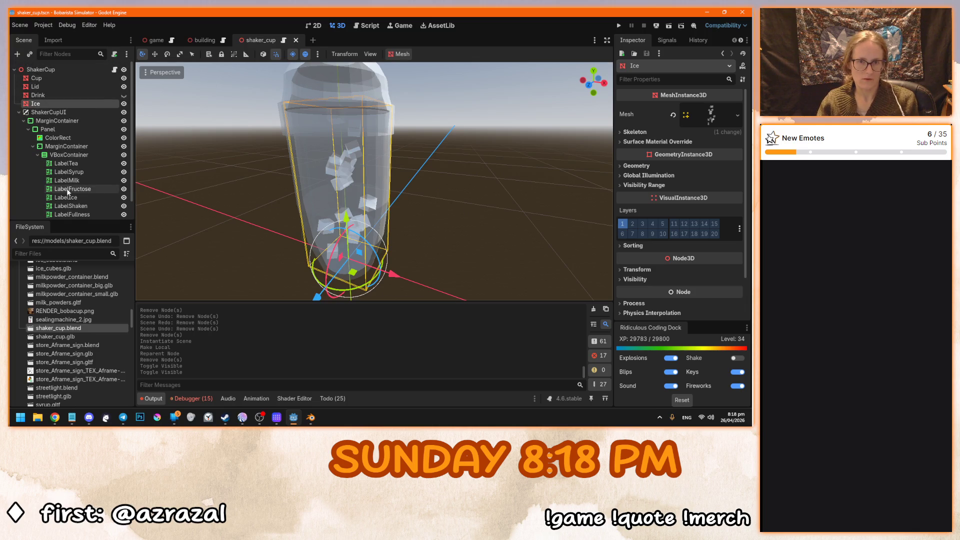
scroll(85, 302, "up", 10)
scroll(75, 315, "up", 5)
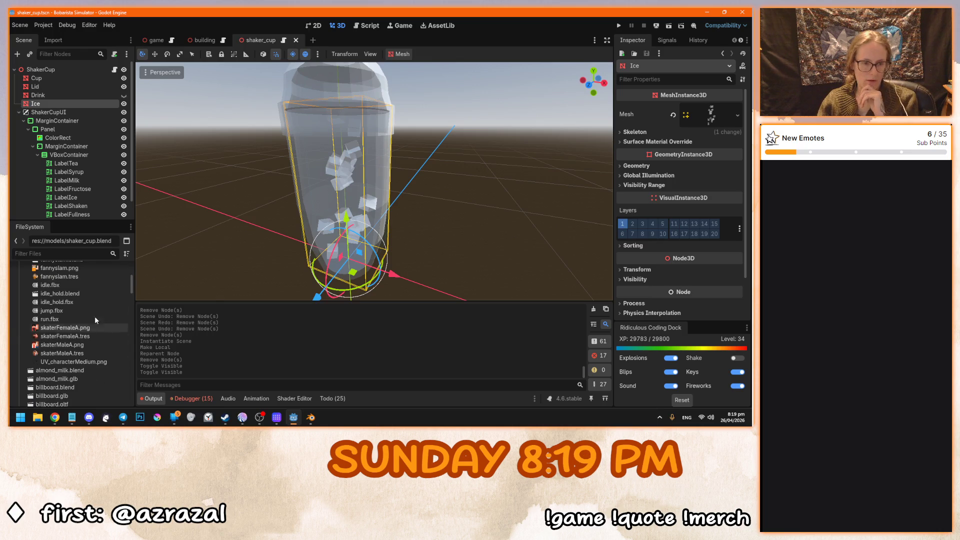
left_click_drag(131, 283, 133, 352)
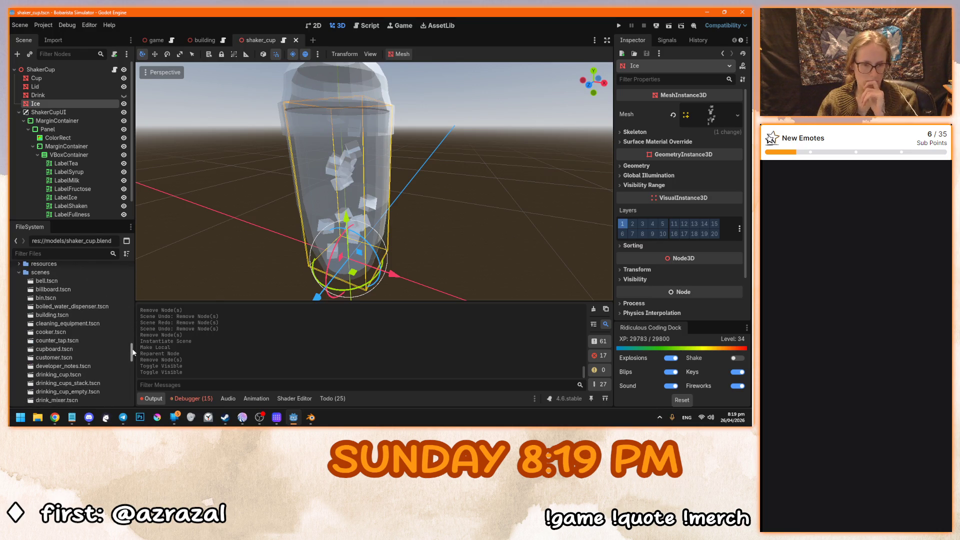
Open drinking_cup.tscn in its own tab, then return to the shaker_cup scene.
key("ctrl+o")
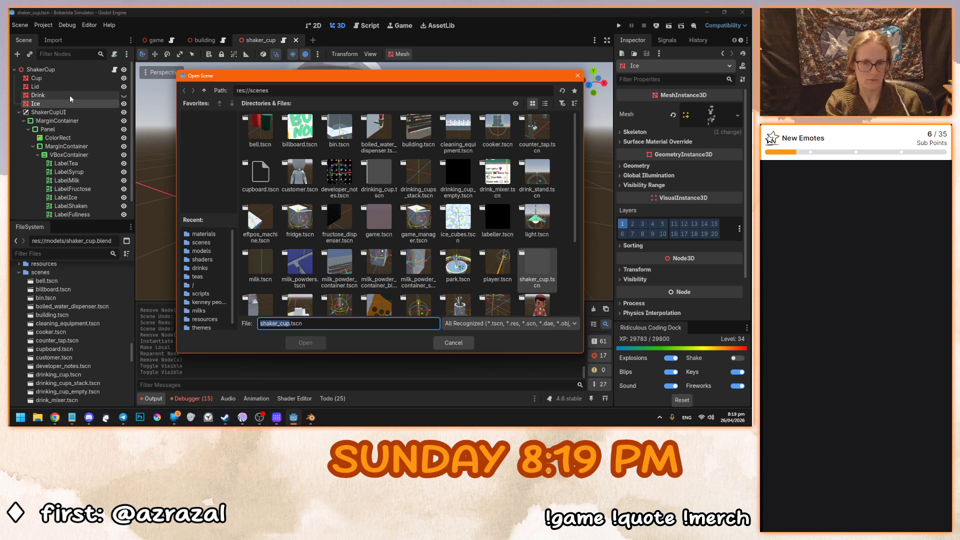
left_click(340, 177)
double_click(379, 173)
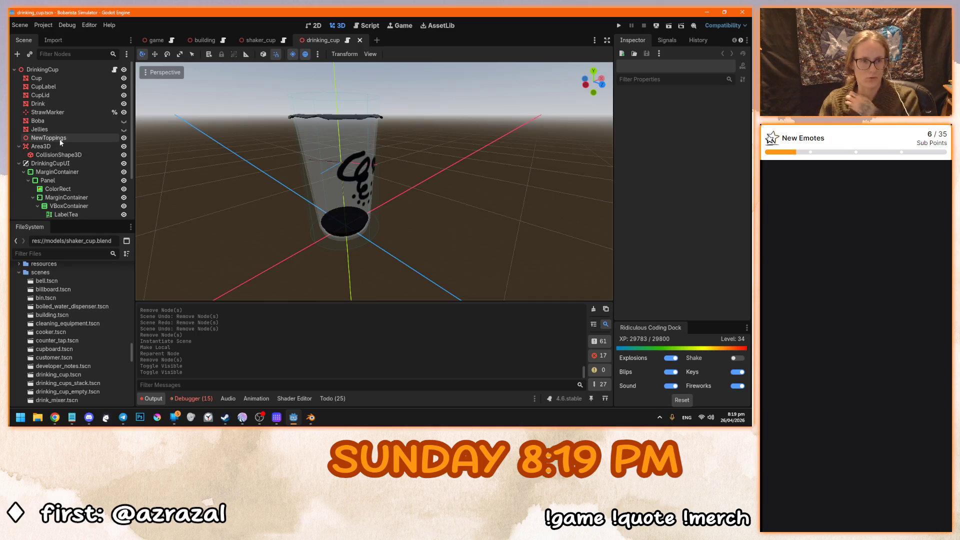
left_click(270, 44)
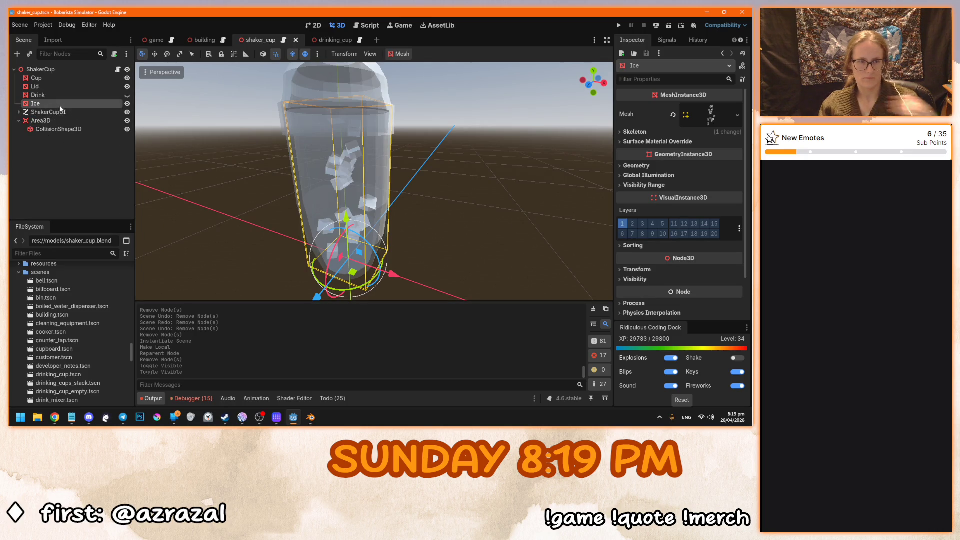
Move ShakerCupUI below Area3D and add a Node3D named NewIce directly under ShakerCup.
left_click(40, 120)
mouse_move(45, 112)
left_mouse_down()
mouse_move(50, 140)
mouse_move(43, 124)
left_mouse_up()
left_click(35, 103)
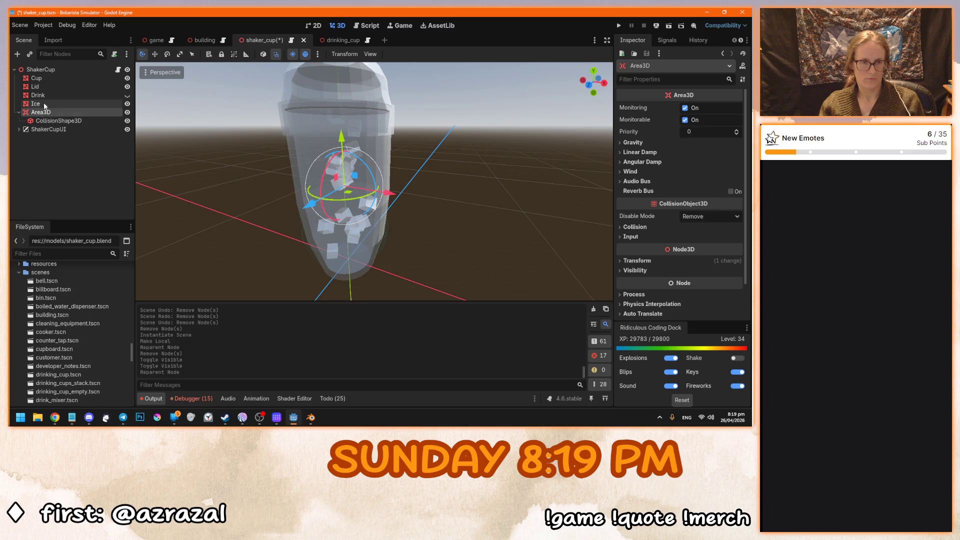
left_click(17, 54)
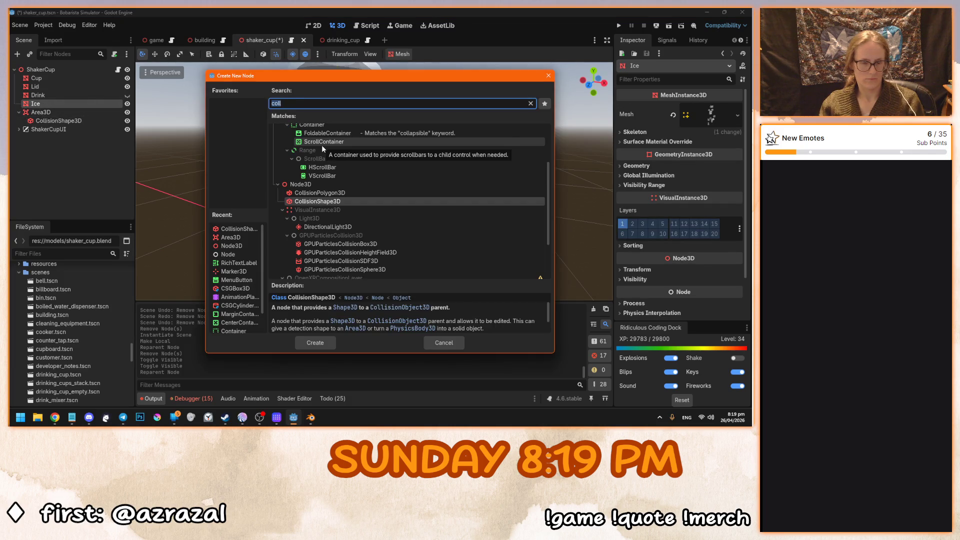
type("node")
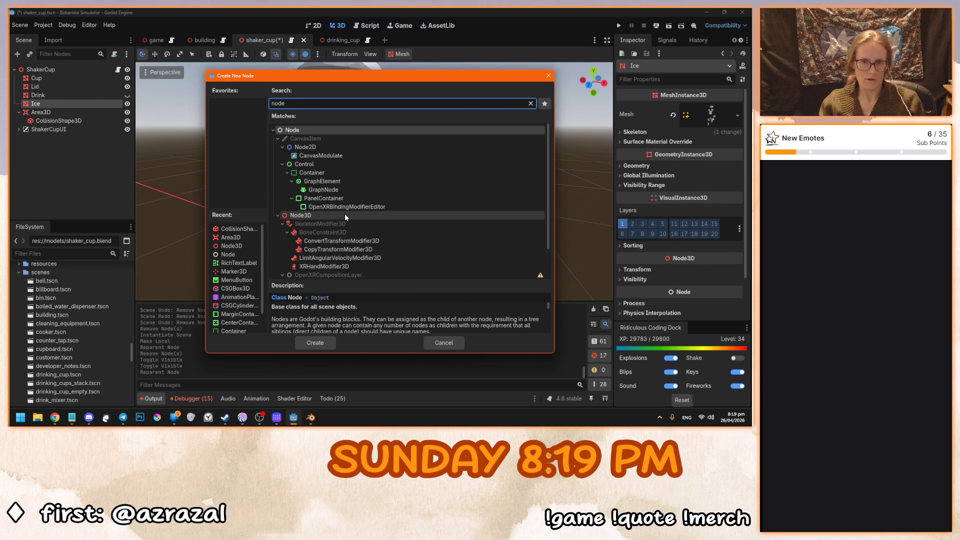
double_click(344, 214)
left_click_drag(44, 114, 43, 107)
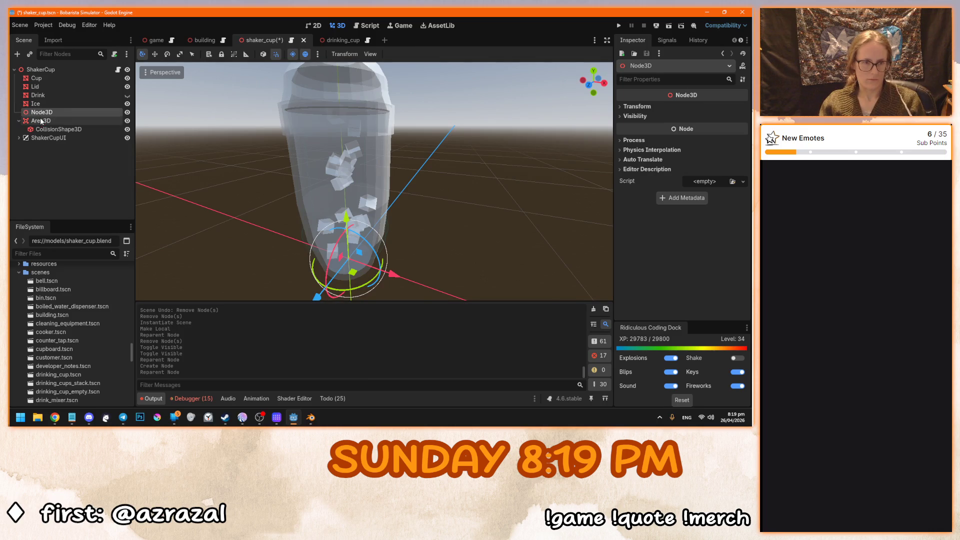
double_click(43, 112)
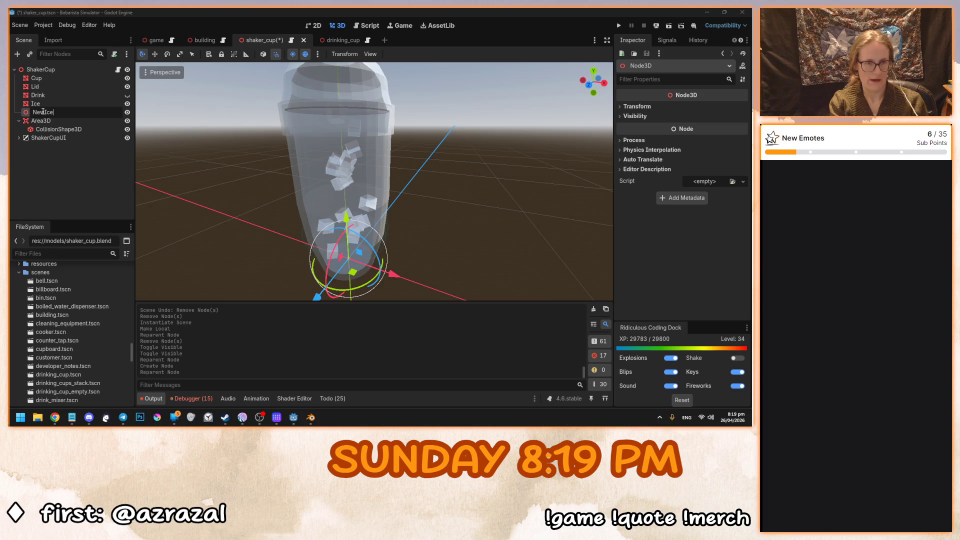
key("Return")
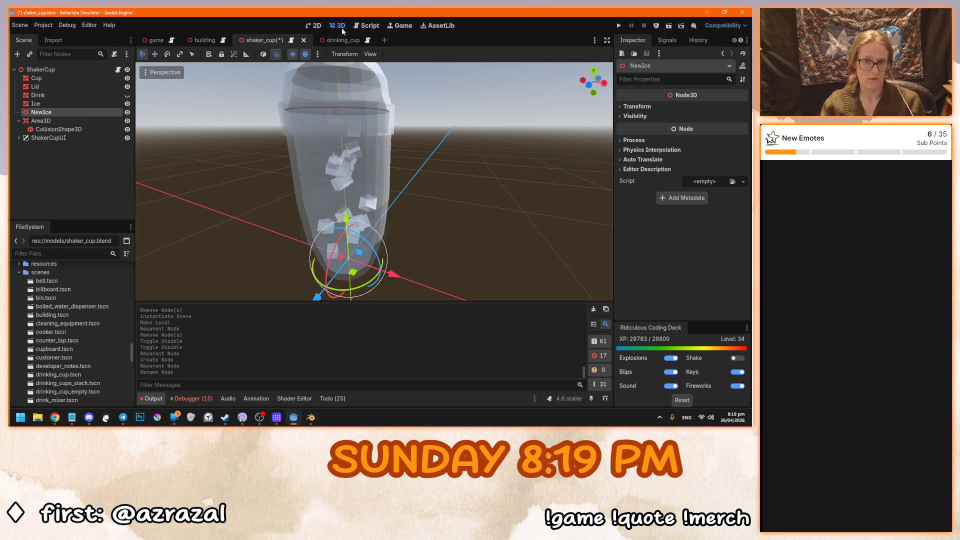
Hide the Ice mesh, save the shaker_cup scene, and bring up the drinking_cup tab.
left_click(342, 40)
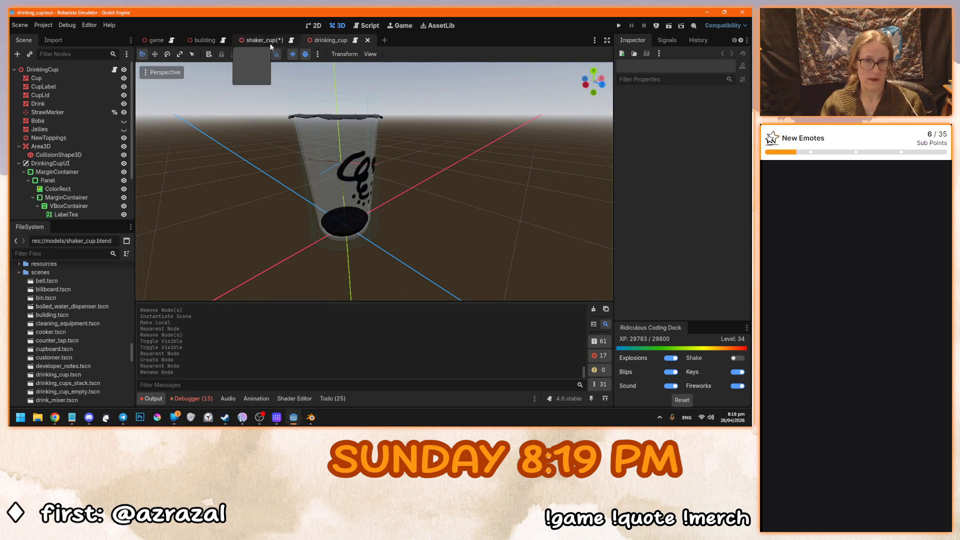
left_click(265, 40)
key("ctrl+s")
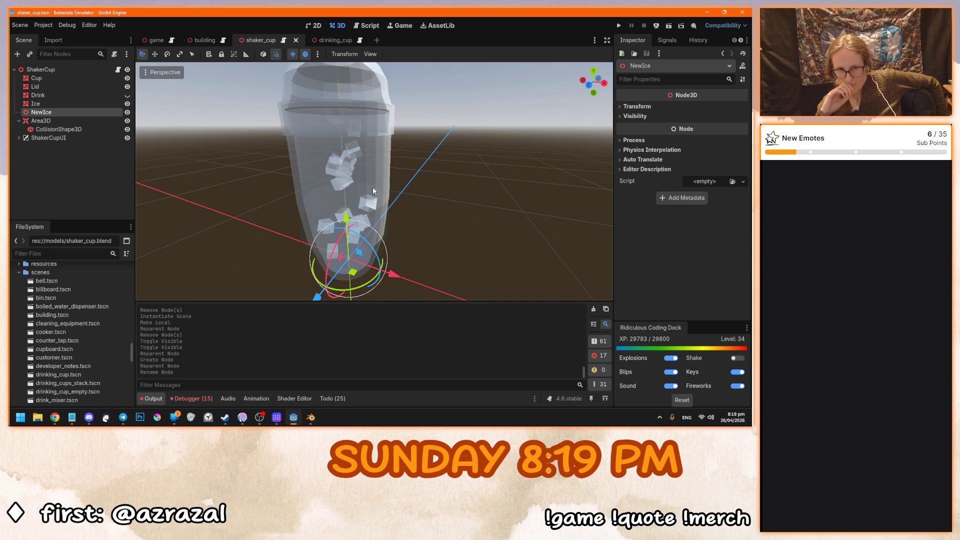
left_click(127, 103)
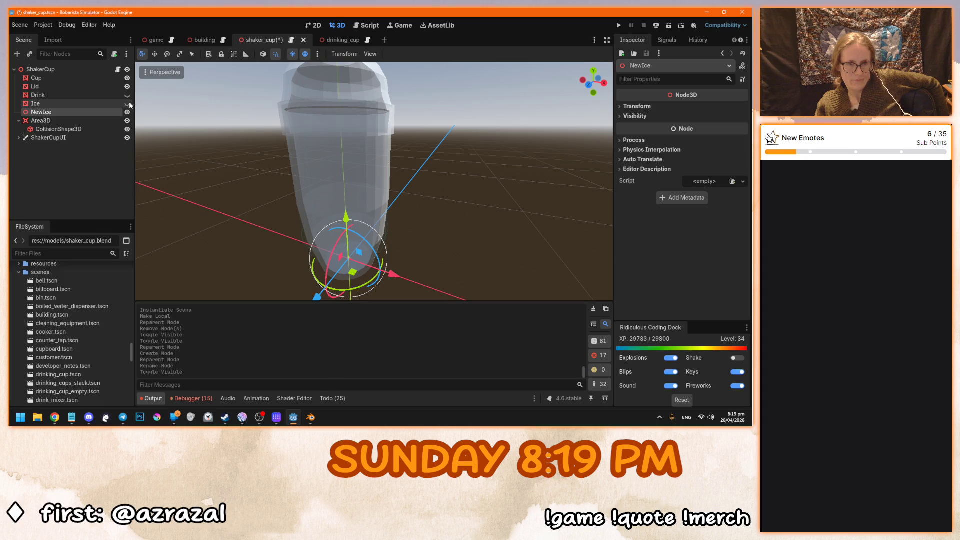
left_click(329, 40)
left_click(278, 45)
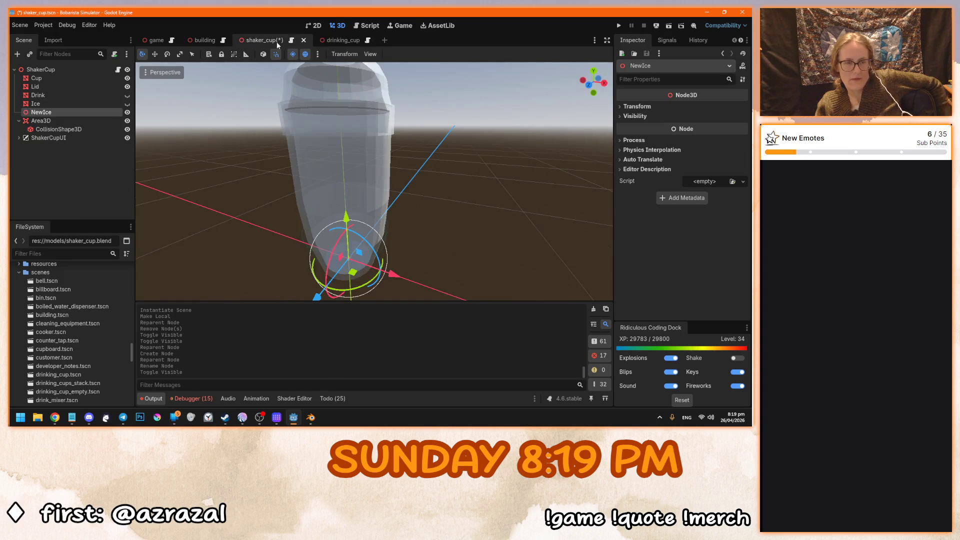
key("ctrl+s")
left_click(339, 40)
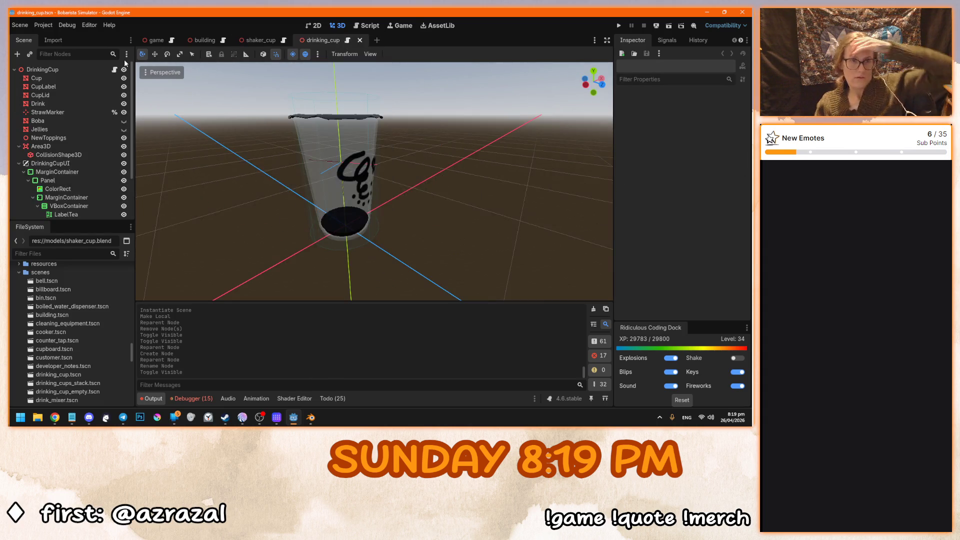
left_click(114, 69)
scroll(370, 209, "up", 4)
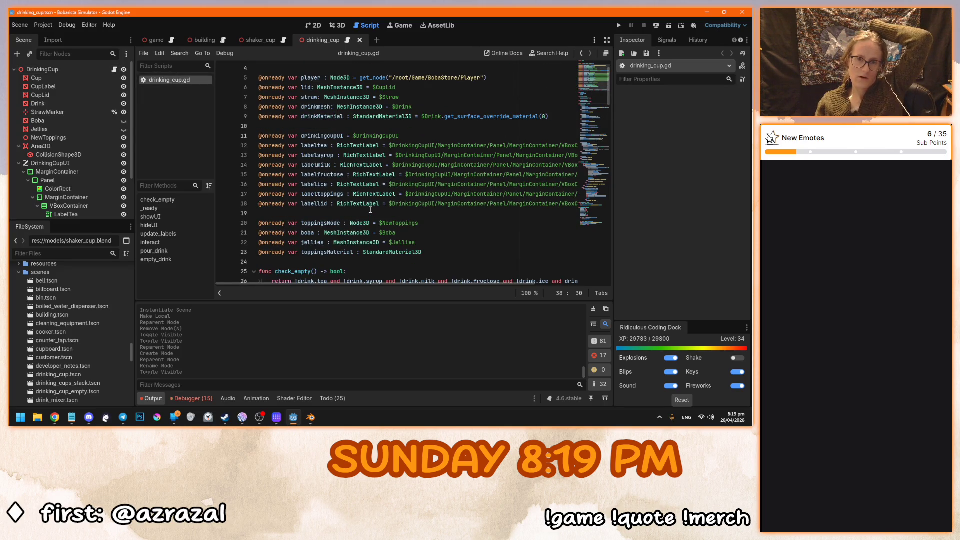
scroll(370, 209, "down", 1)
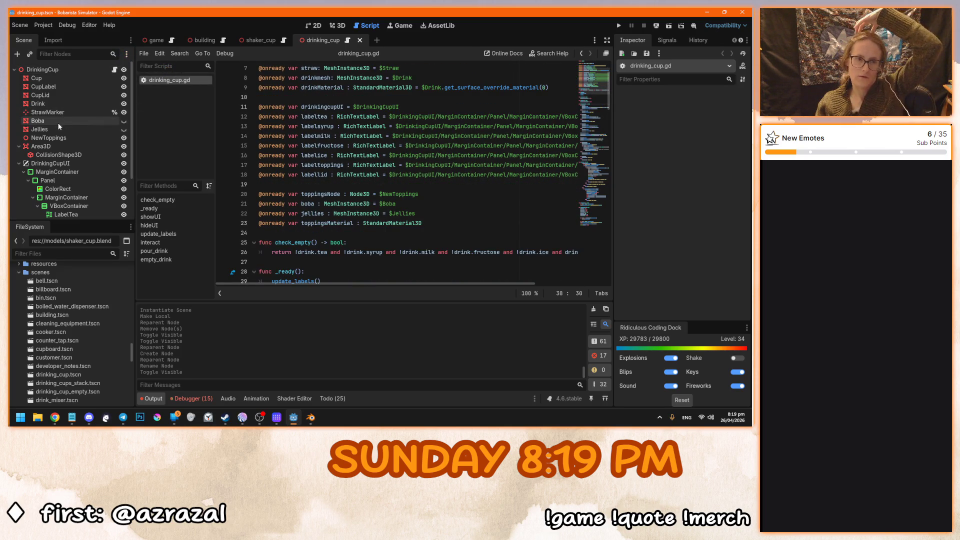
left_click(283, 42)
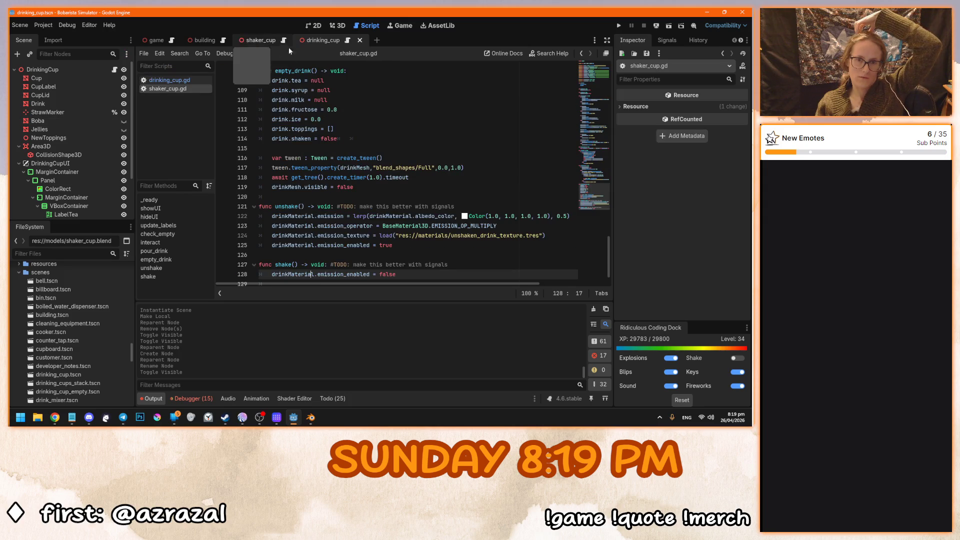
left_click(186, 80)
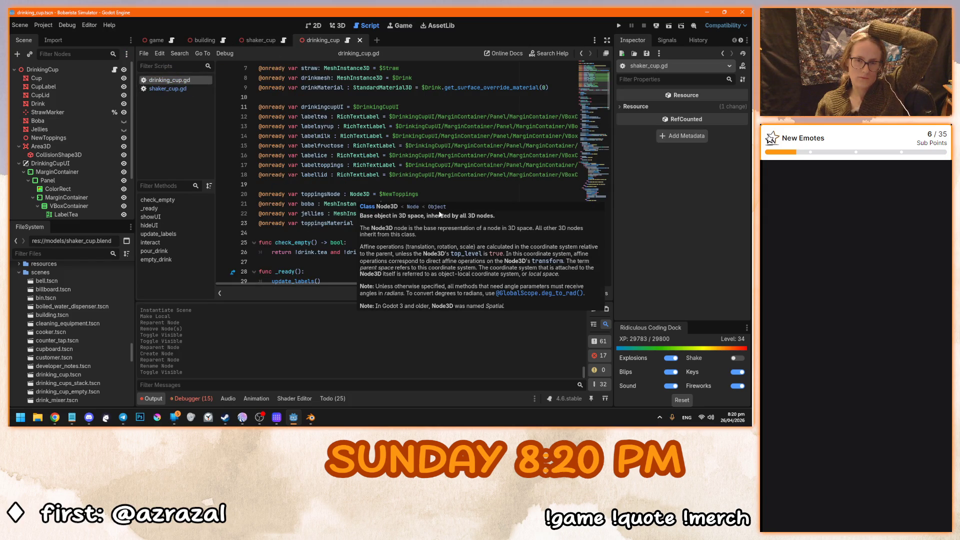
left_click(455, 191)
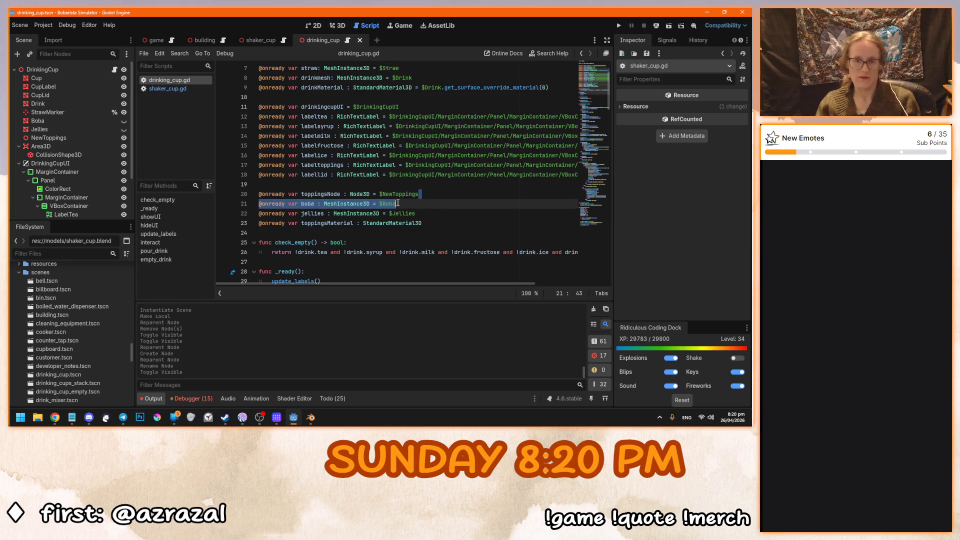
left_click_drag(396, 203, 243, 194)
key("ctrl+c")
scroll(243, 194, "up", 1)
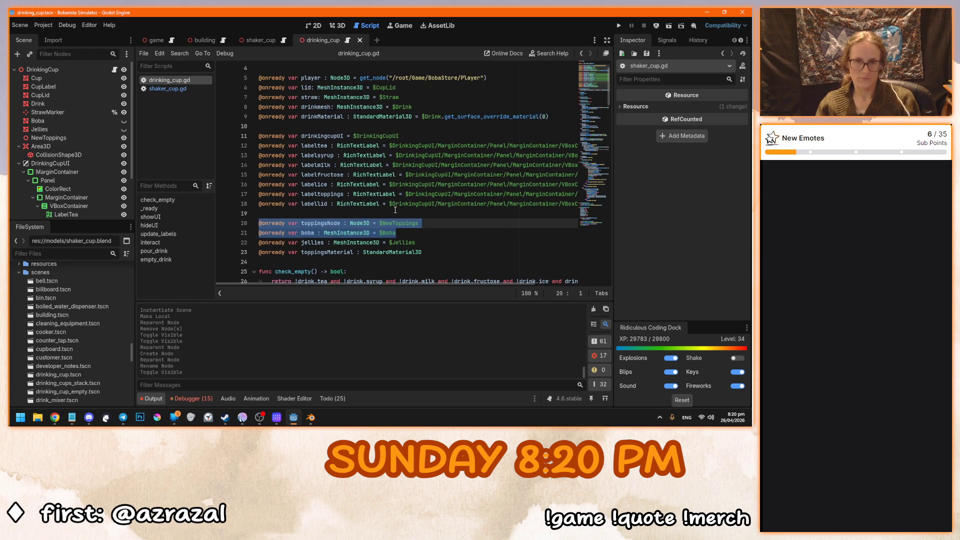
Paste the two declarations into shaker_cup.gd below the label declarations.
left_click(176, 88)
scroll(223, 86, "up", 10)
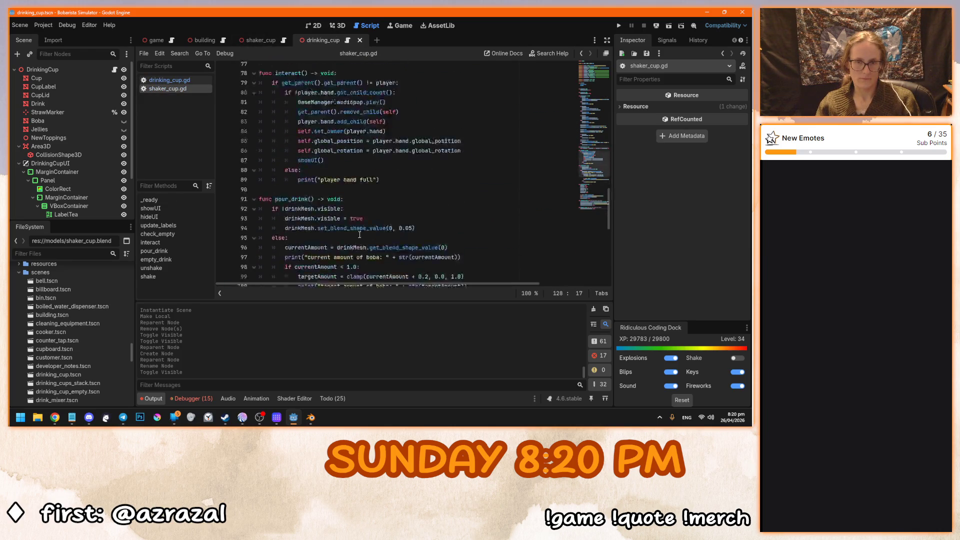
scroll(224, 86, "up", 18)
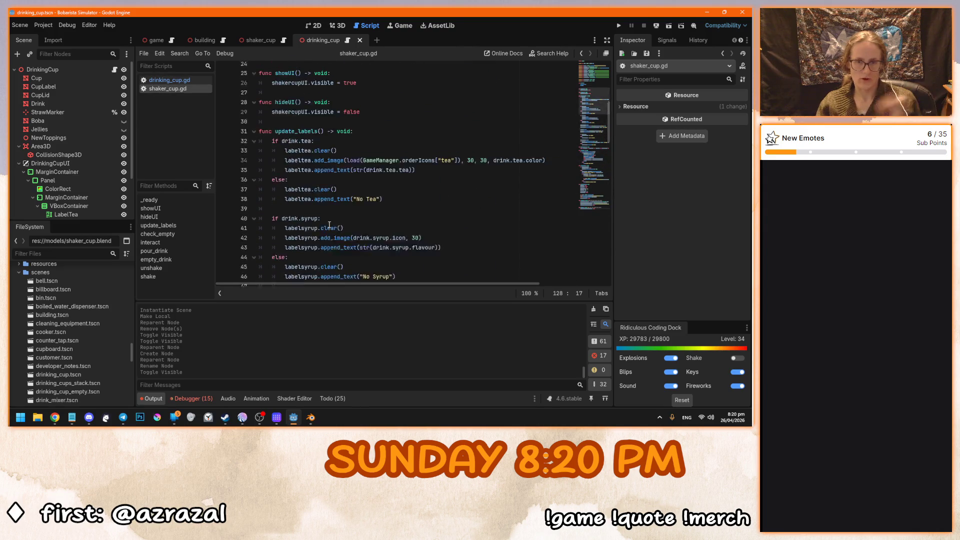
scroll(381, 165, "up", 1)
left_click(322, 184)
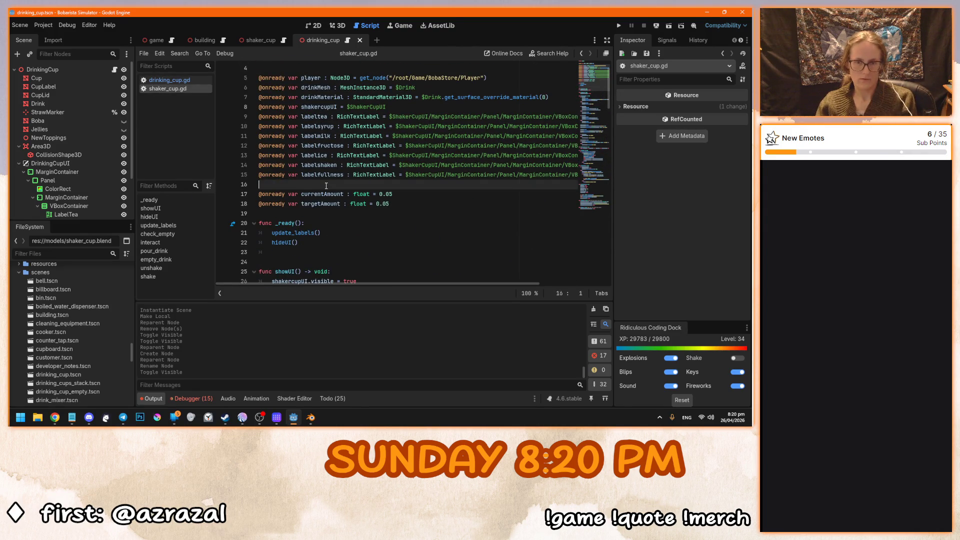
key("Return")
key("Return")
key("ctrl+v")
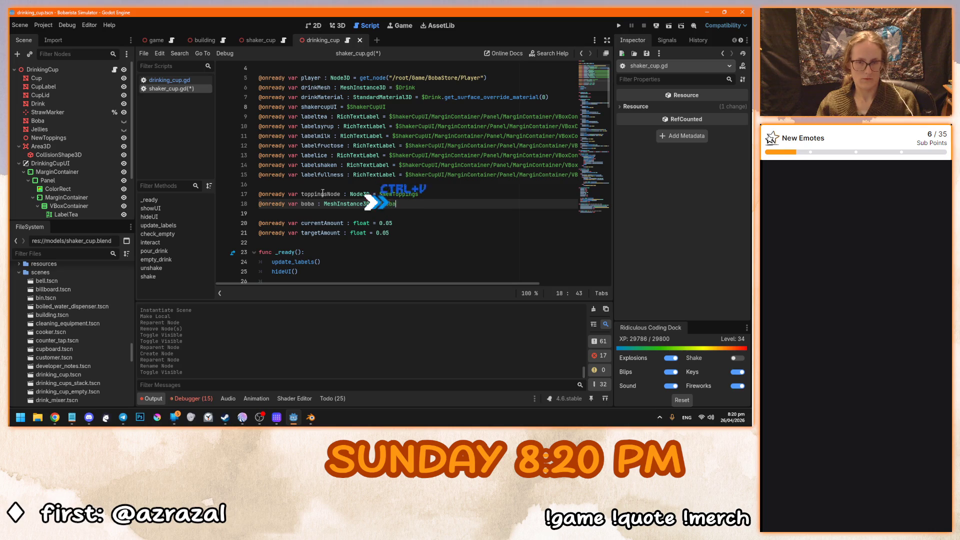
Rename the pasted lines to iceNode = $NewIce and ice = $Ice, and save shaker_cup.gd.
left_click_drag(328, 194, 302, 195)
type("ice")
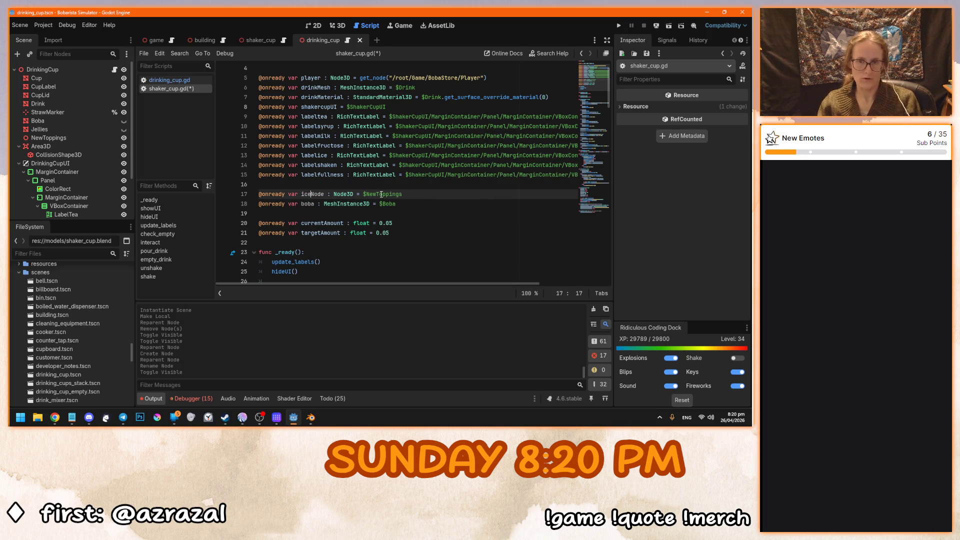
left_click_drag(378, 194, 402, 195)
type("Ice")
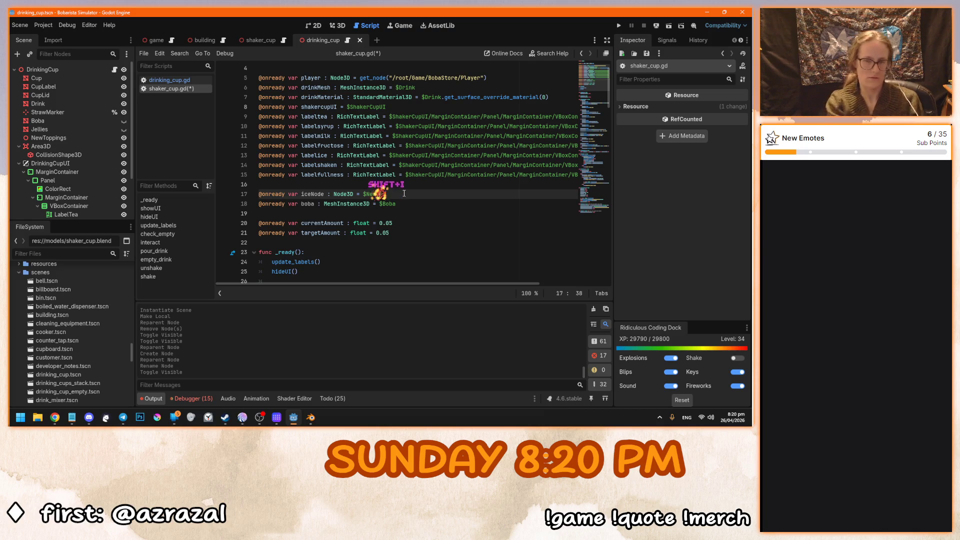
double_click(307, 204)
type("ice")
left_click_drag(379, 204, 395, 204)
type("Ice")
key("ctrl+s")
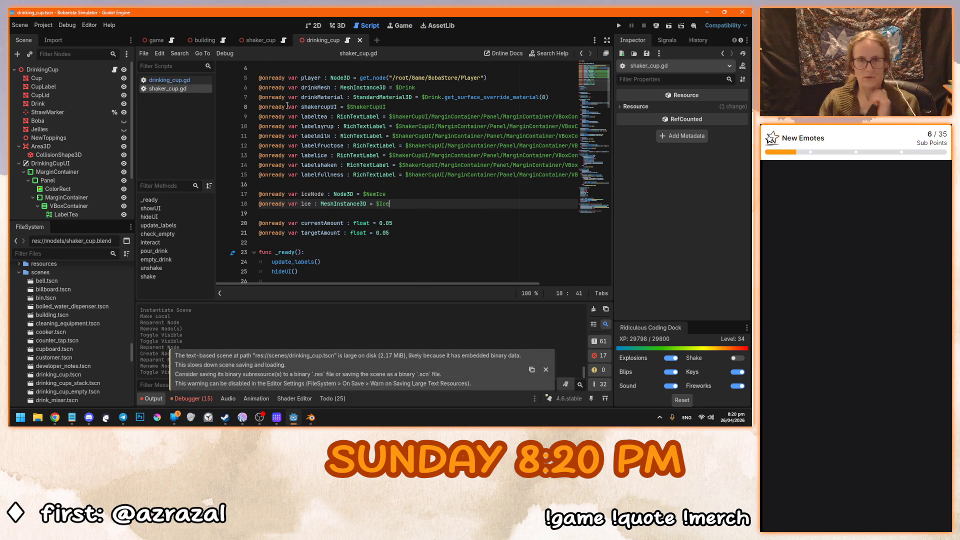
left_click(169, 80)
Scroll through drinking_cup.gd, then open ui_topping_button.tscn from the FileSystem dock.
scroll(348, 235, "down", 5)
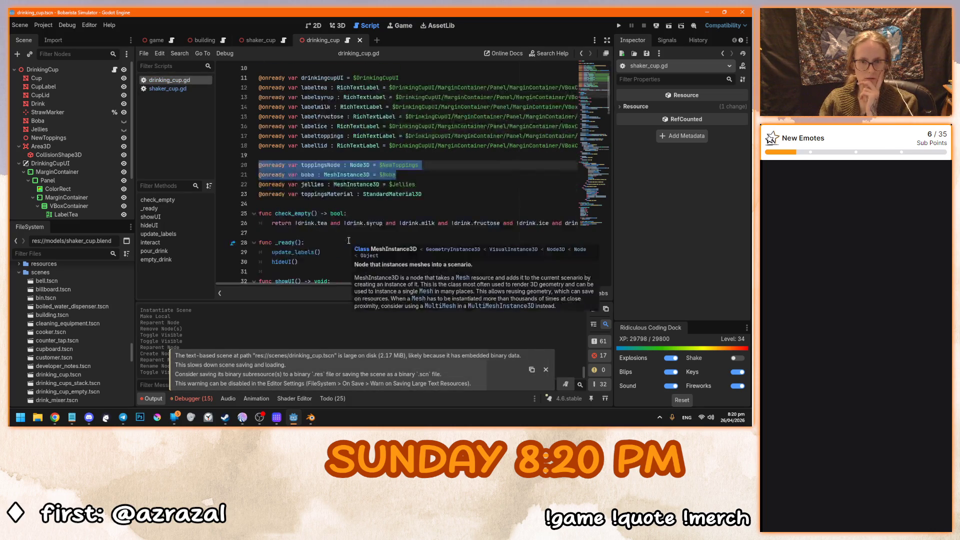
scroll(348, 239, "down", 15)
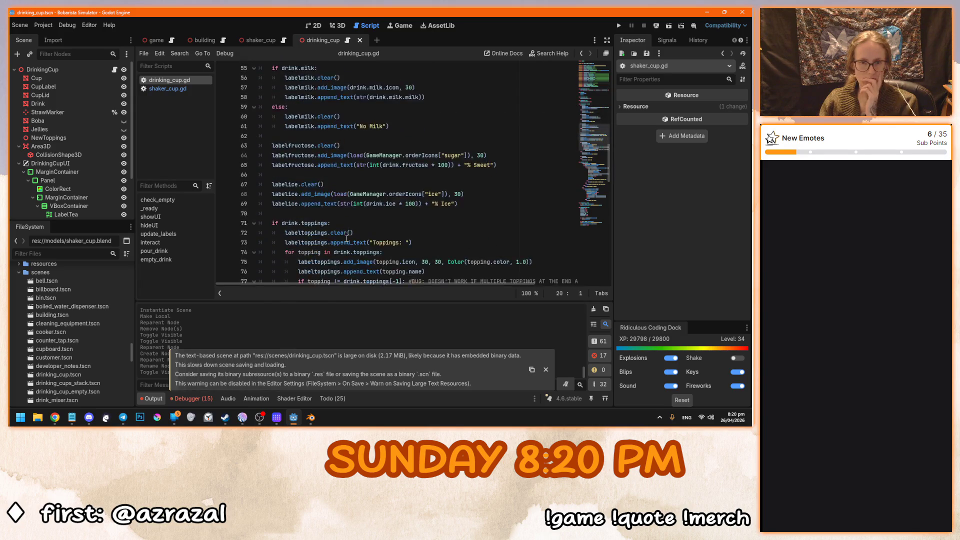
scroll(347, 239, "down", 6)
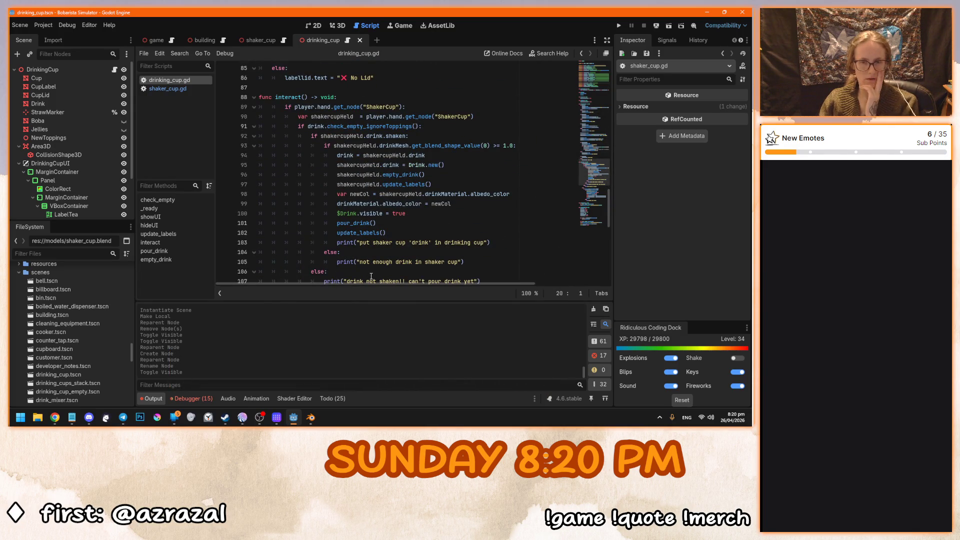
scroll(372, 274, "down", 11)
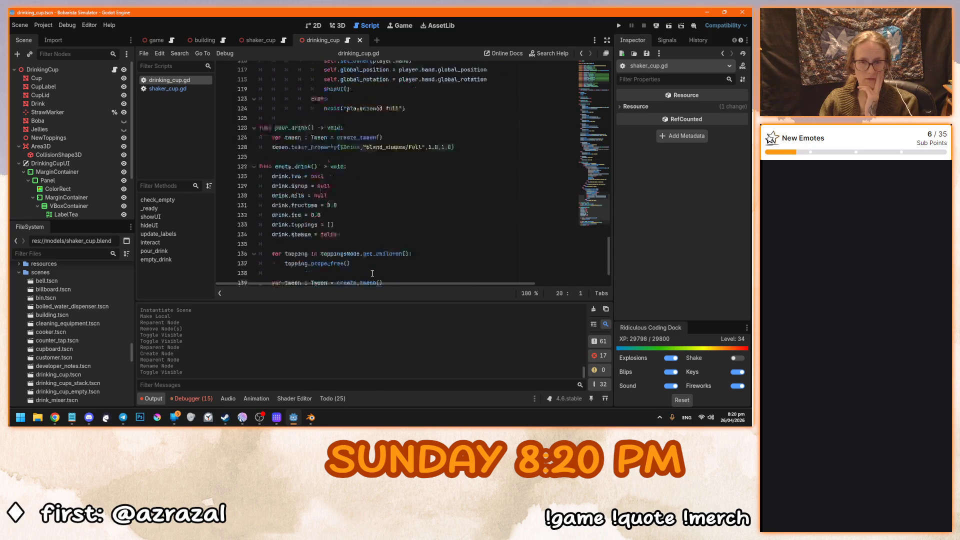
scroll(85, 348, "down", 5)
scroll(91, 356, "down", 5)
double_click(82, 354)
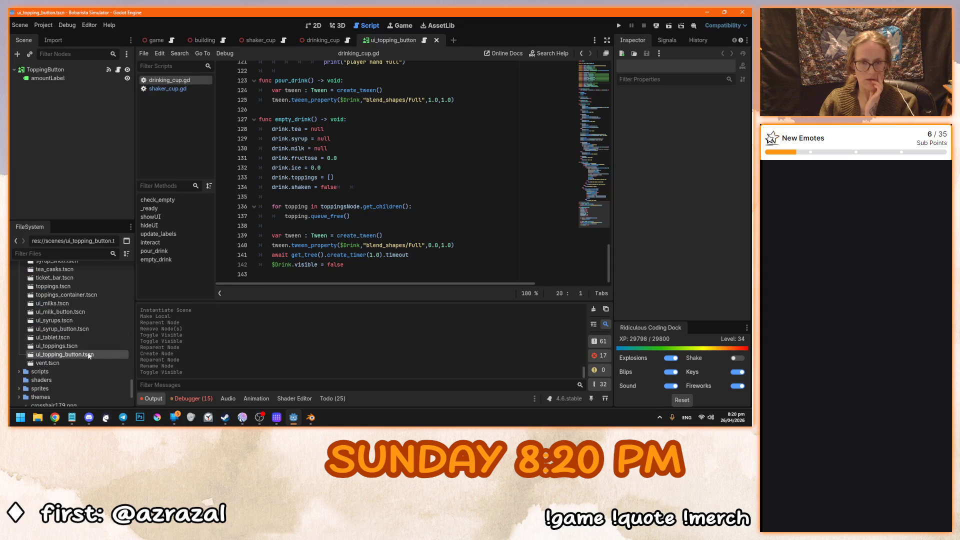
Open ui_topping_button.gd and copy the newTopping spawning block on lines 27–38.
left_click(118, 70)
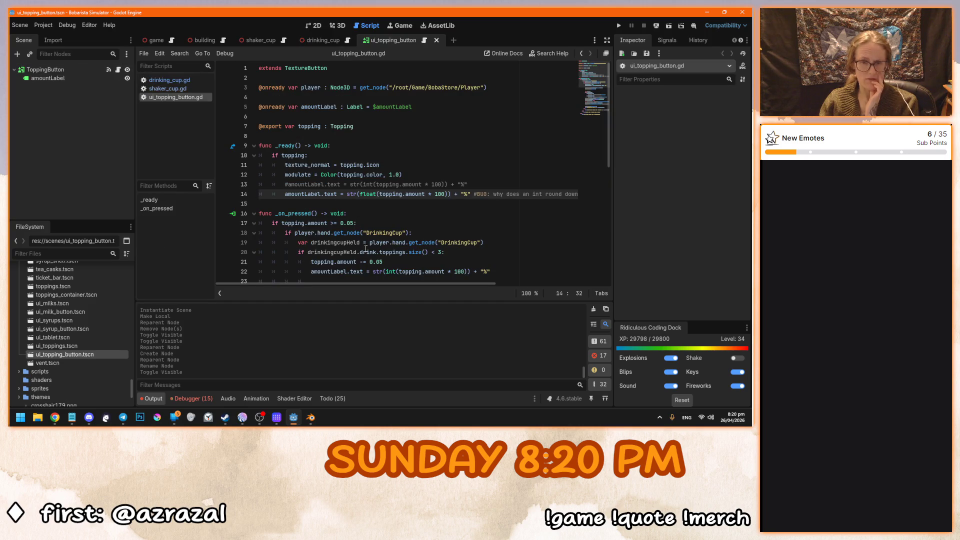
scroll(368, 253, "down", 5)
scroll(368, 254, "down", 1)
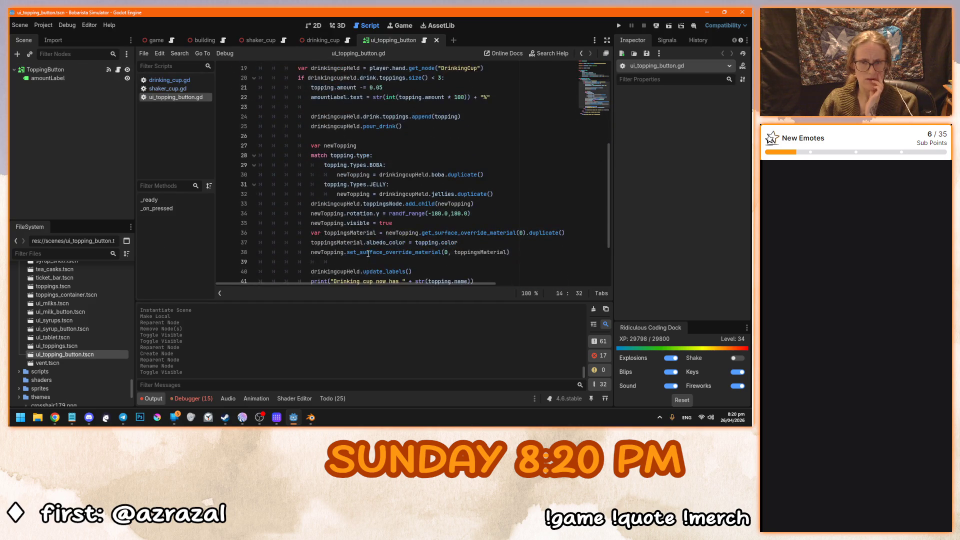
left_click(405, 266)
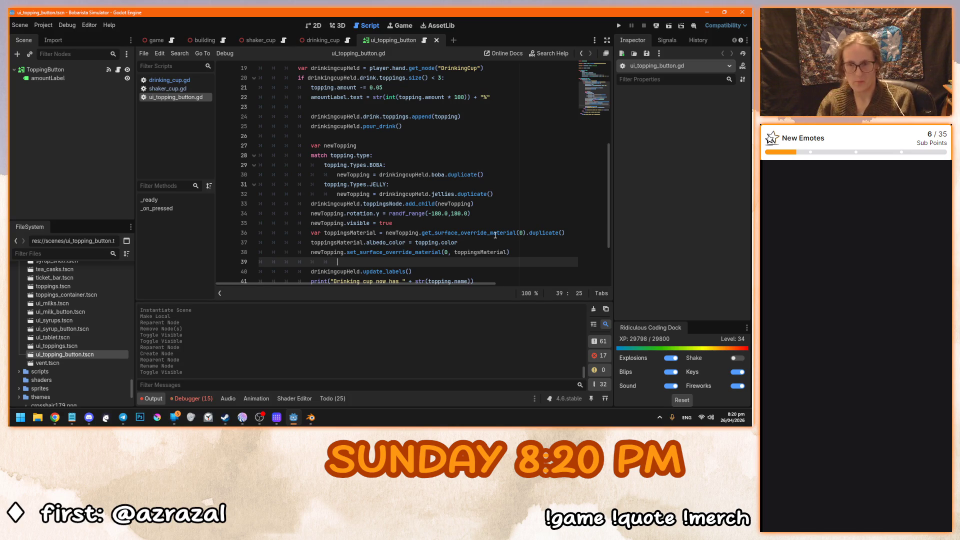
left_click_drag(519, 255, 310, 145)
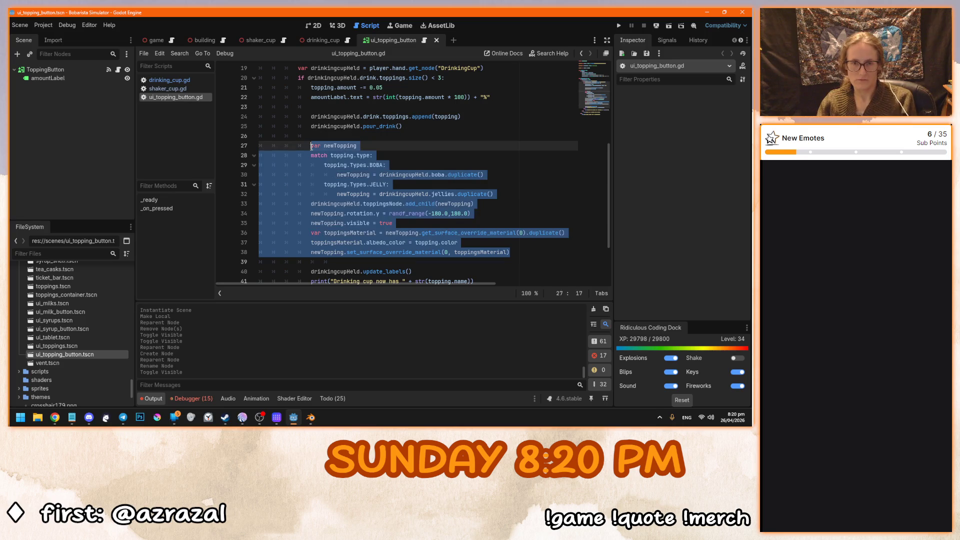
left_click(516, 247)
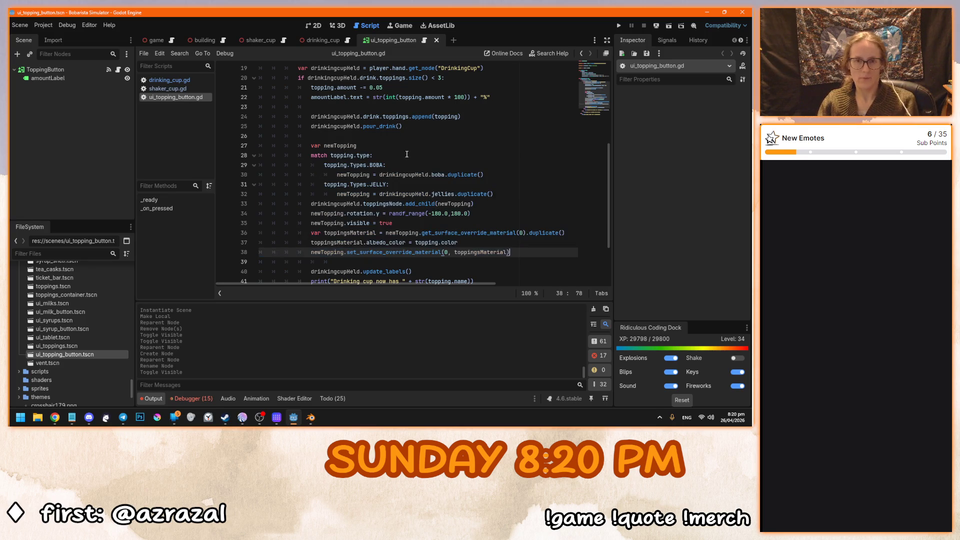
scroll(103, 360, "up", 5)
scroll(132, 330, "up", 10)
left_click_drag(133, 343, 129, 366)
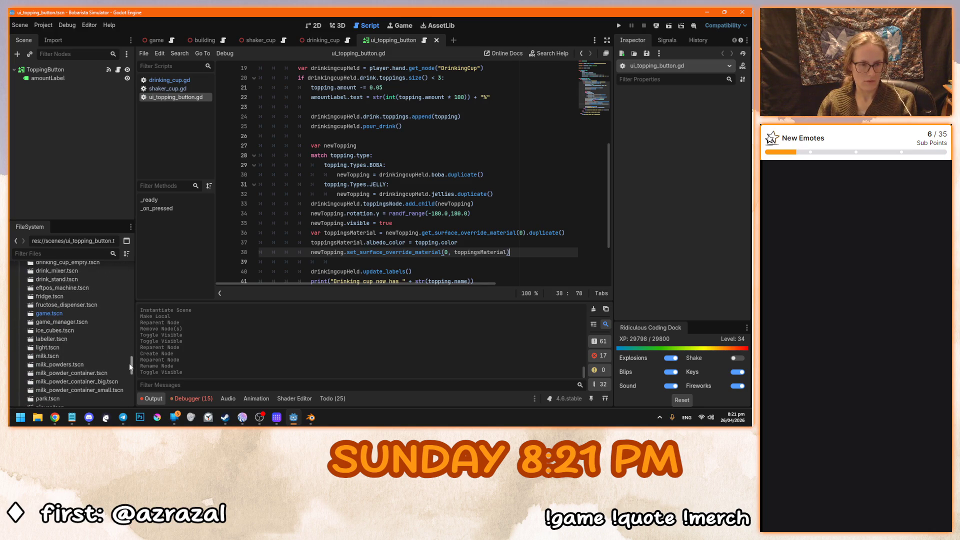
Open ice_cubes.tscn and paste the copied newTopping block after line 20 of ice.gd.
double_click(62, 330)
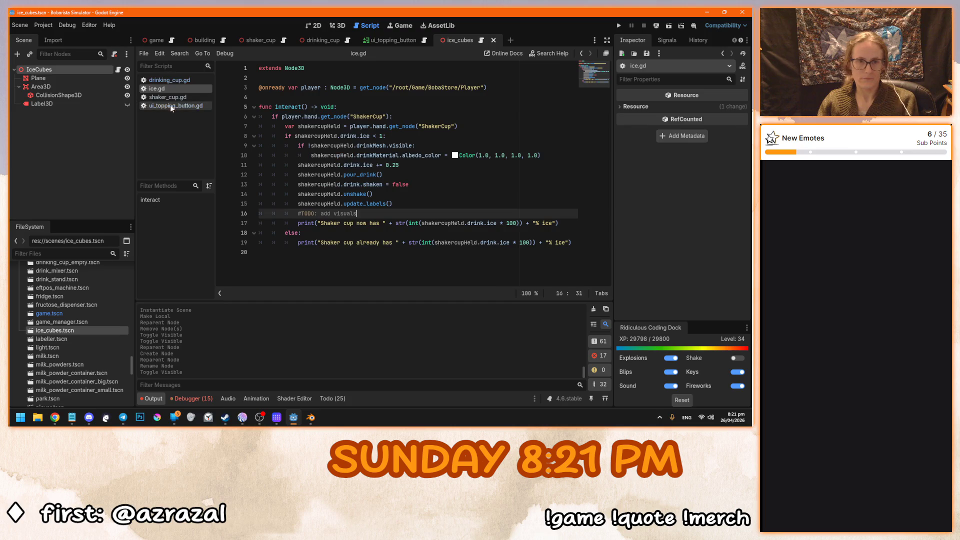
left_click(338, 25)
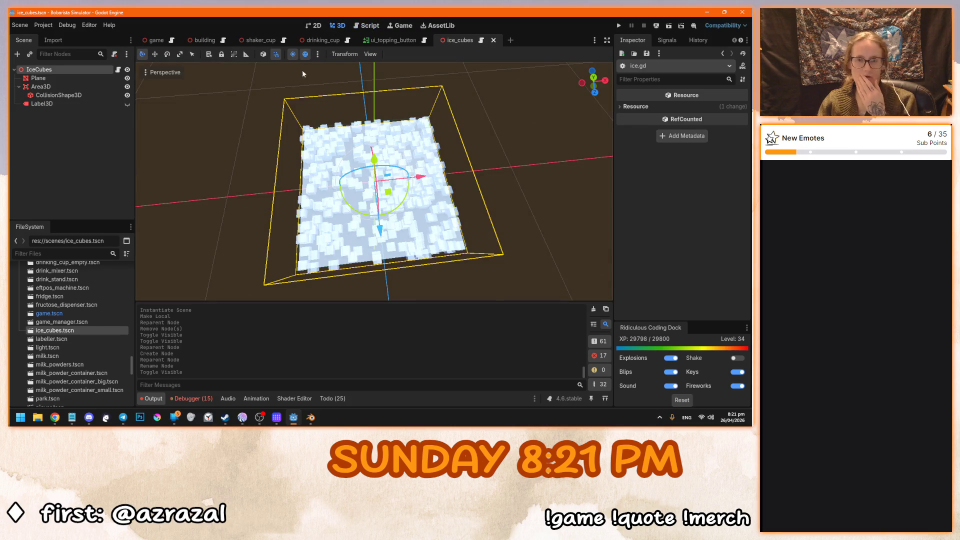
left_click(480, 41)
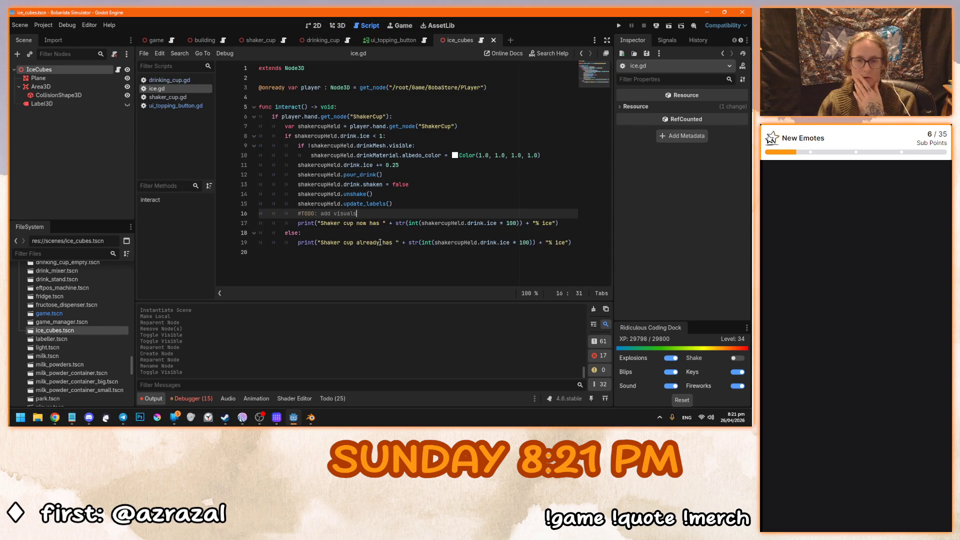
left_click(349, 252)
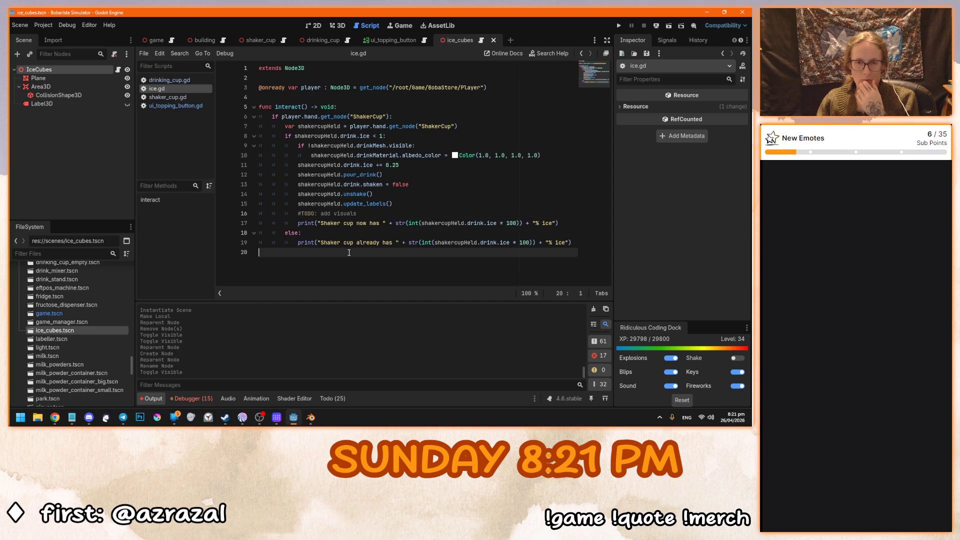
key("Return")
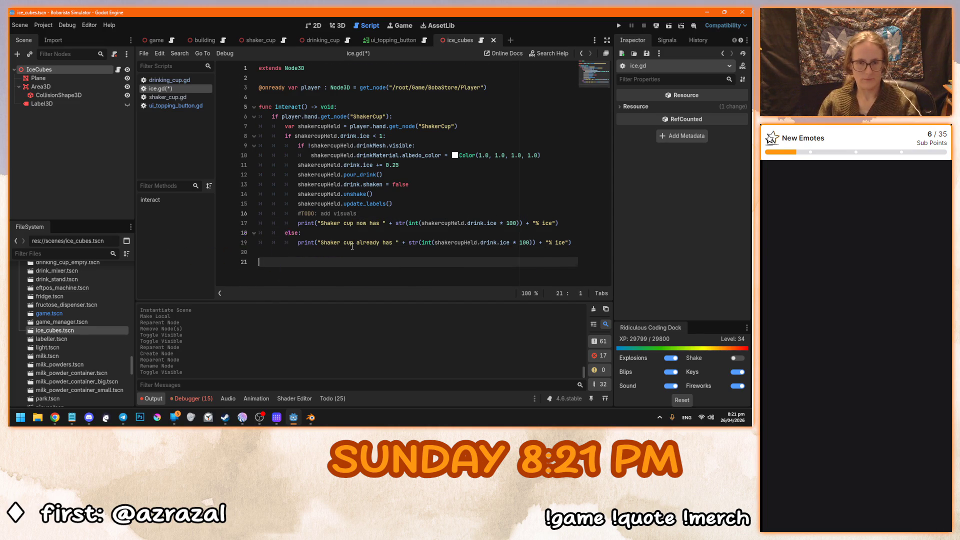
type("var newTopping \t\t\t\tmatch topping.type: \t\t\t\t\ttopping.Types.BOBA: \t\t\t\t\t\tnewTopping = drinkingcupHeld.boba.duplicate() \t\t\t\t\ttopping.Types.JELLY: \t\t\t\t\t\tnewTopping = drinkingcupHeld.jellies.duplicate() \t\t\t\tdrinkingcupHeld.toppingsNode.add_child(newTopping) \t\t\t\tnewTopping.rotation.y = randf_range(-180.0,180.0) \t\t\t\tnewTopping.visible = true \t\t\t\tvar toppingsMaterial = newTopping.get_surface_override_material(0).duplicate() \t\t\t\ttoppingsMaterial.albedo_color = topping.color \t\t\t\tnewTopping.set_surface_override_material(0, toppingsMaterial)")
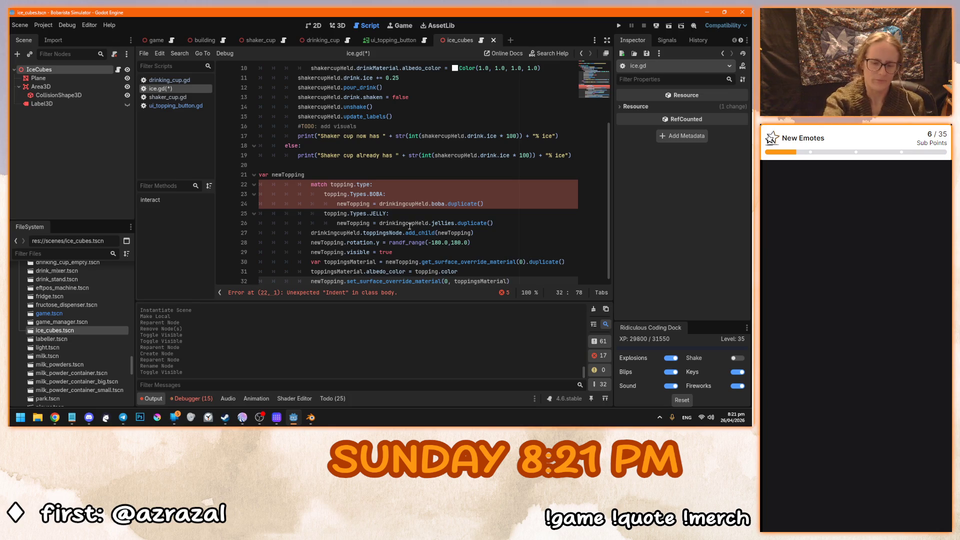
Declare var newIce on a new line after the ice increase at line 11 of ice.gd.
scroll(393, 174, "up", 3)
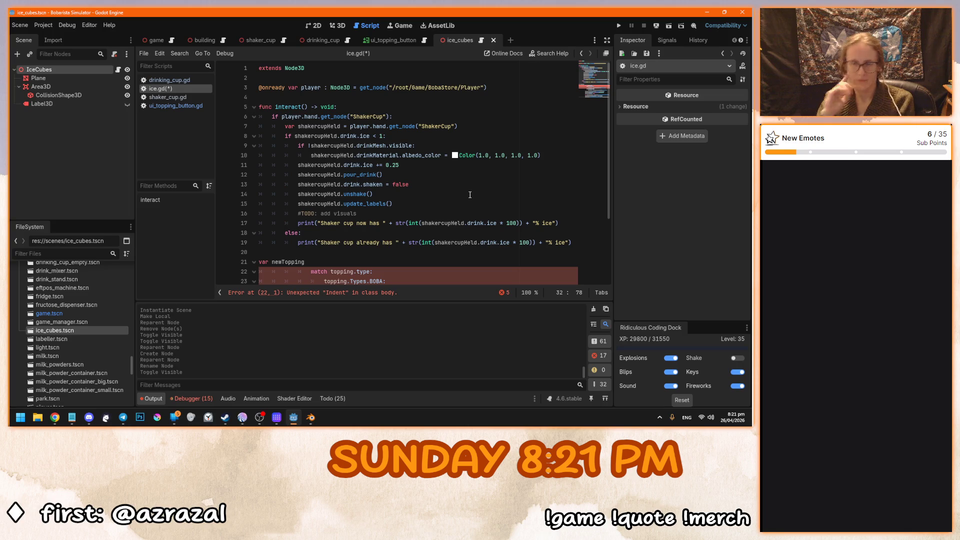
scroll(370, 176, "down", 1)
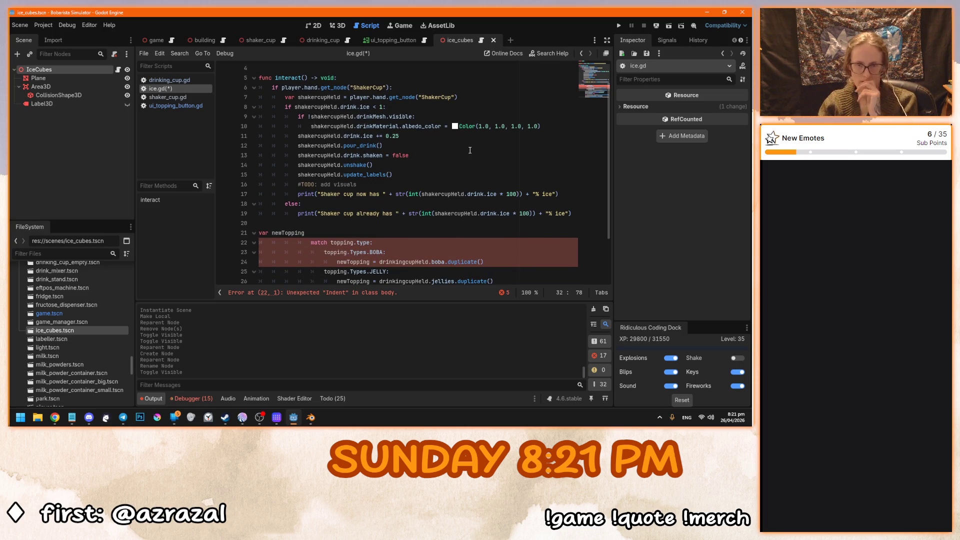
scroll(315, 135, "down", 2)
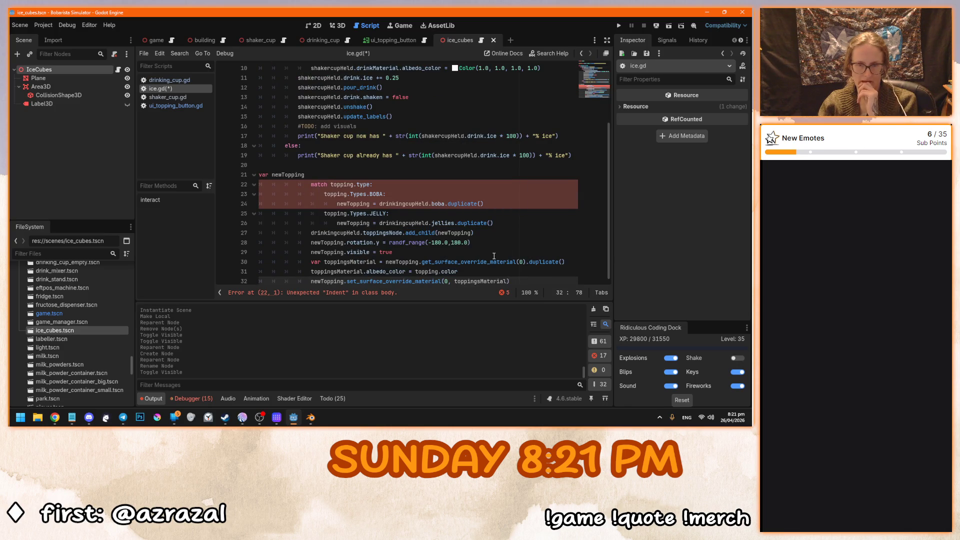
scroll(493, 256, "up", 2)
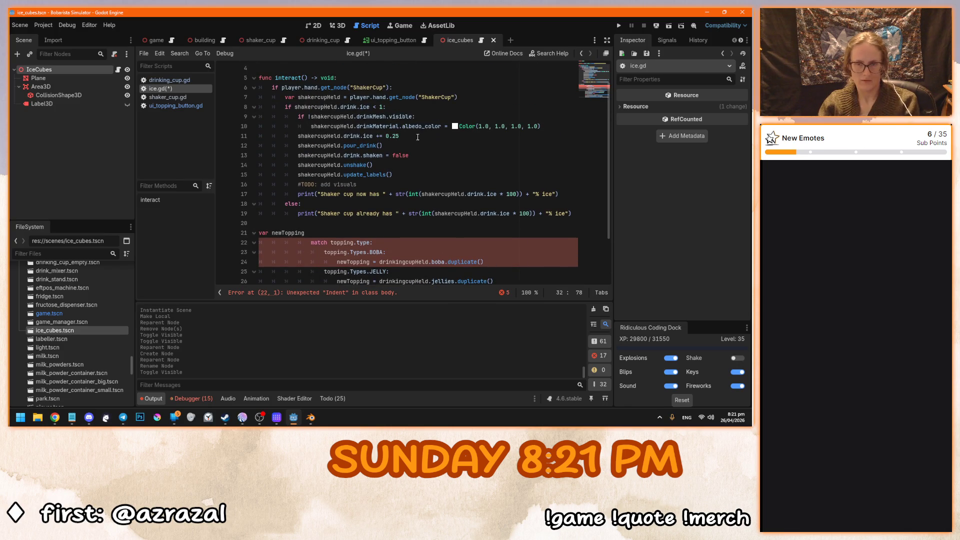
left_click(298, 135)
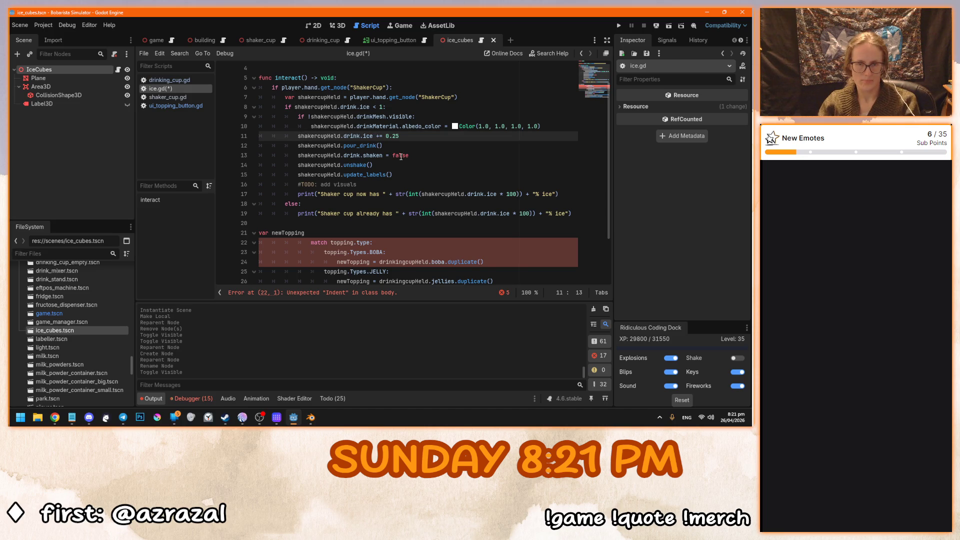
key("Return")
key("Return")
key("Return")
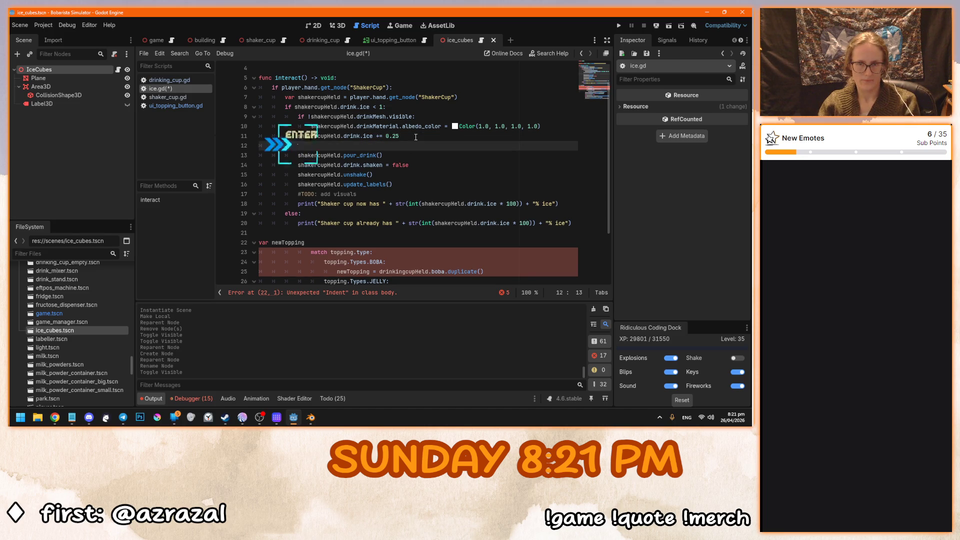
key("Up")
scroll(400, 171, "down", 1)
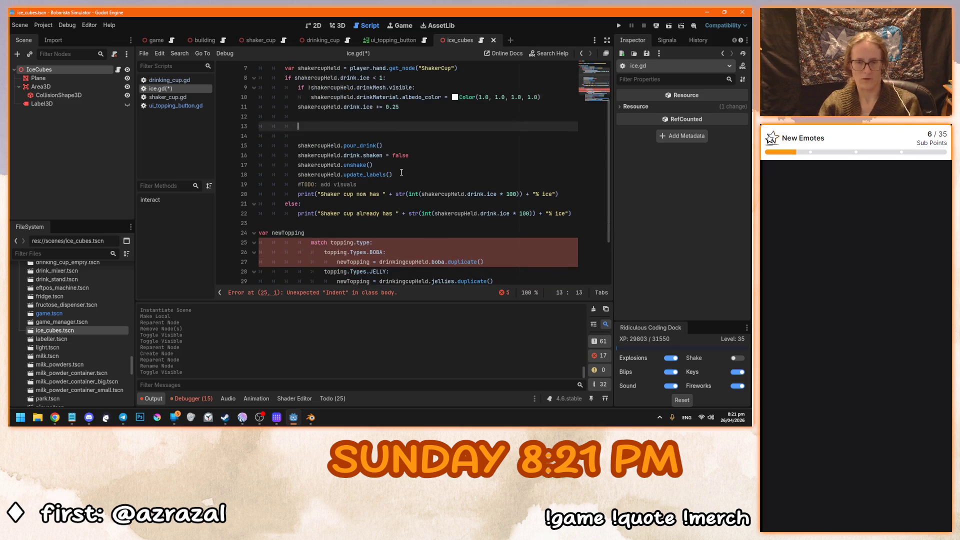
type("var newIce")
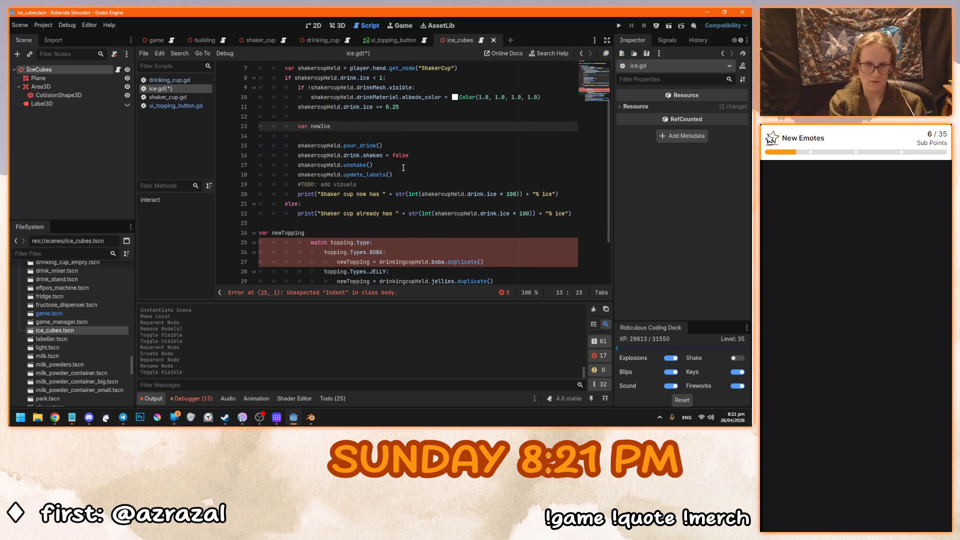
key("Return")
Delete the pasted match block on topping type.
scroll(403, 168, "down", 1)
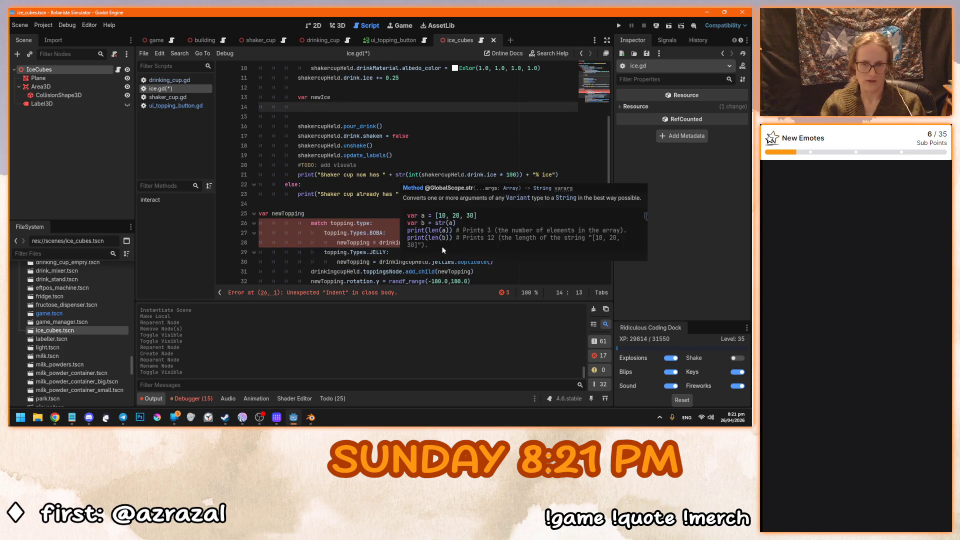
mouse_move(495, 262)
left_mouse_down()
mouse_move(380, 241)
mouse_move(314, 215)
left_mouse_up()
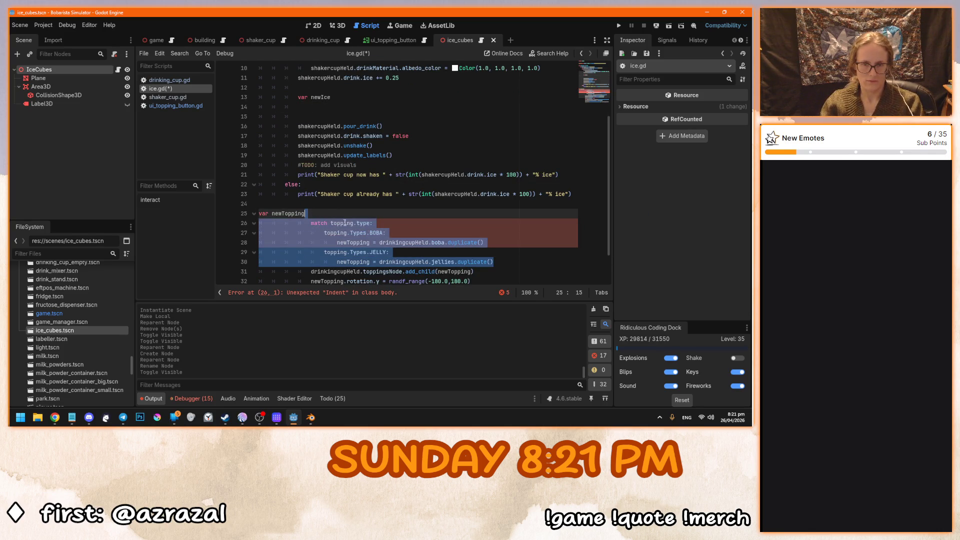
key("BackSpace")
key("BackSpace")
key("ctrl+z")
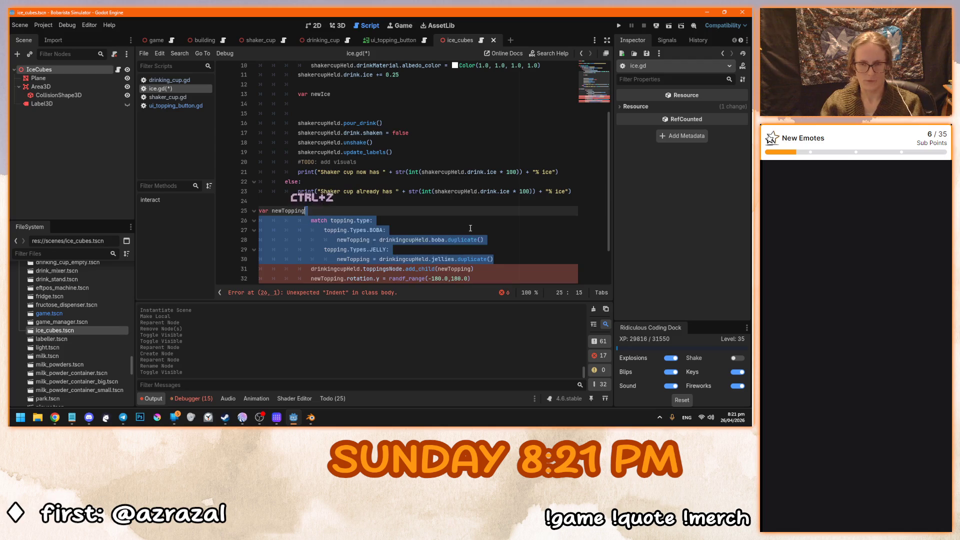
key("ctrl+z")
left_click_drag(488, 239, 380, 239)
key("ctrl+c")
left_click_drag(509, 258, 272, 220)
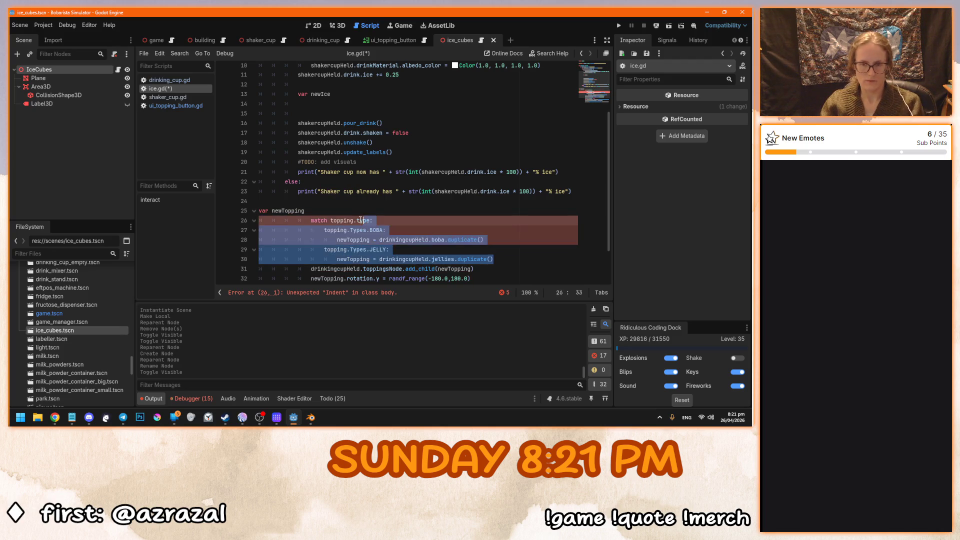
key("BackSpace")
key("BackSpace")
Paste the drinkingcupHeld.boba.duplicate() call on the empty line under var newIce.
scroll(375, 150, "up", 2)
left_click(375, 145)
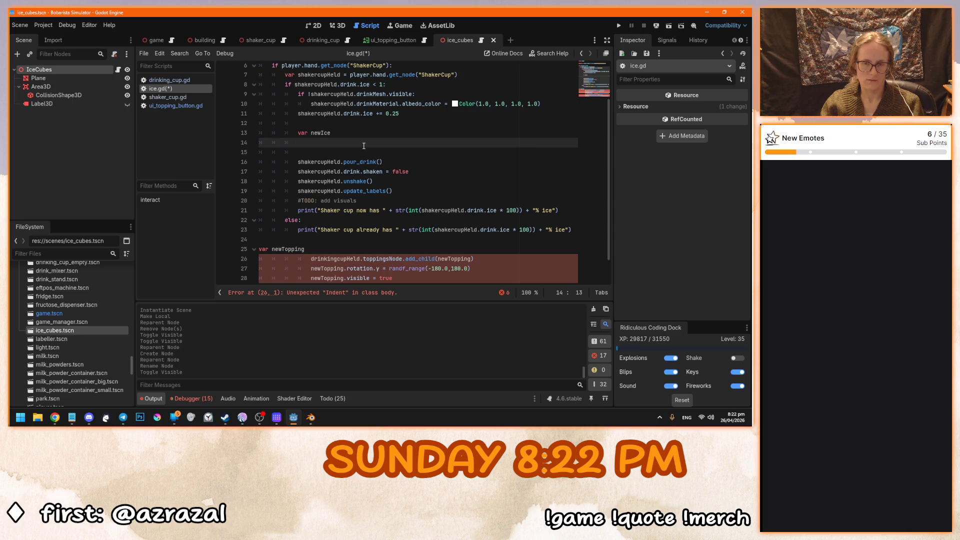
key("ctrl+v")
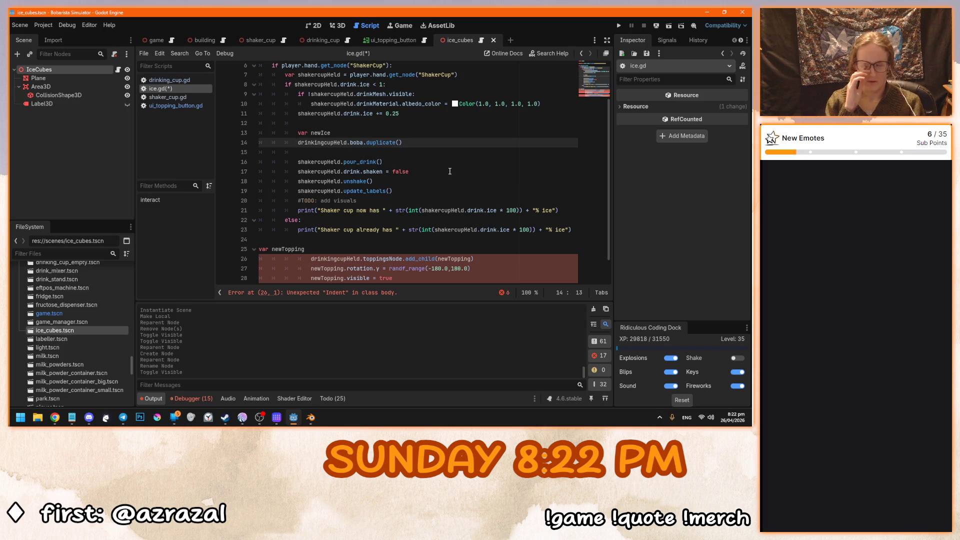
Make line 14 read newIce = shakercupHeld.ice.duplicate().
key("ctrl+z")
key("ctrl+z")
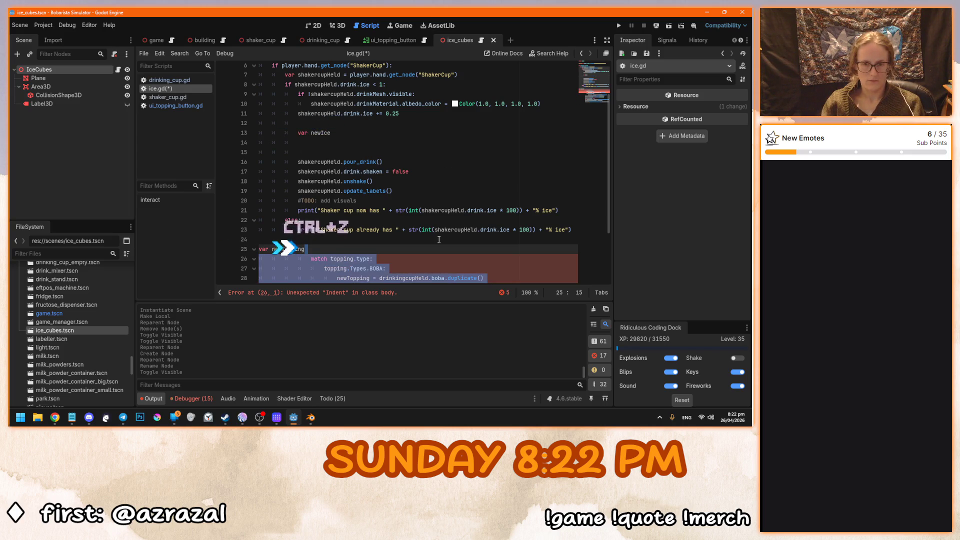
key("ctrl+shift+z")
key("ctrl+shift+z")
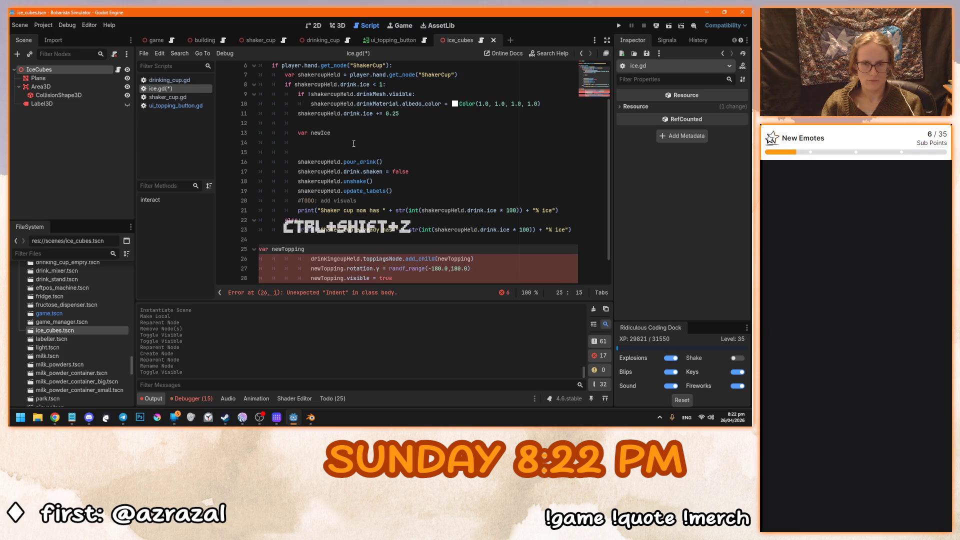
type("newIce = drinkingcupHeld.boba.duplicate(")
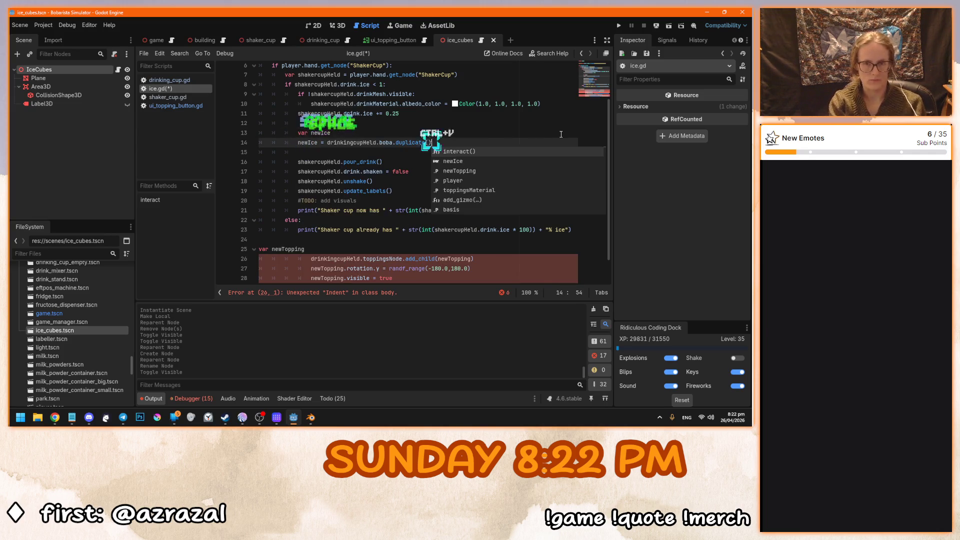
key("ctrl+v")
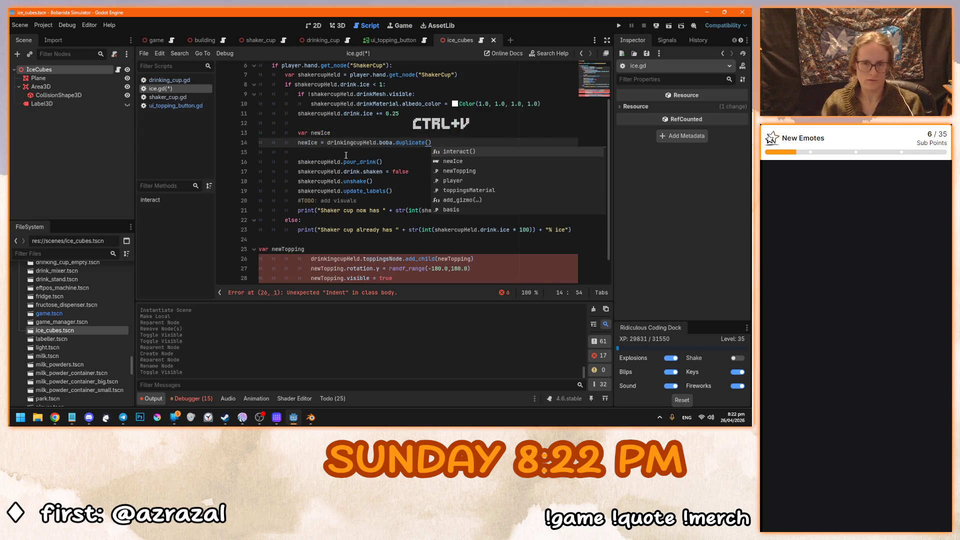
left_click(328, 103)
double_click(328, 103)
key("ctrl+c")
double_click(345, 142)
key("ctrl+v")
double_click(379, 143)
type("ice")
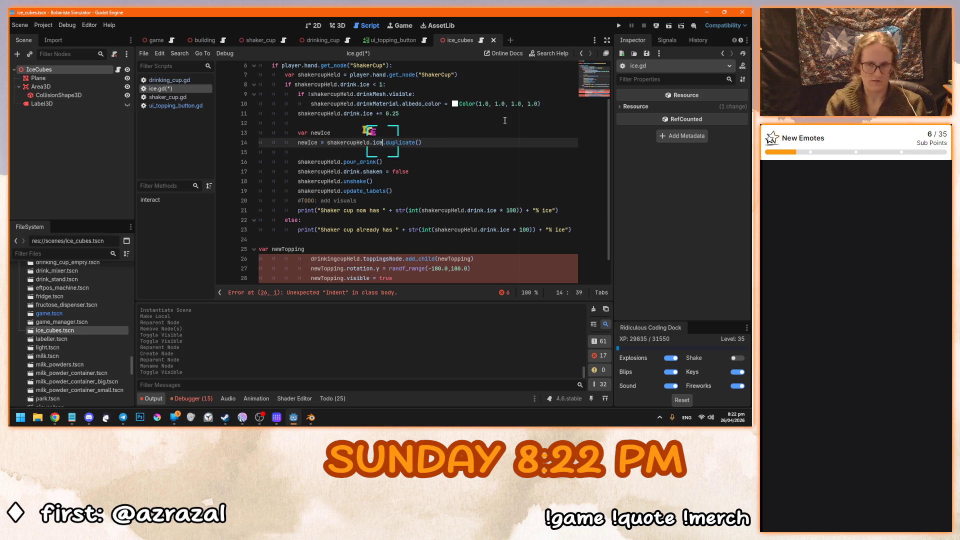
left_click(444, 143)
Rename every newTopping occurrence in the setup lines to newIce.
scroll(444, 145, "down", 1)
scroll(444, 144, "up", 1)
scroll(438, 199, "down", 1)
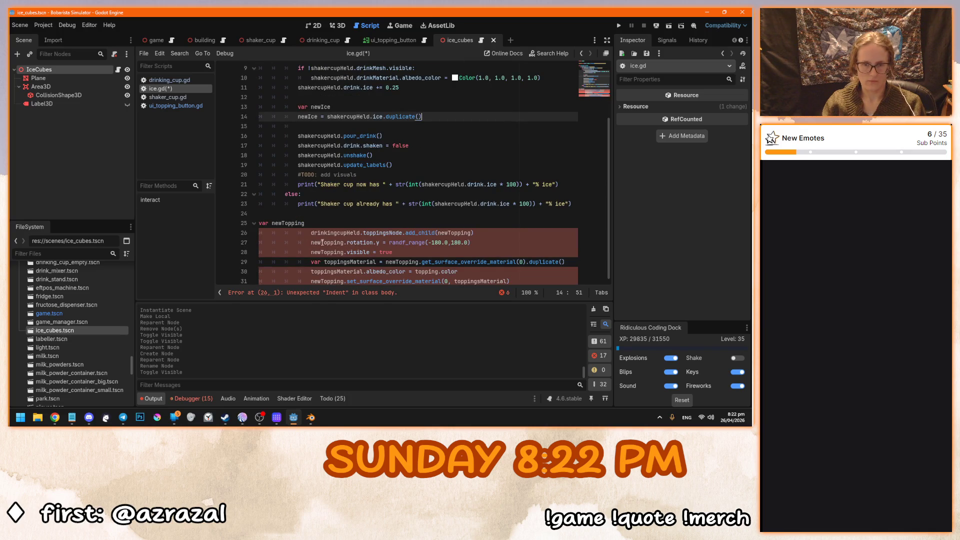
left_click_drag(323, 243, 344, 242)
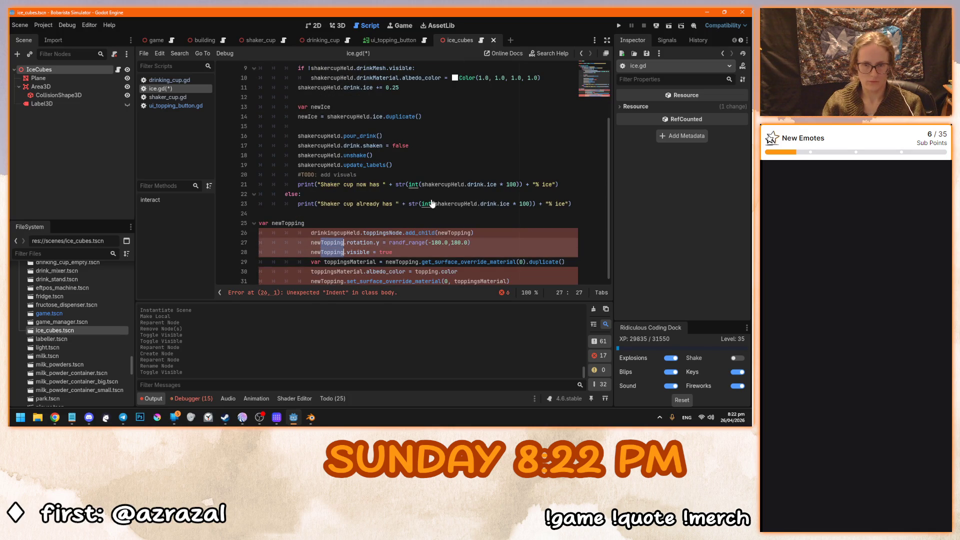
scroll(493, 177, "down", 1)
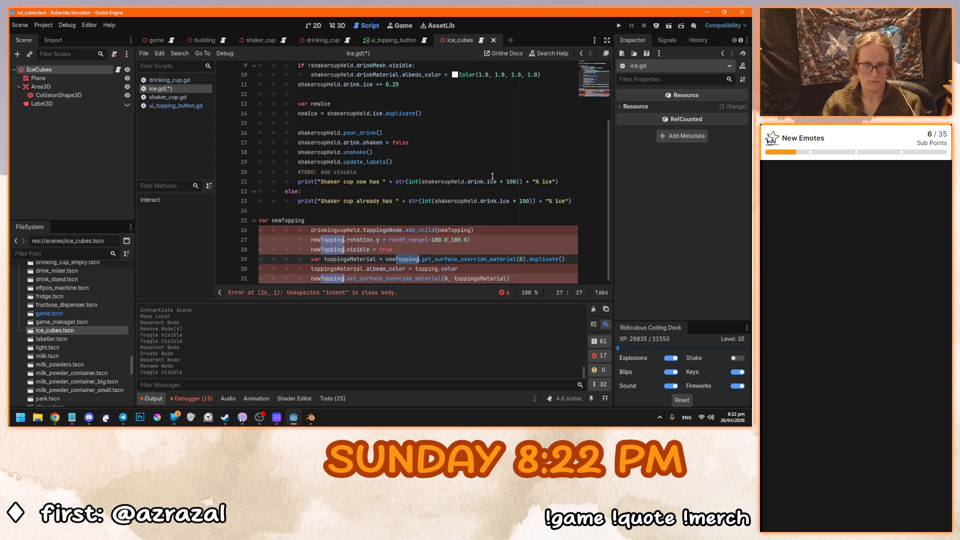
key("ctrl+d")
key("ctrl+d")
key("ctrl+d")
type("Ice")
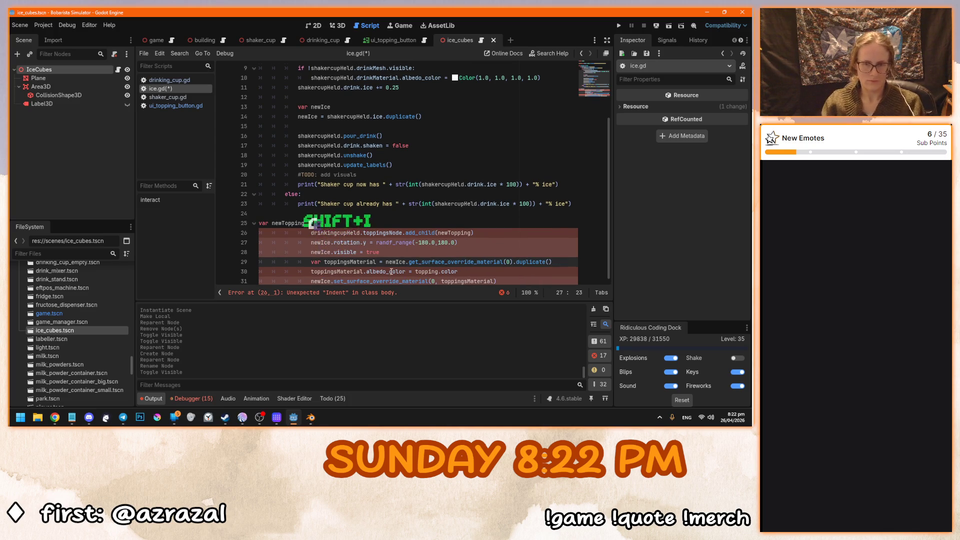
left_click(397, 261)
left_click(387, 252)
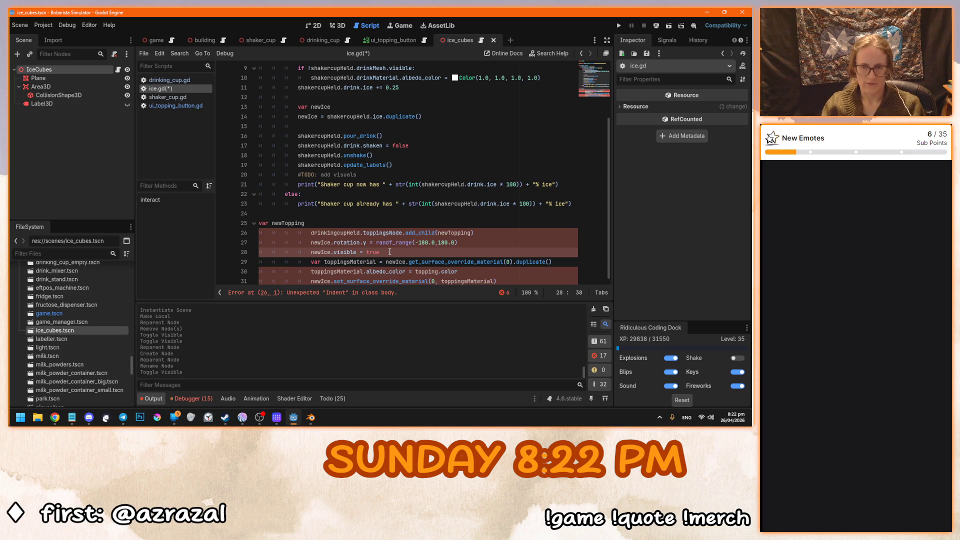
left_click_drag(447, 232, 472, 233)
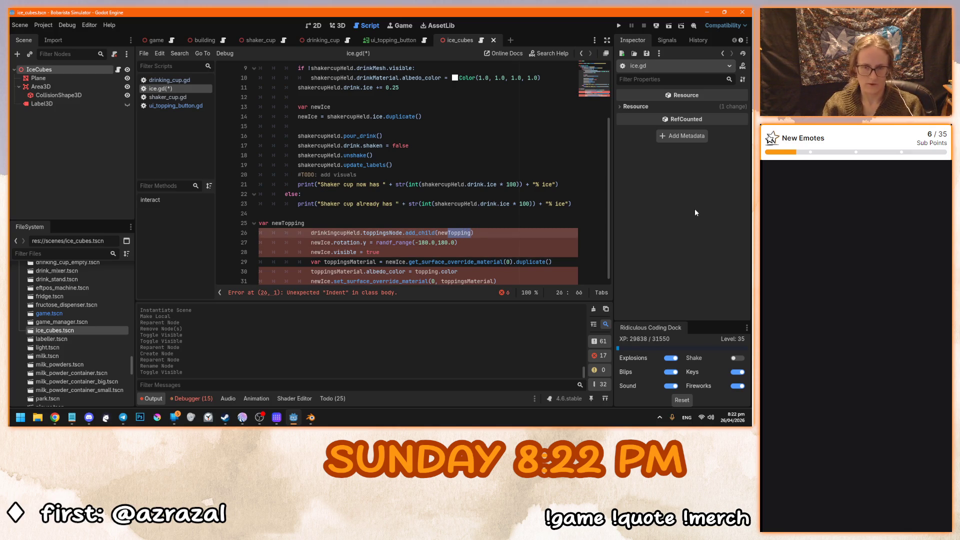
type("Ice")
Change the add_child target from drinkingcupHeld.toppingsNode to shakercupHeld.iceNode.
double_click(334, 156)
double_click(342, 233)
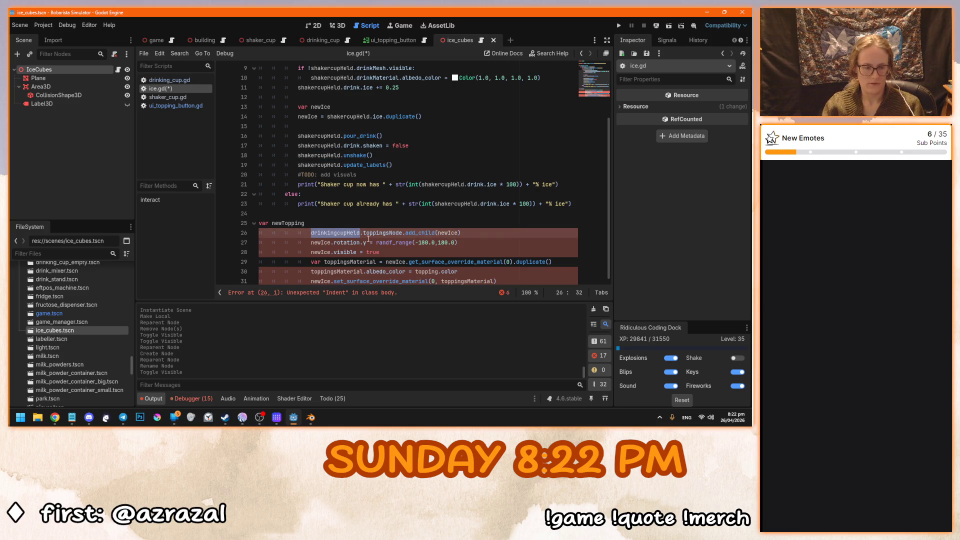
key("ctrl+v")
left_click_drag(383, 234, 358, 234)
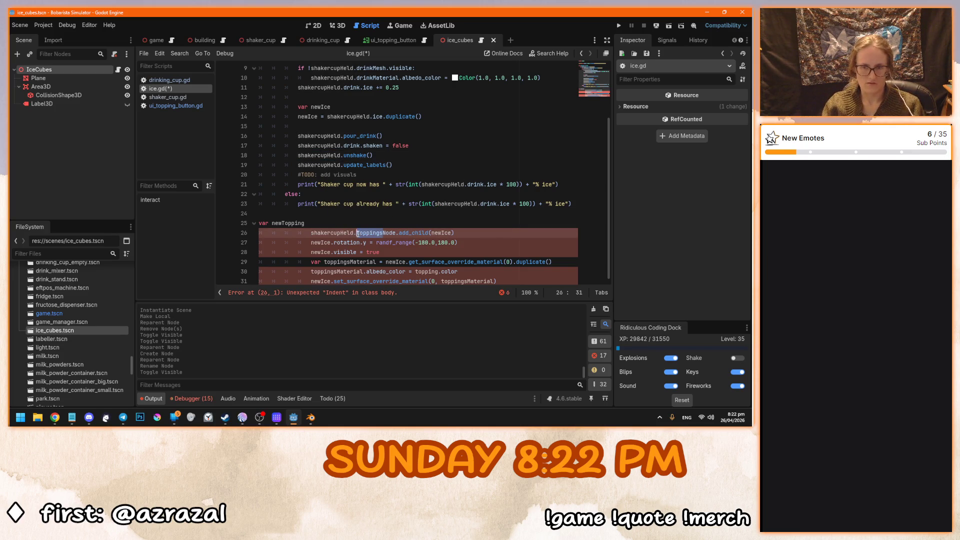
type("ice")
left_click(455, 237)
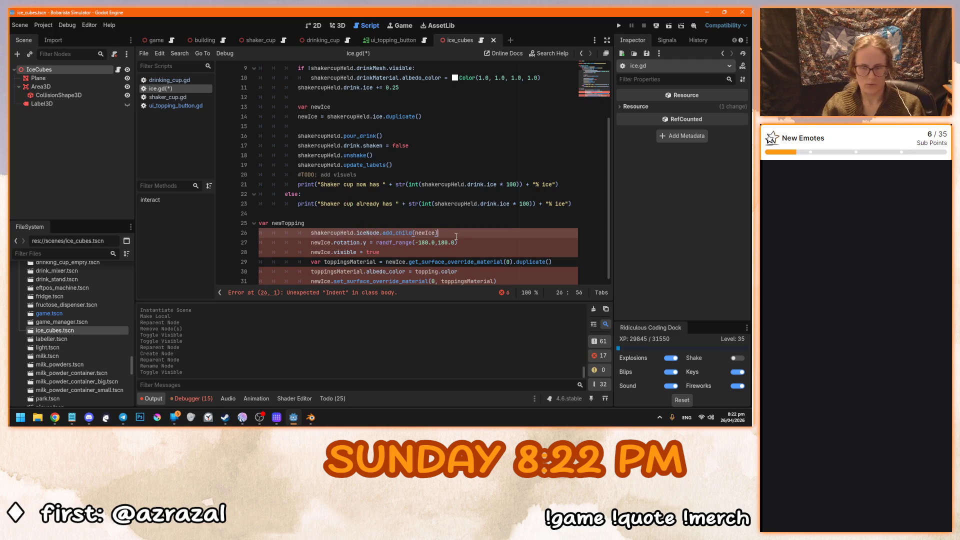
Move the add_child, rotation and visible lines under the duplicate call and delete the leftover newTopping block.
left_click_drag(428, 255, 311, 233)
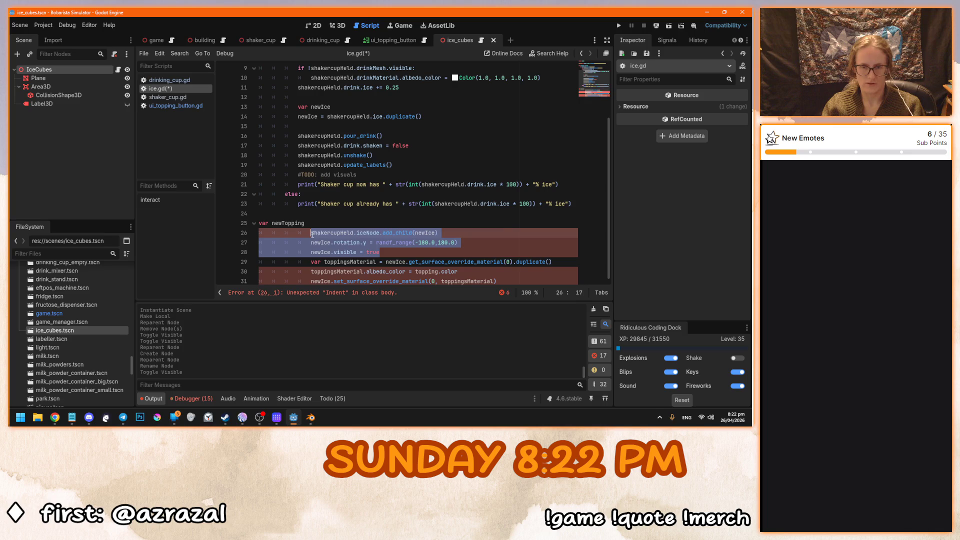
key("ctrl+x")
left_click_drag(520, 270, 259, 220)
key("BackSpace")
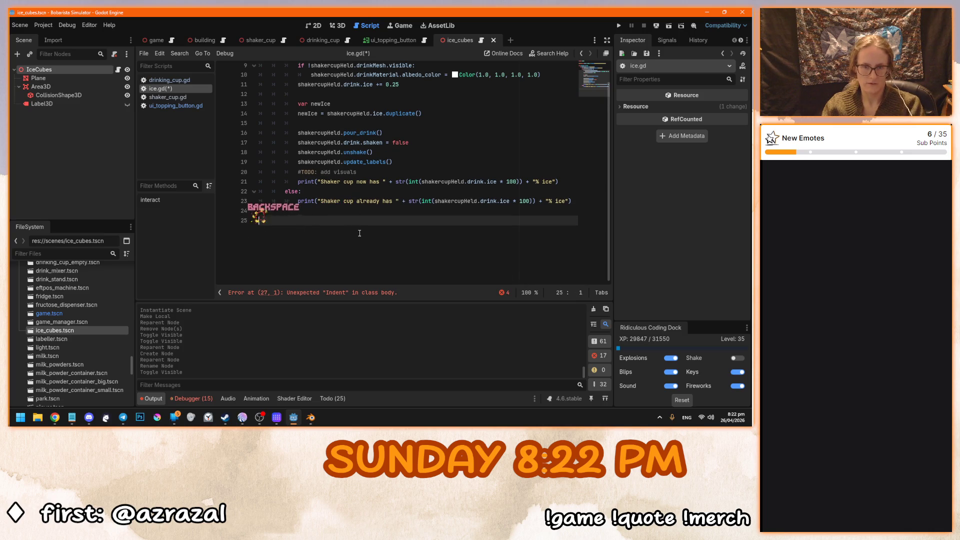
left_click(429, 194)
key("KP_Enter")
key("ctrl+v")
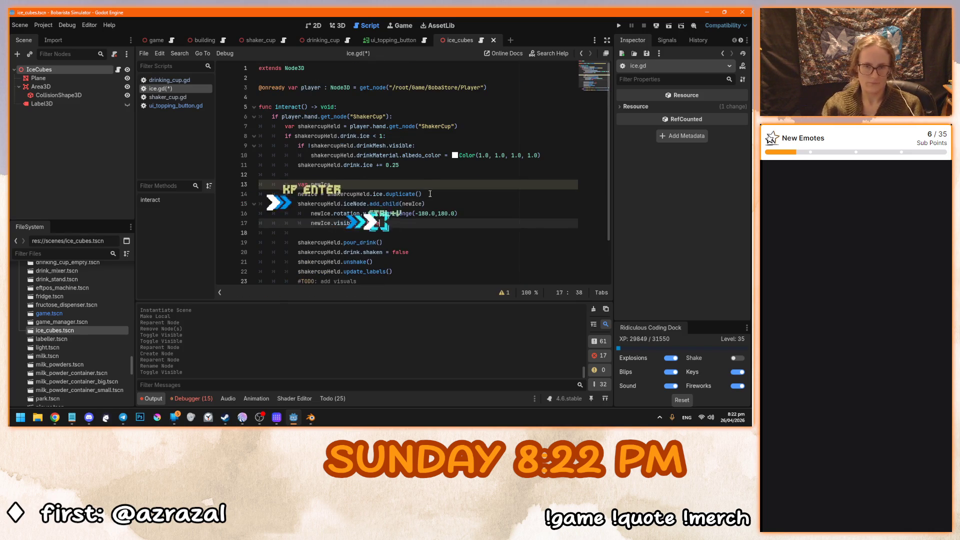
Remove the extra indentation from the newIce rotation and visible lines.
left_click(311, 214)
key("BackSpace")
left_click(311, 223)
key("BackSpace")
left_click(410, 222)
scroll(411, 232, "down", 1)
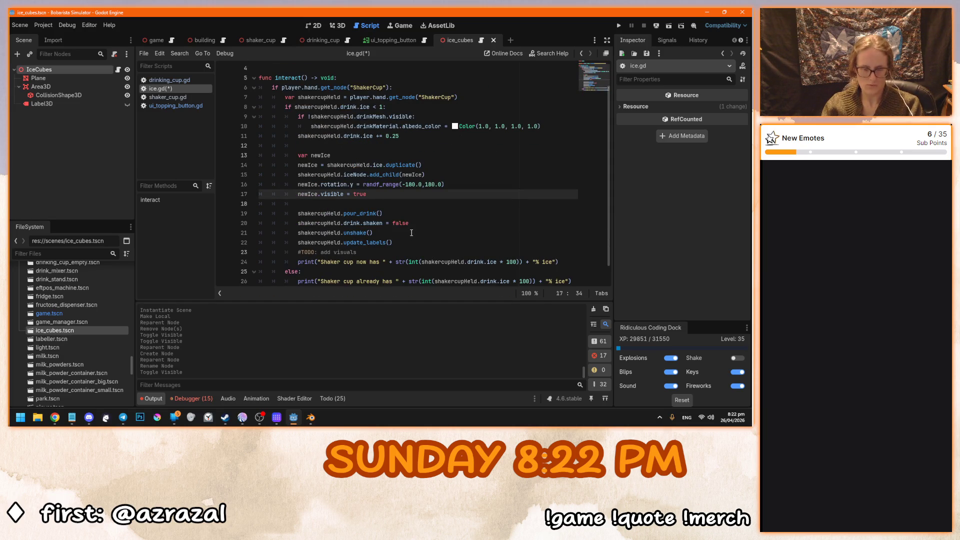
Save and run the game, then scoop ice four times to fill the shaker to 100%.
key("F5")
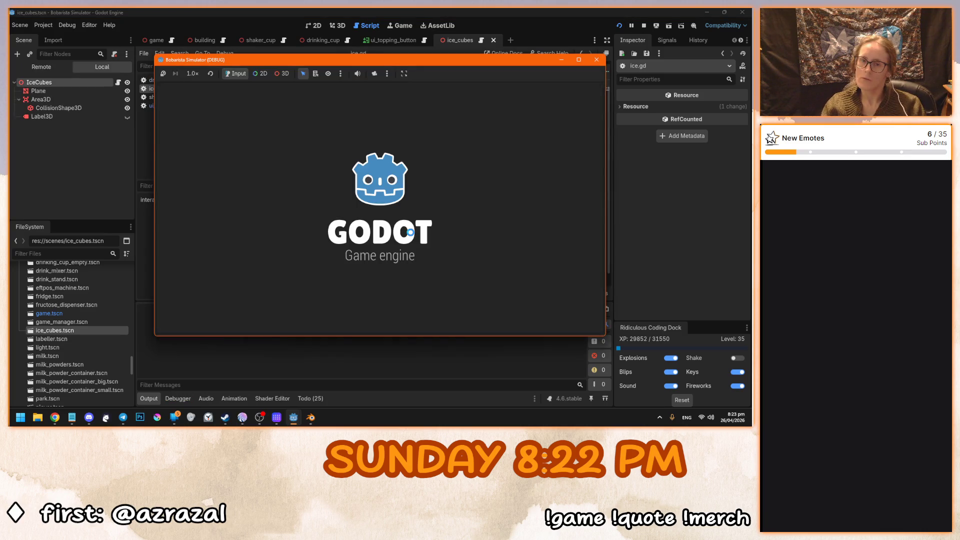
left_click(392, 215)
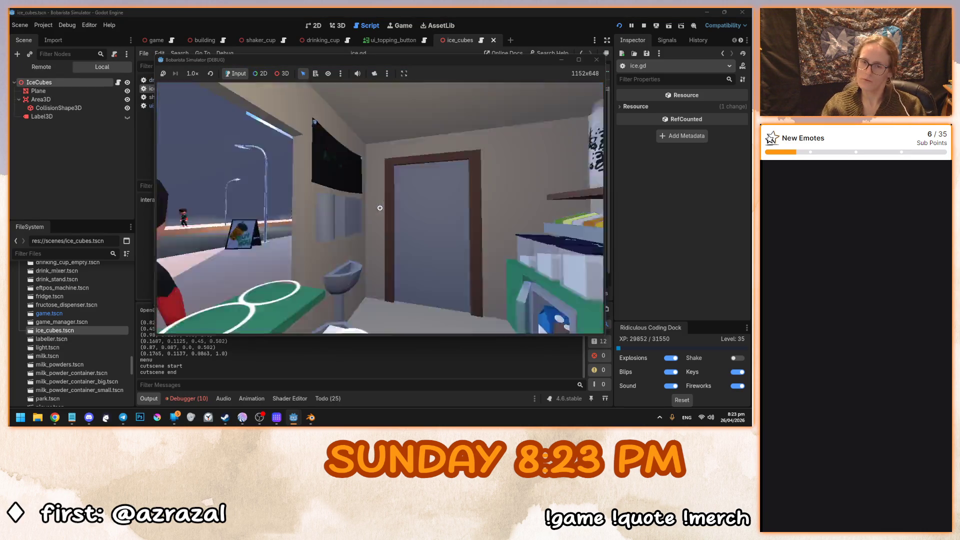
left_click(380, 207)
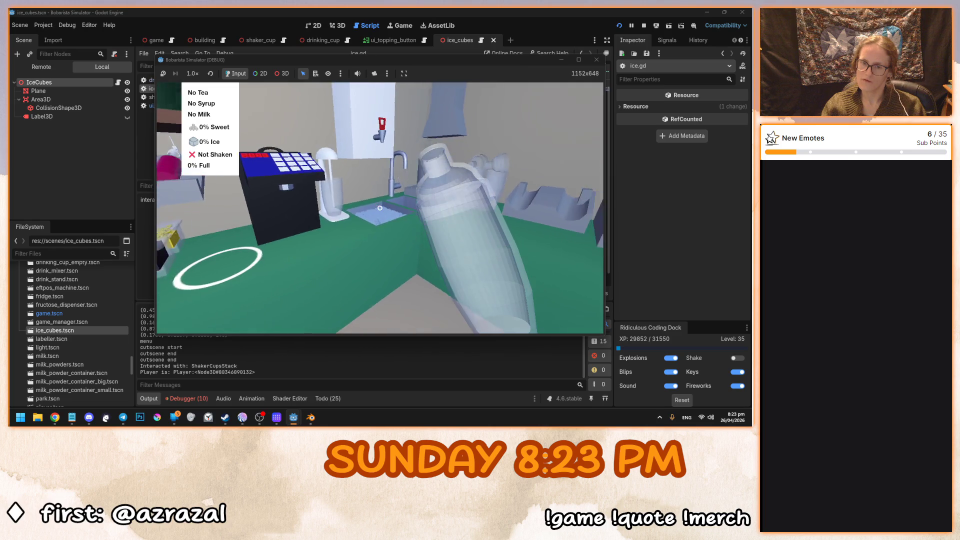
left_click(379, 207)
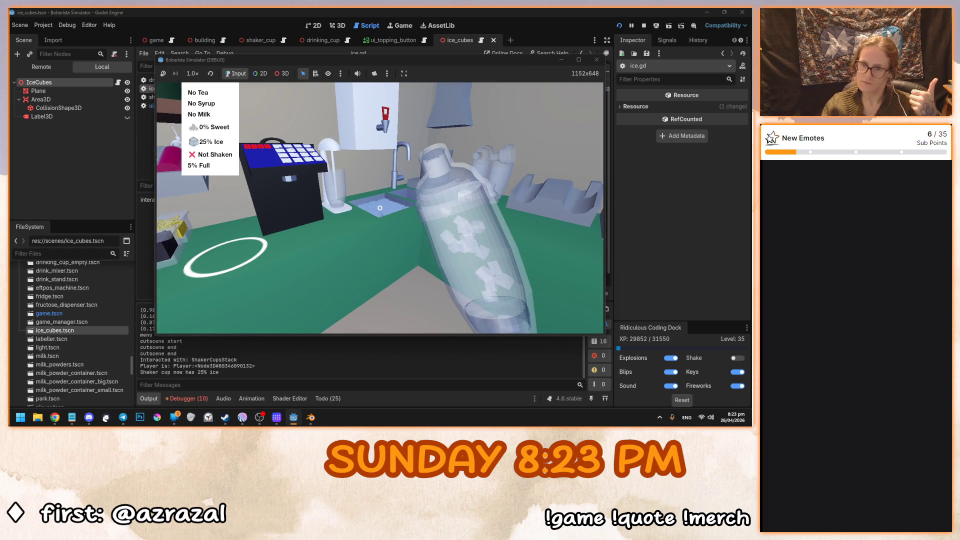
left_click(380, 208)
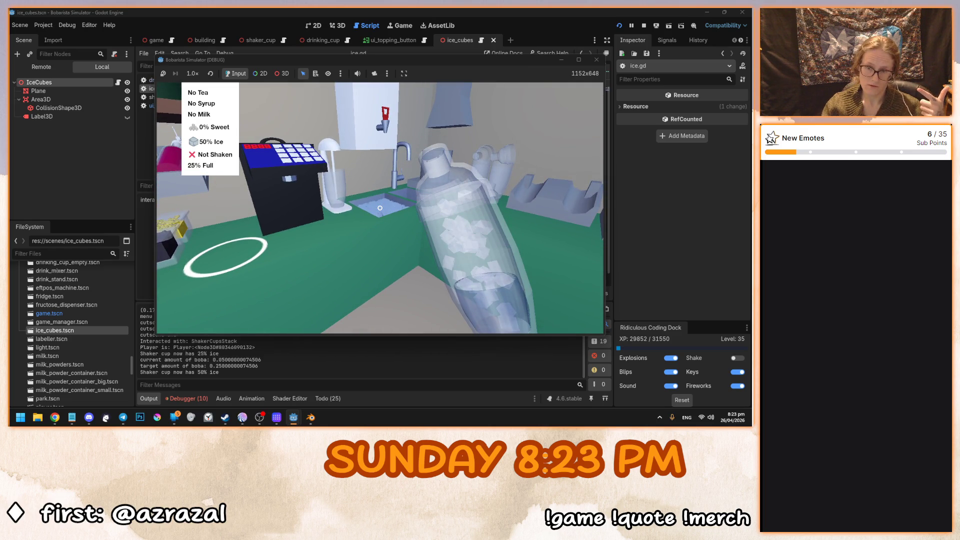
left_click(380, 207)
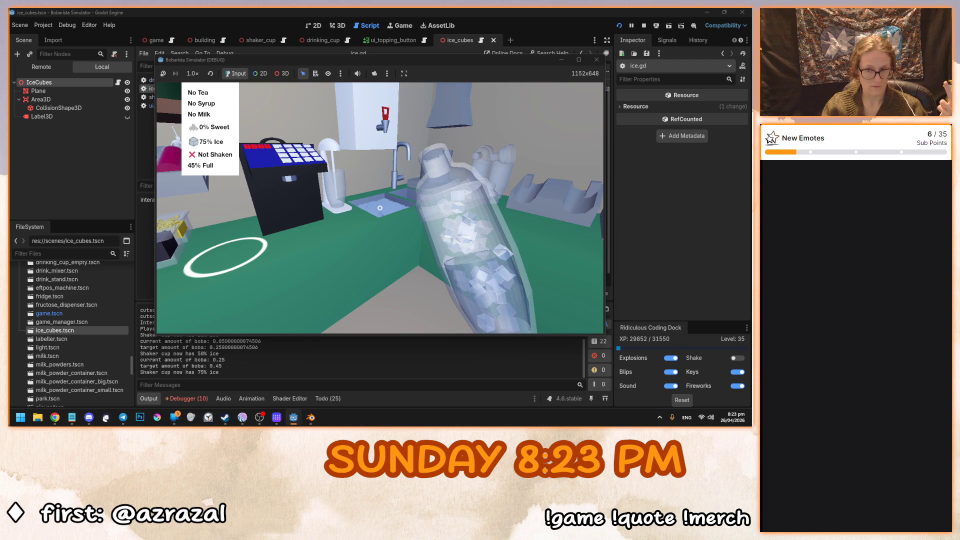
left_click(379, 208)
left_click(380, 208)
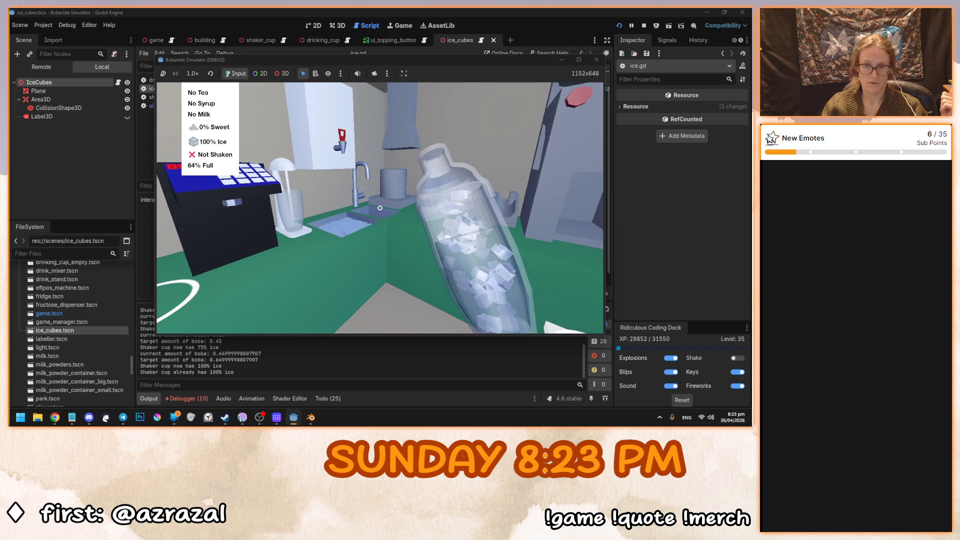
Empty the shaker at the sink and stop the game.
left_click(379, 208)
key("F8")
key("ctrl+s")
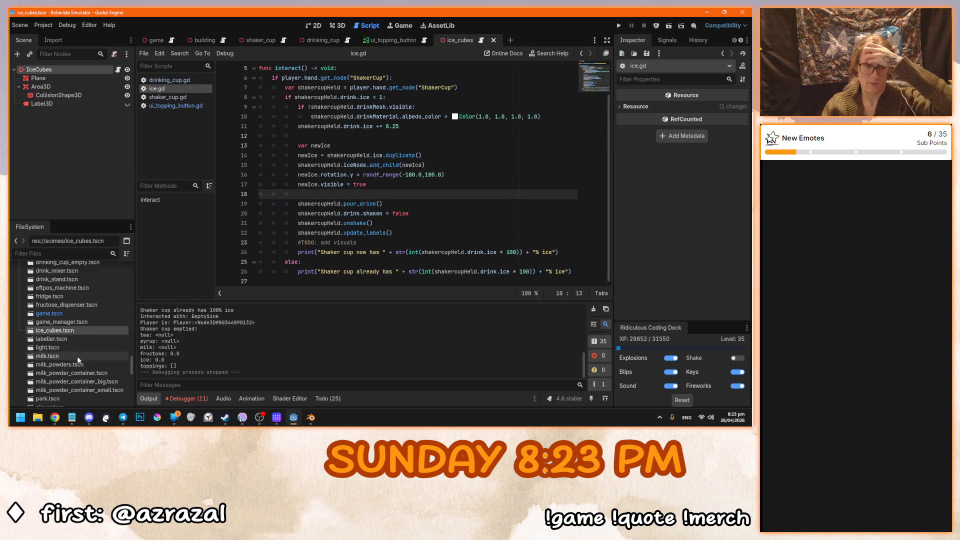
Expand the scripts folder in the FileSystem dock and open empty_sink.gd.
scroll(84, 355, "up", 5)
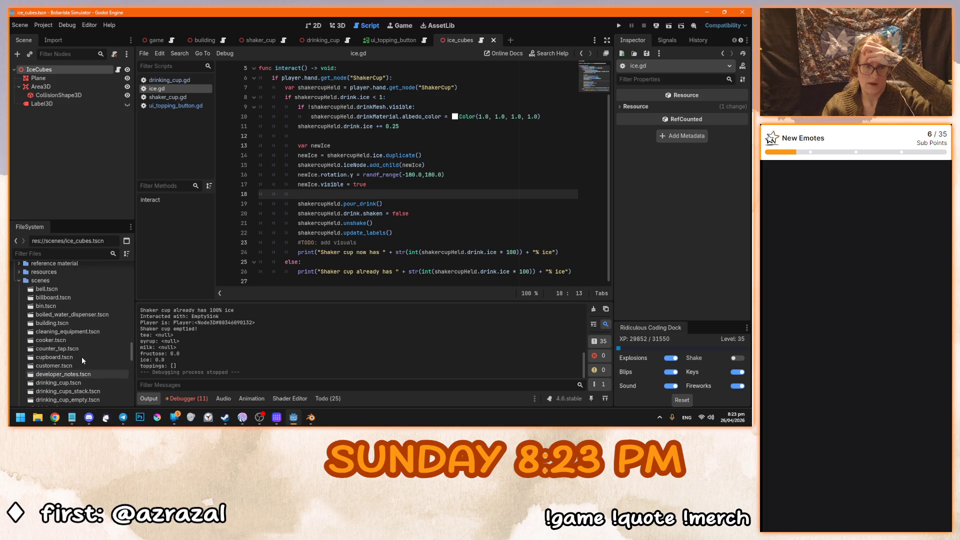
scroll(83, 359, "down", 8)
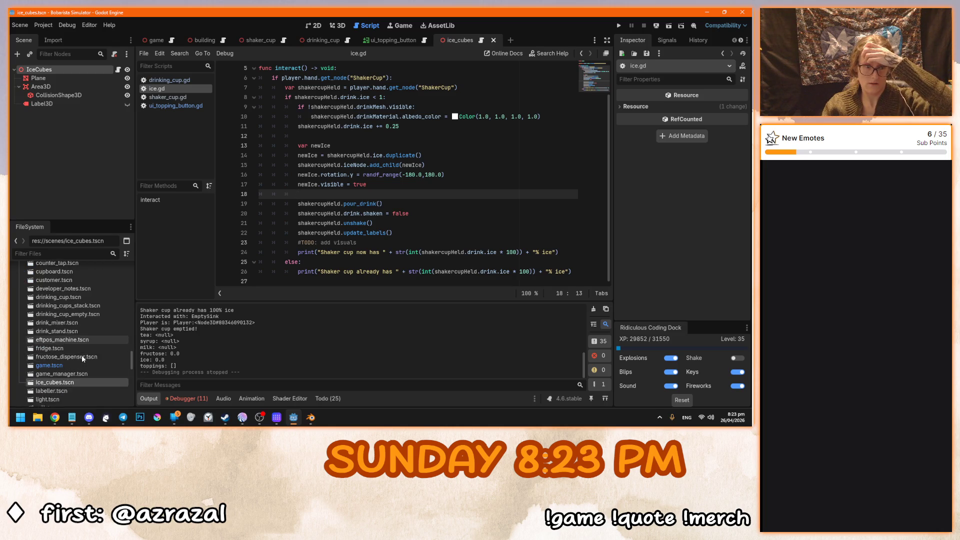
scroll(83, 358, "down", 8)
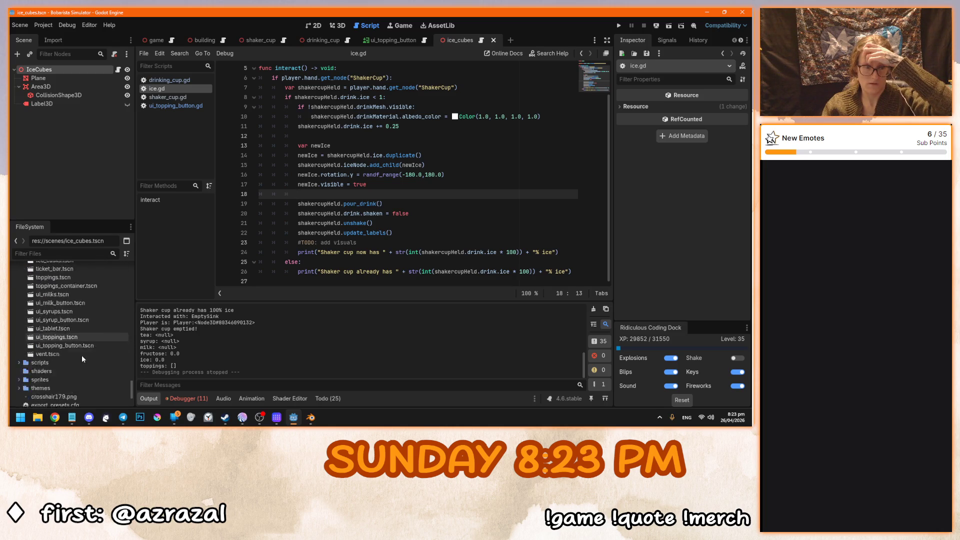
scroll(83, 359, "up", 15)
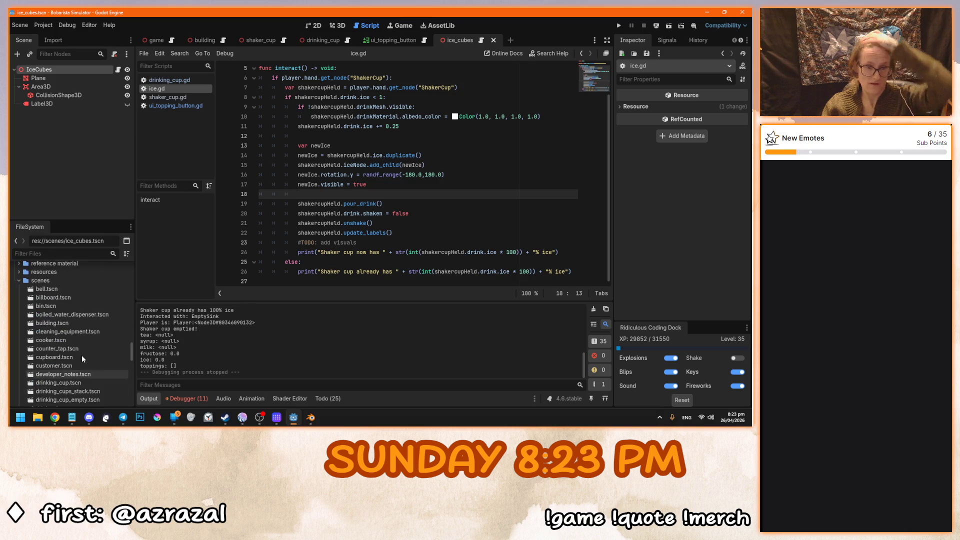
scroll(83, 359, "down", 1)
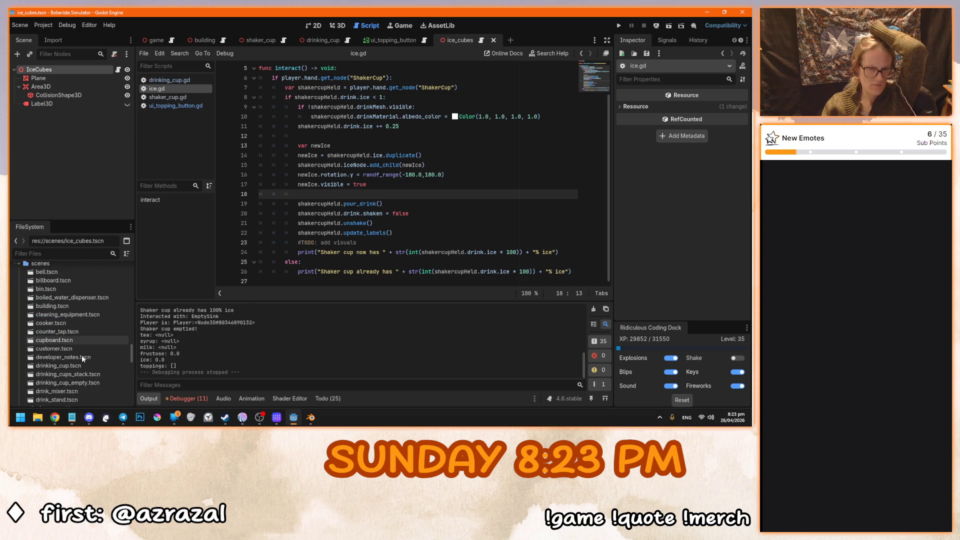
scroll(83, 358, "down", 3)
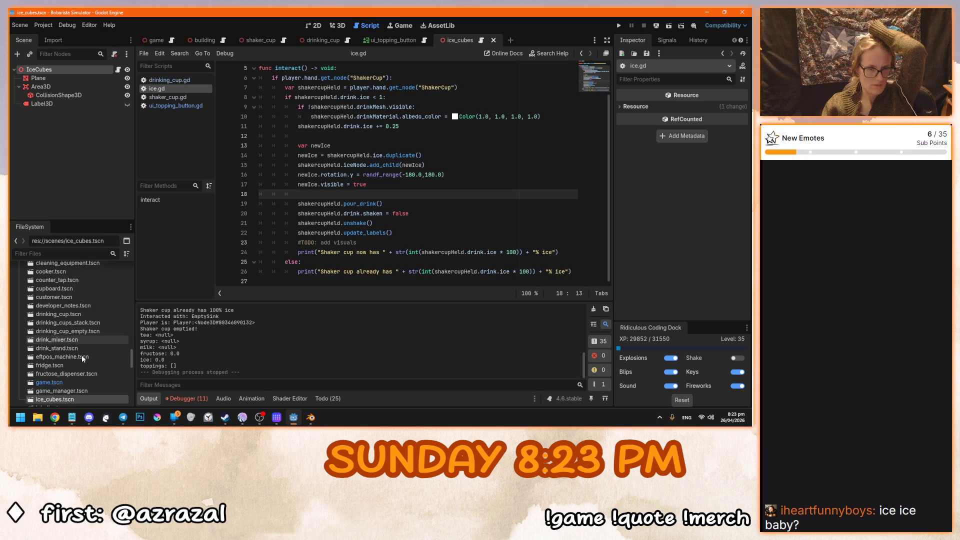
scroll(82, 358, "down", 10)
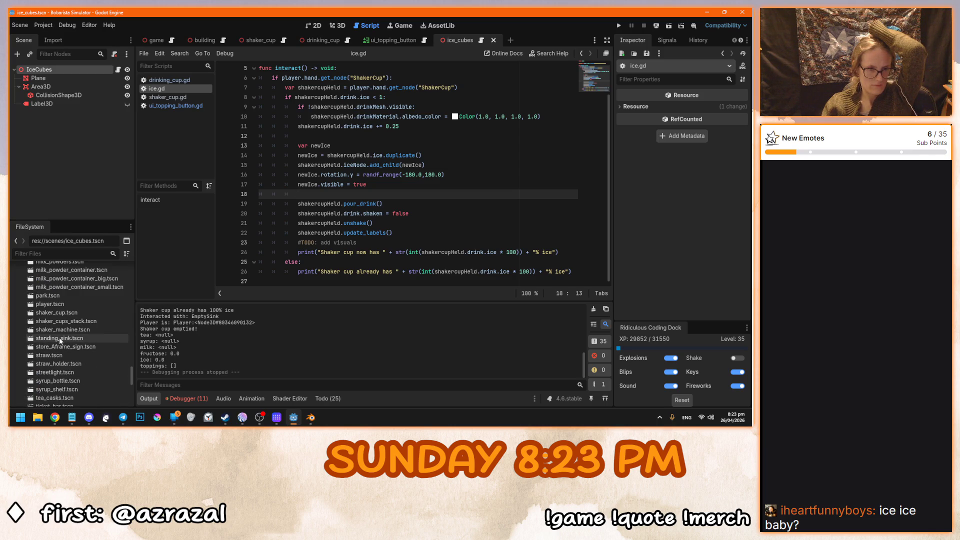
scroll(59, 336, "down", 2)
left_click_drag(130, 382, 131, 403)
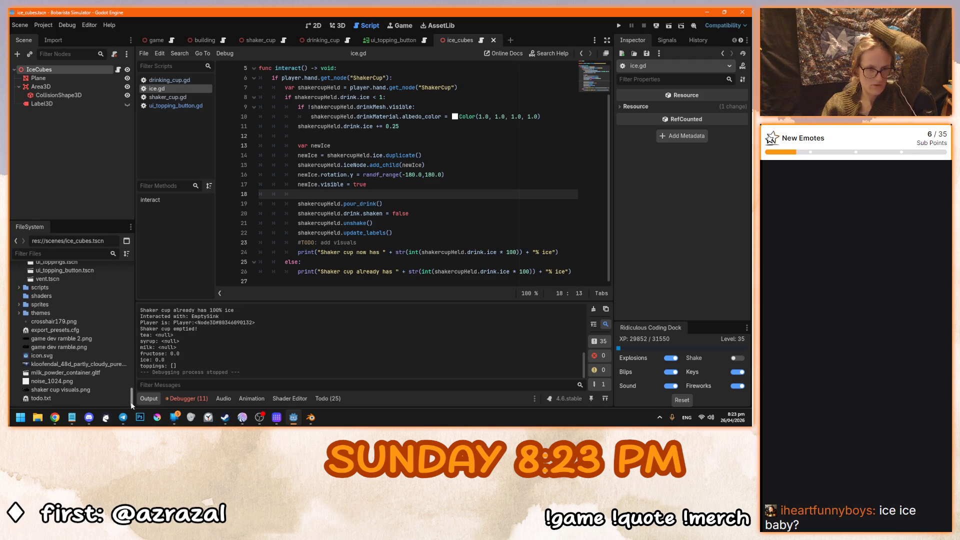
left_click(22, 290)
left_click(20, 287)
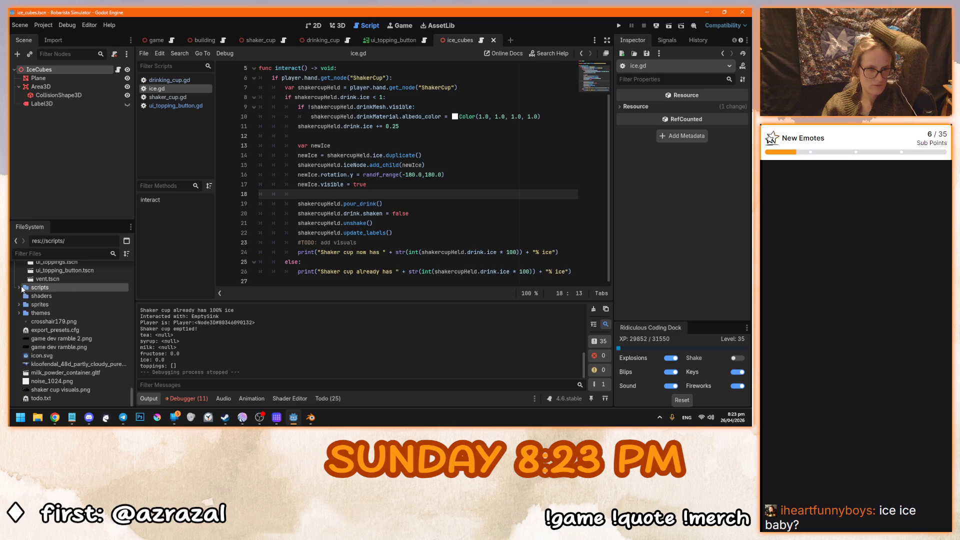
double_click(61, 381)
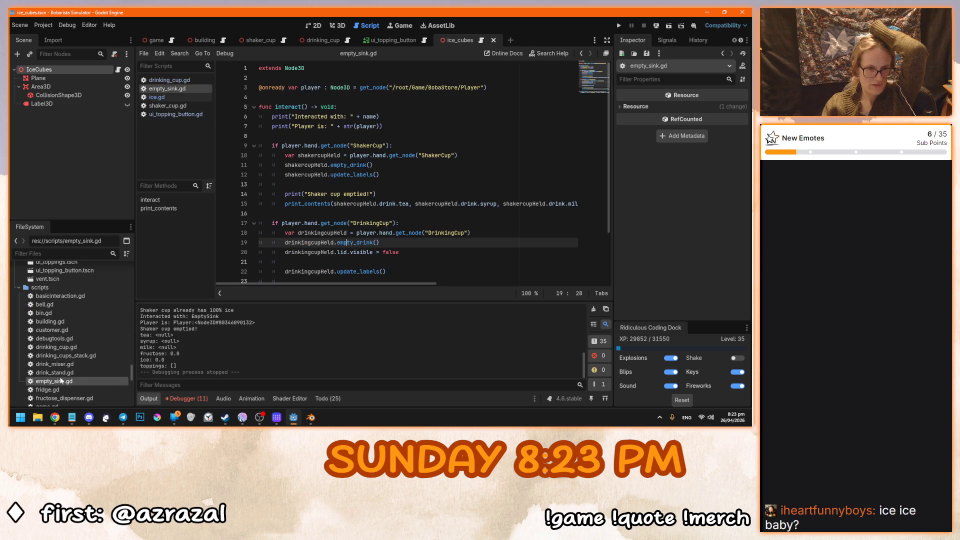
Review empty_sink.gd's empty_drink call, then switch to drinking_cup.gd.
scroll(399, 254, "down", 2)
left_click(430, 205)
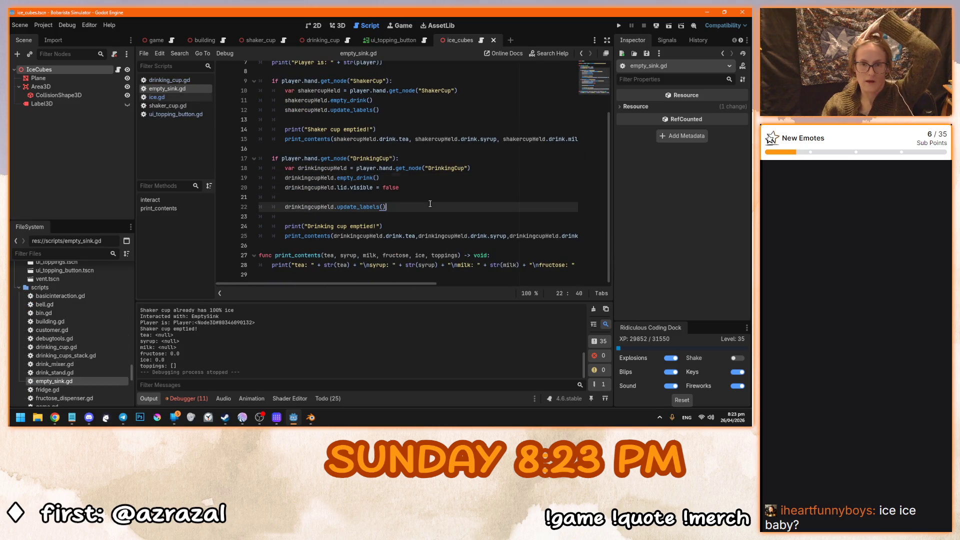
scroll(381, 270, "up", 1)
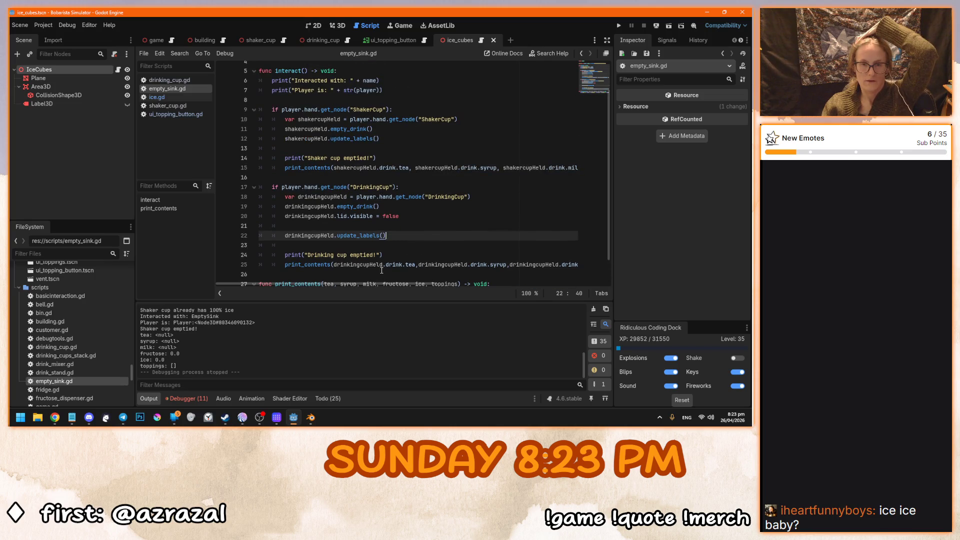
scroll(381, 270, "up", 1)
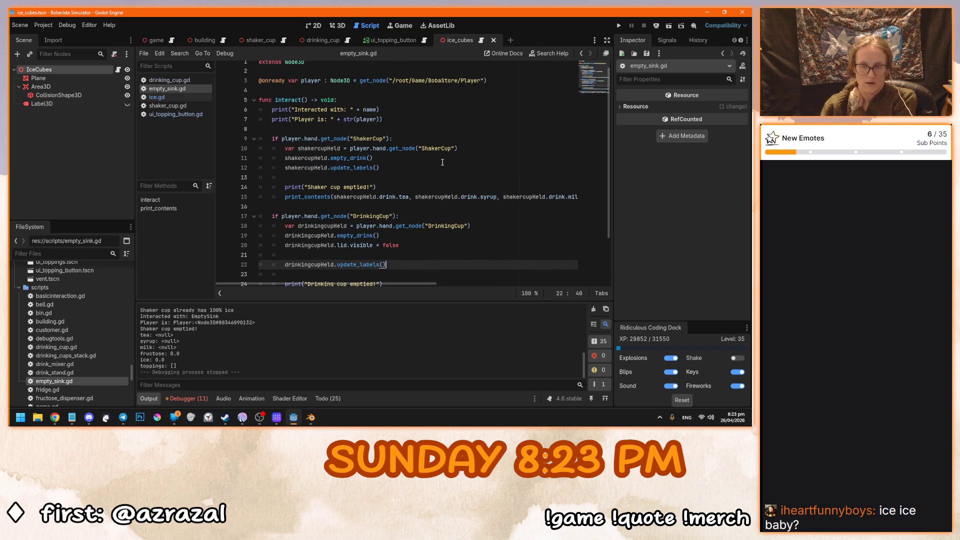
scroll(442, 162, "down", 1)
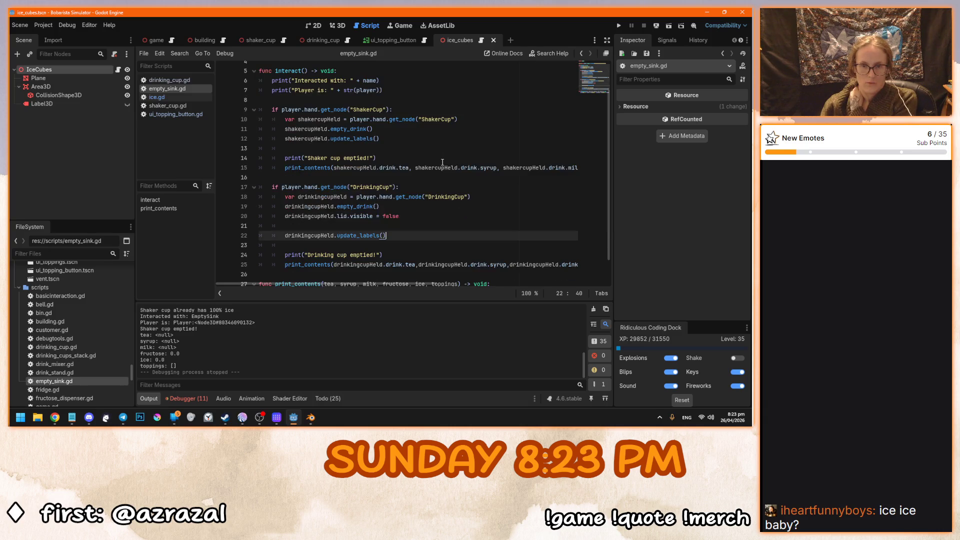
left_click(355, 207)
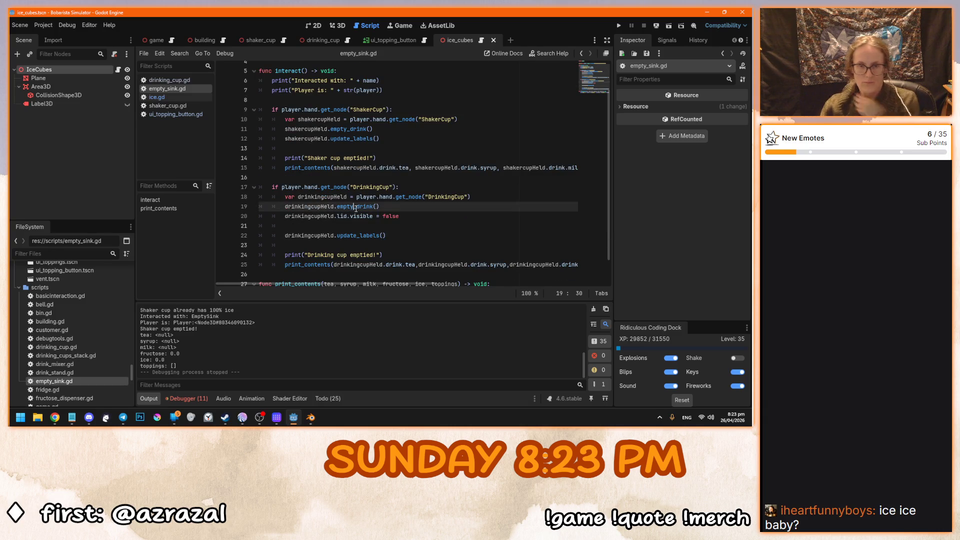
left_click(376, 130)
left_click(358, 206)
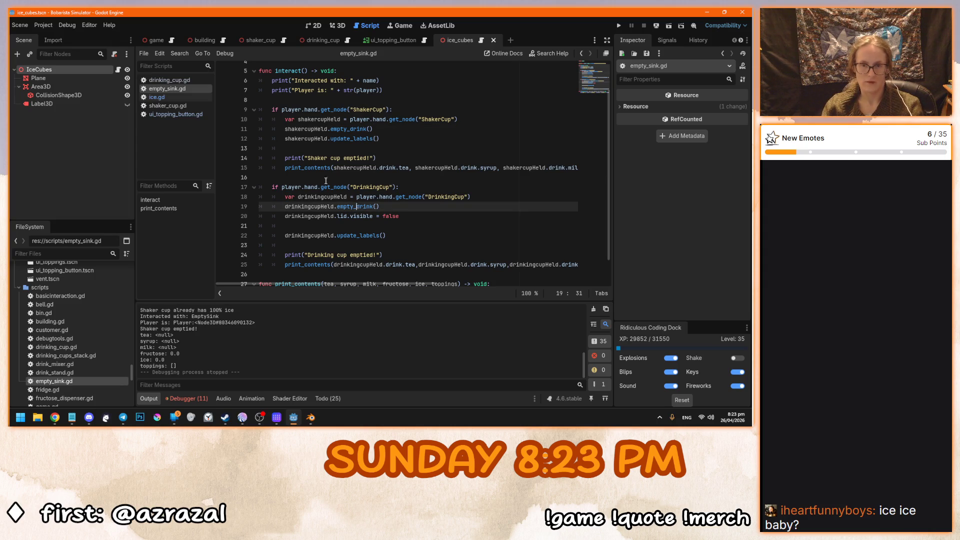
left_click(180, 83)
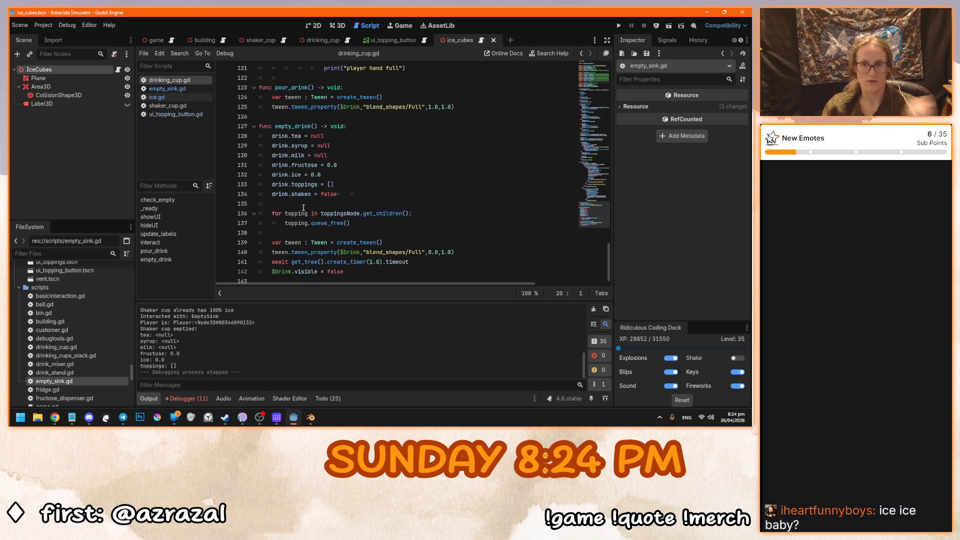
Select and copy the topping-freeing loop in drinking_cup.gd's empty_drink.
scroll(364, 266, "down", 1)
left_click(418, 215)
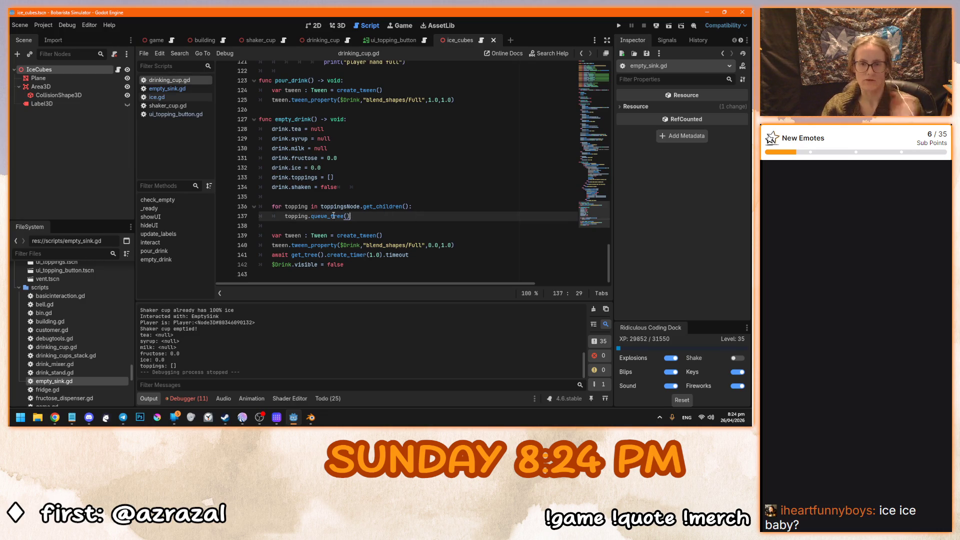
left_click(272, 206, "shift")
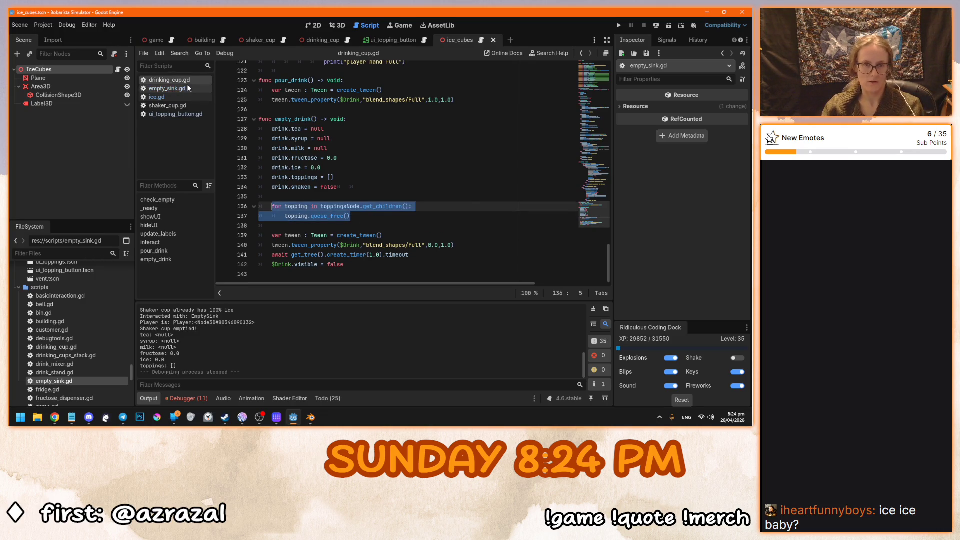
Show shaker_cup.gd scrolled to its empty_drink function.
left_click(168, 105)
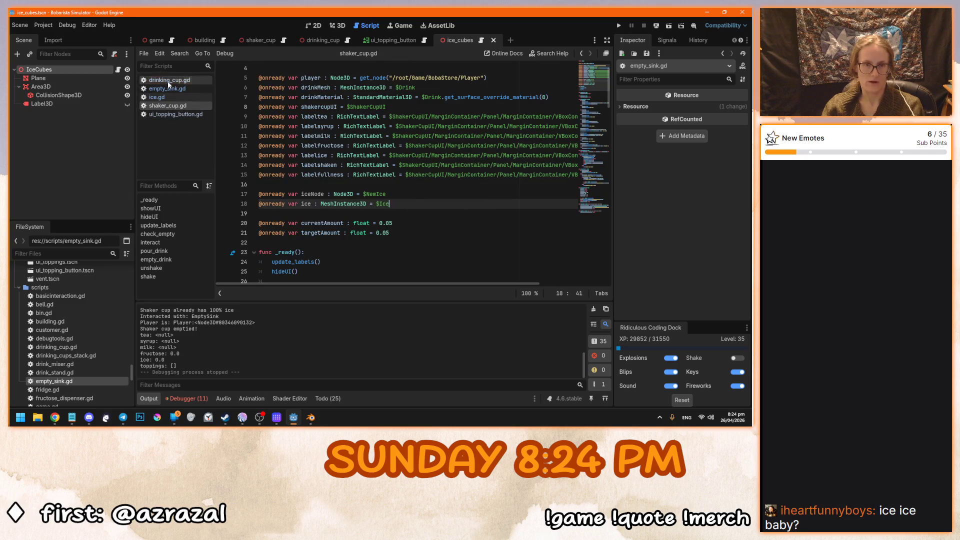
left_click(169, 88)
left_click(175, 104)
scroll(344, 249, "down", 6)
scroll(344, 250, "down", 20)
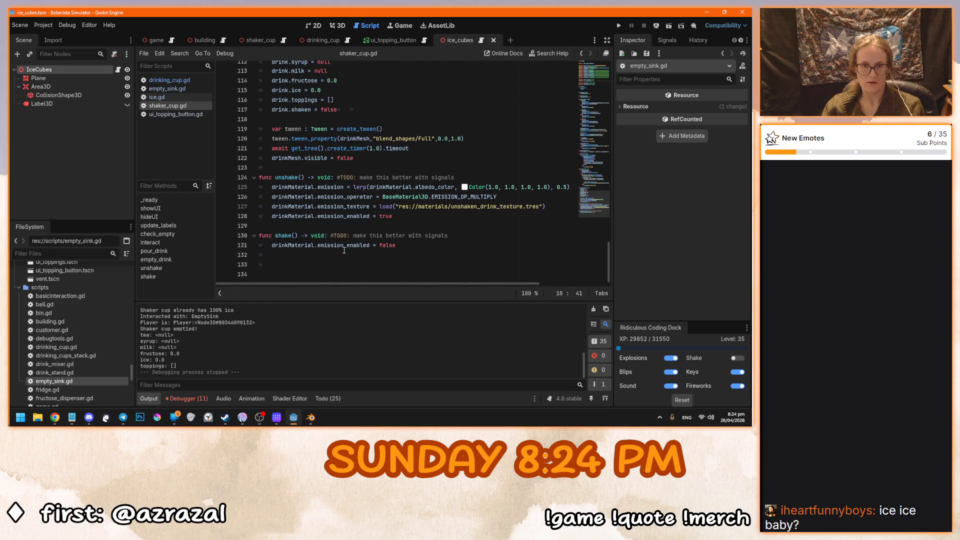
scroll(344, 249, "up", 2)
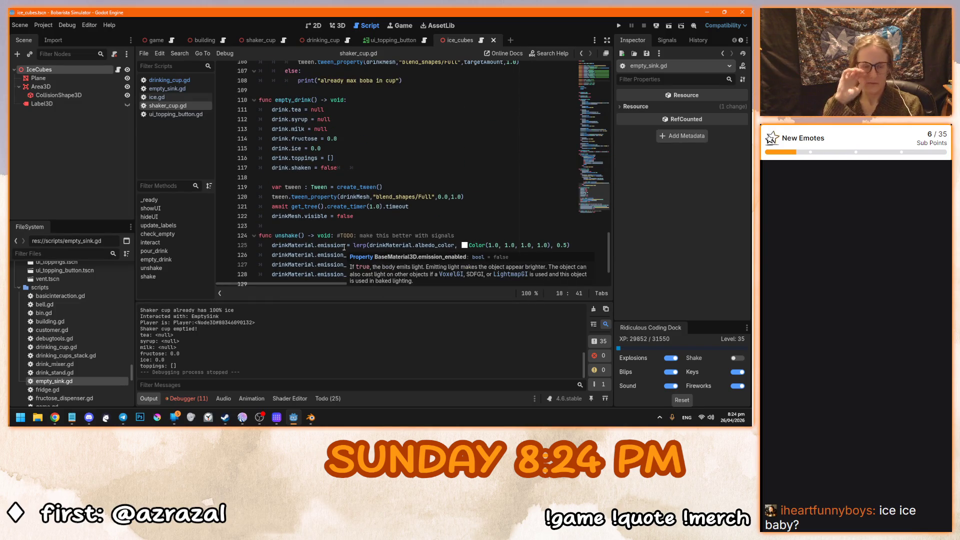
Paste the topping-clearing loop after line 117 in empty_drink.
left_click(372, 167)
key("Return")
key("Return")
type("for topping in toppingsNode.get_children(): \t\ttopping.queue_free()")
Rename topping to ice in the loop, correct icesNode to iceNode, and run the game.
double_click(294, 187)
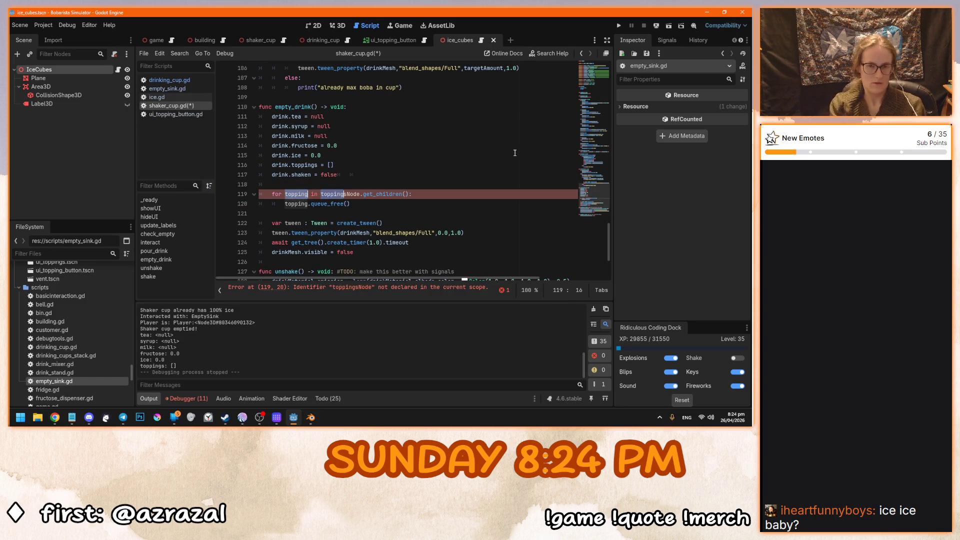
key("ctrl+d")
key("ctrl+d")
type("oce")
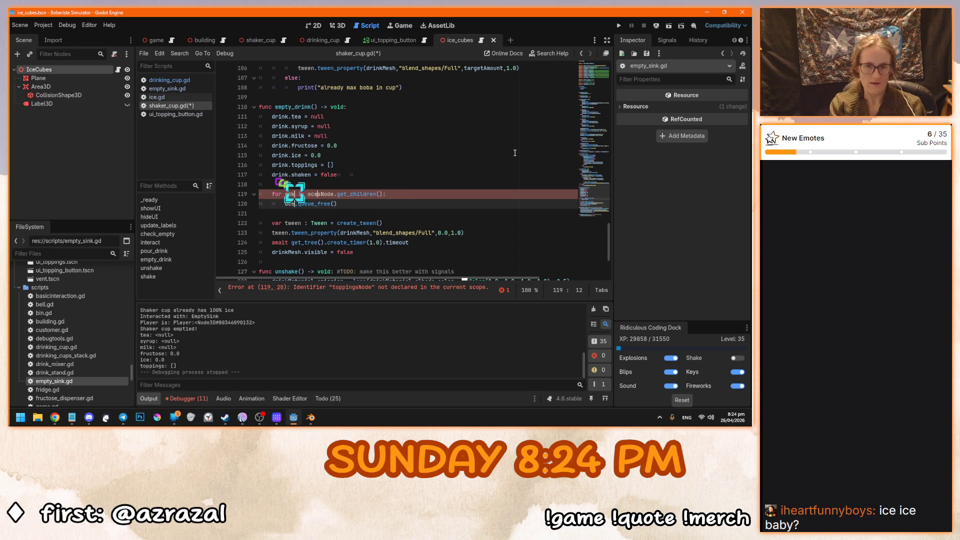
key("BackSpace")
key("BackSpace")
key("BackSpace")
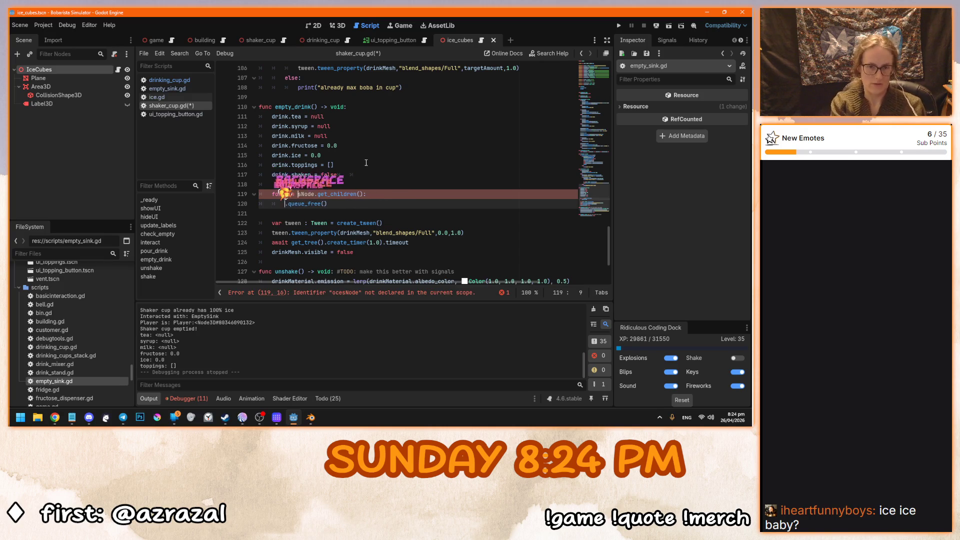
type("ice")
left_click(327, 194)
key("BackSpace")
left_click(375, 203)
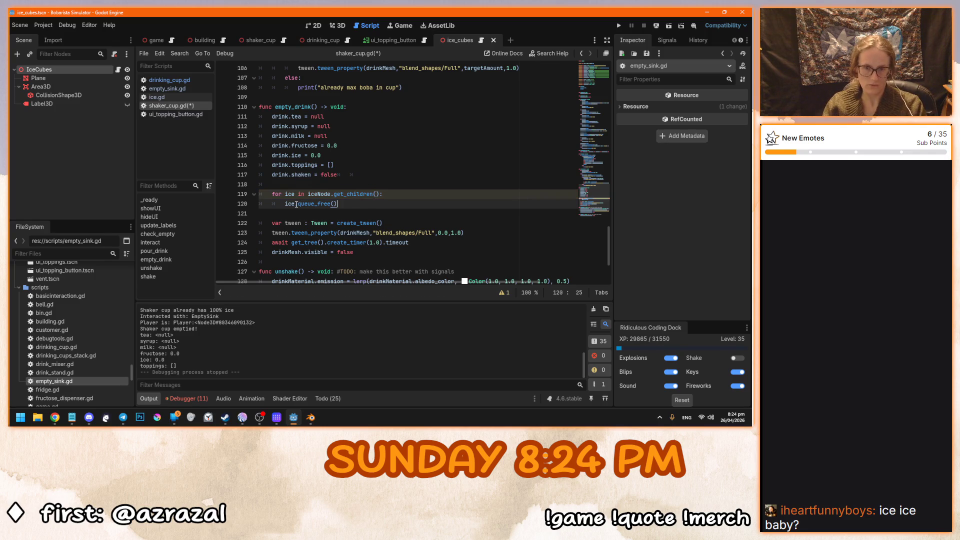
key("F5")
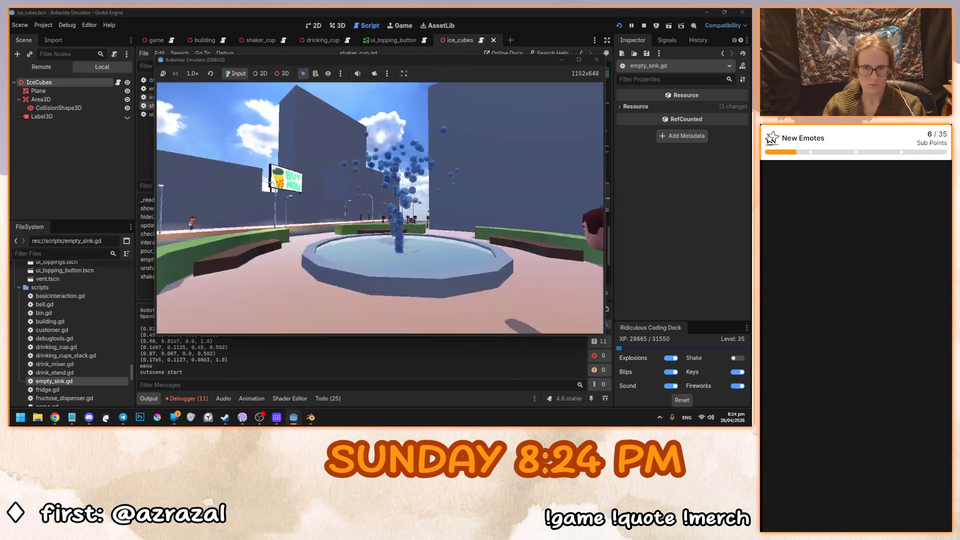
Pick up a shaker cup and scoop ice three times until it shows 100% Ice, 40% Full.
left_click(380, 207)
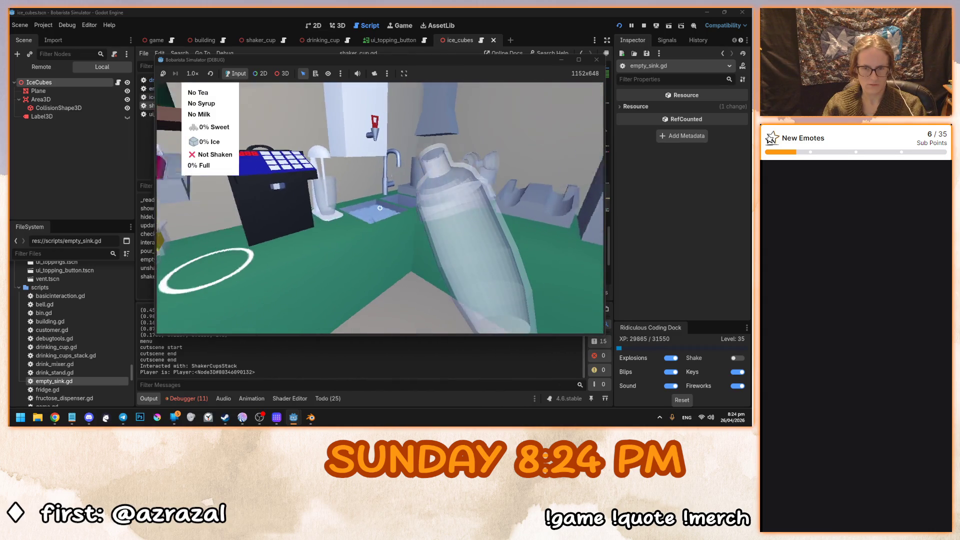
left_click(379, 207)
left_click(380, 208)
left_click(380, 208)
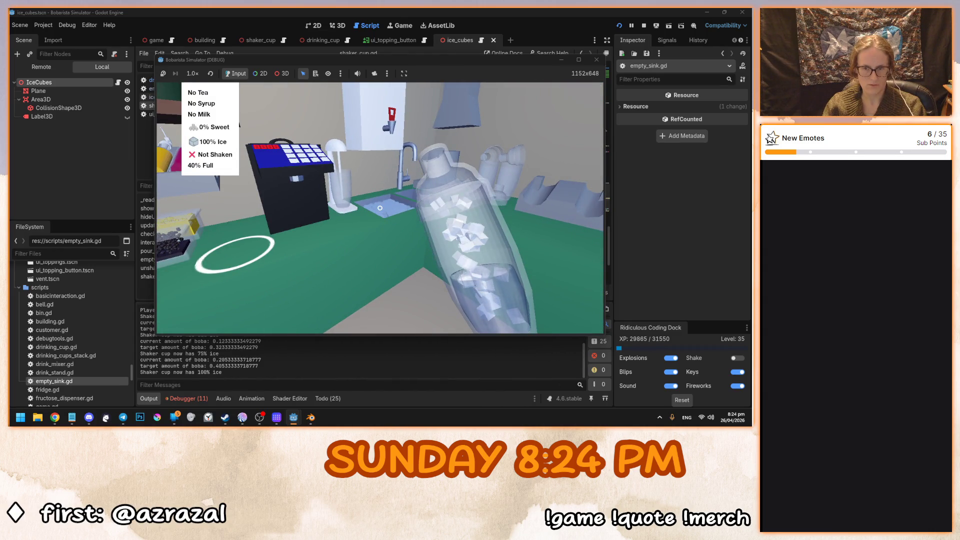
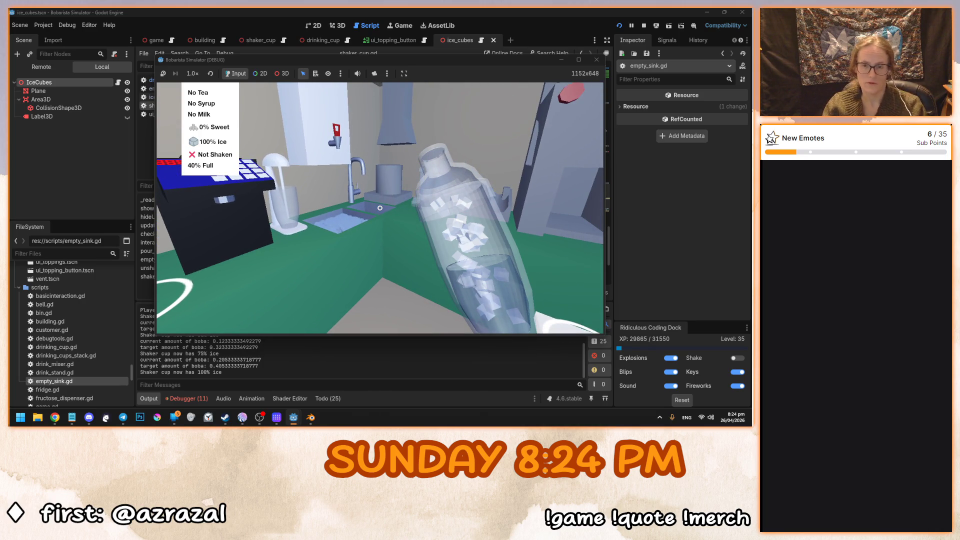
Empty the held shaker's ice and drink into the sink to 0%, then stop the game.
left_click(380, 207)
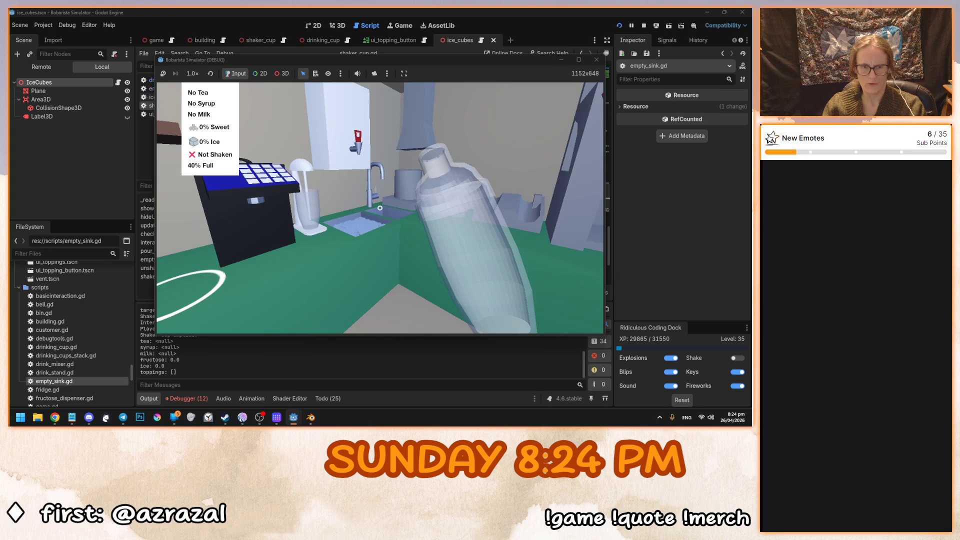
left_click(380, 207)
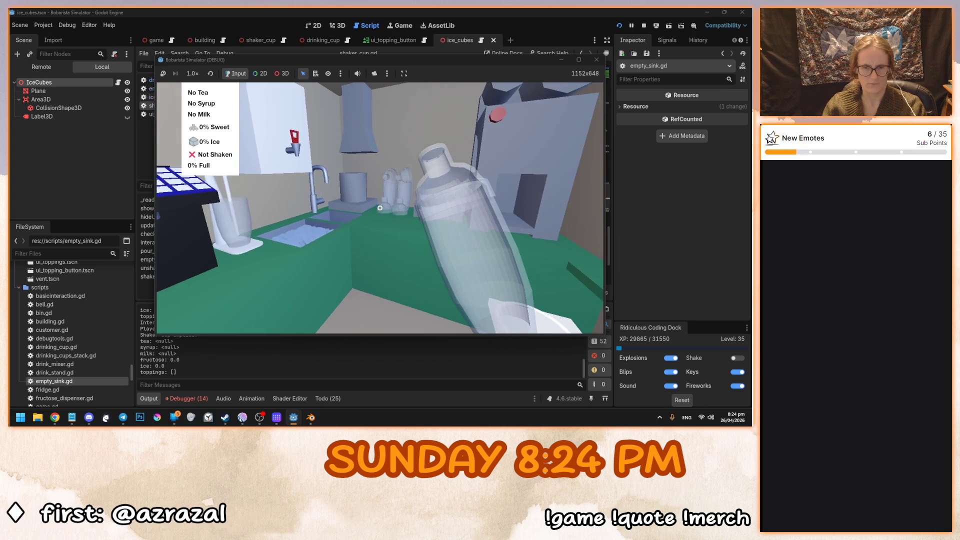
key("F8")
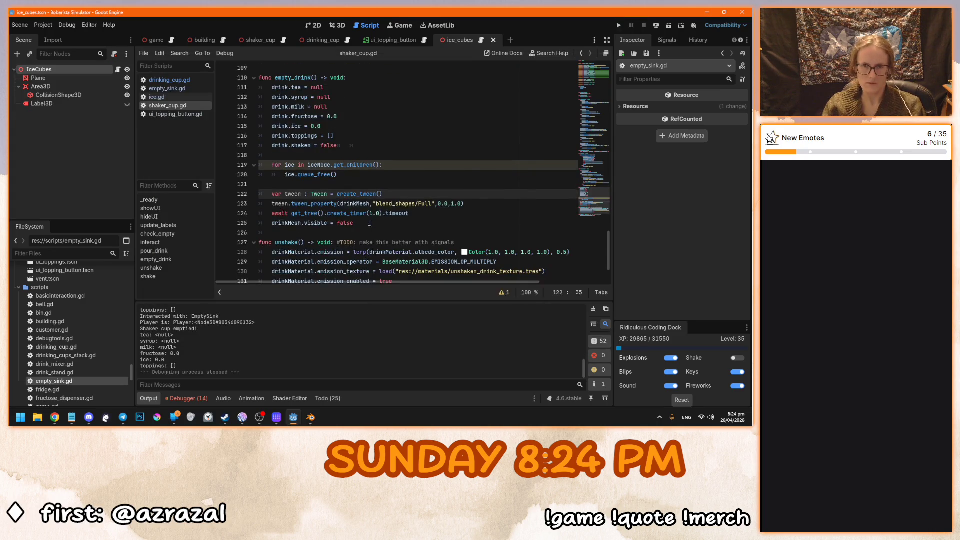
Show empty_sink.gd and inspect the empty_drink() call on line 11 of its interact function.
left_click(183, 90)
scroll(403, 226, "down", 2)
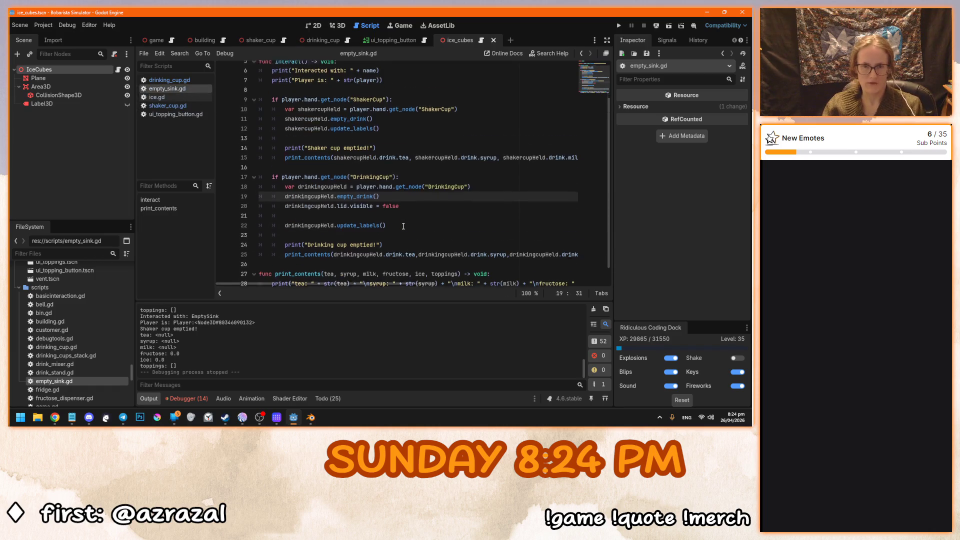
scroll(403, 226, "up", 2)
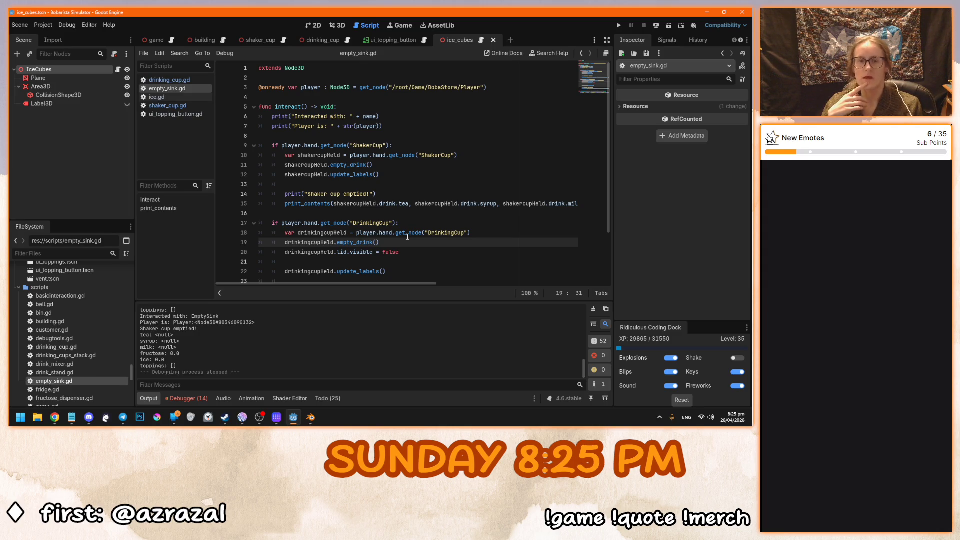
left_click(348, 165)
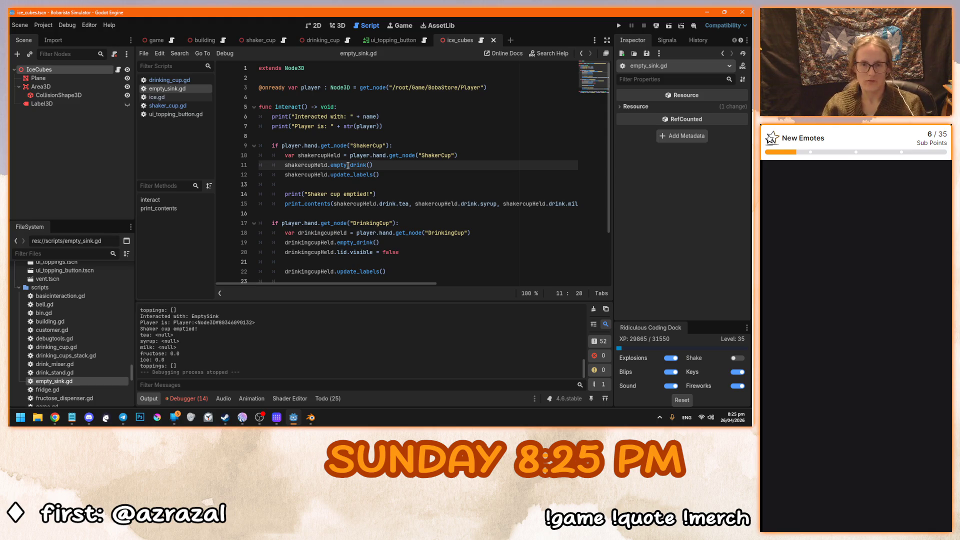
Switch to the shaker_cup script and copy the targetAmount declaration line.
left_click(274, 39)
left_click(383, 234)
scroll(384, 237, "up", 20)
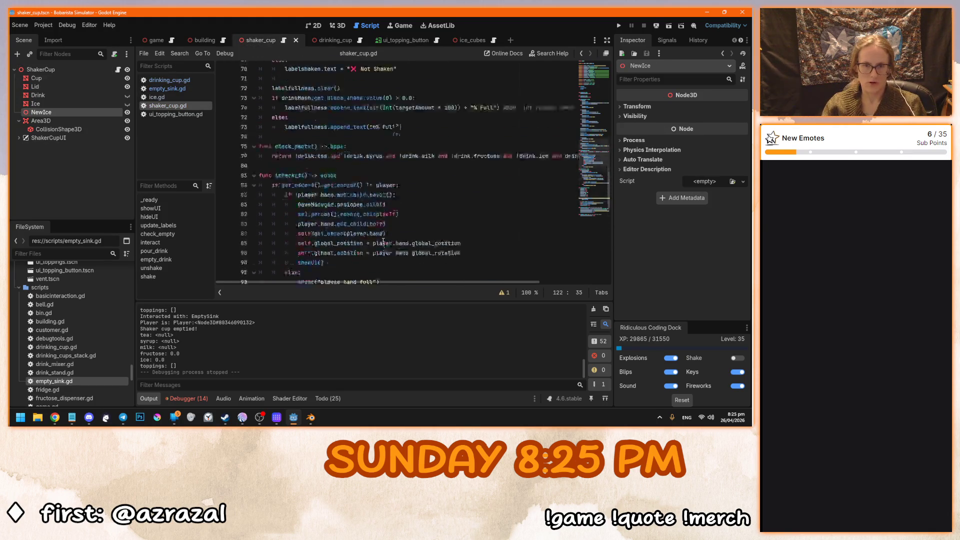
scroll(395, 239, "down", 1)
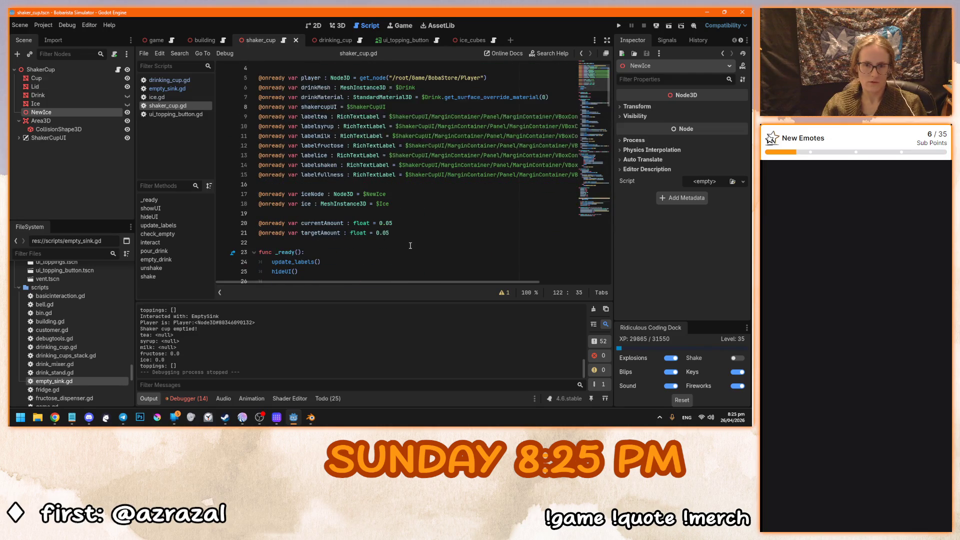
left_click_drag(399, 233, 262, 236)
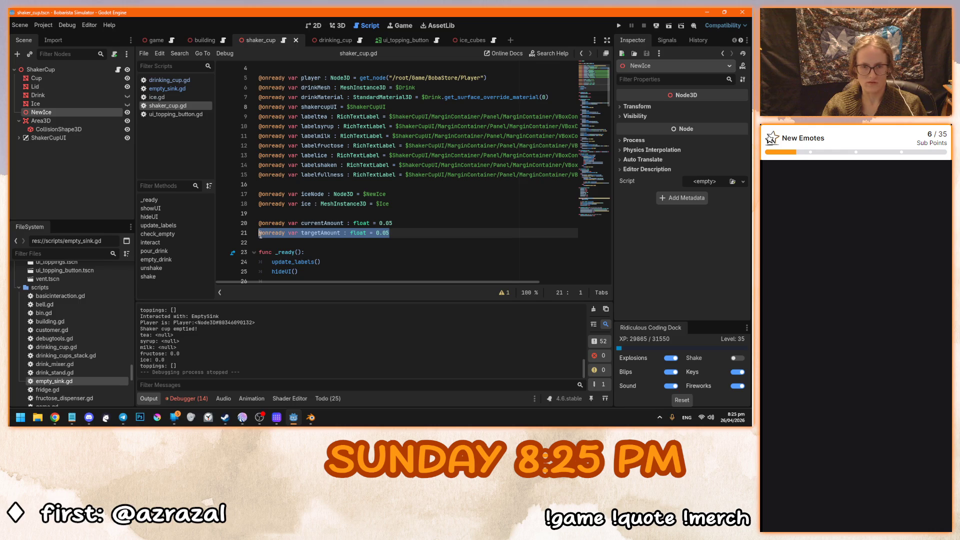
left_click_drag(389, 233, 298, 233)
key("ctrl+c")
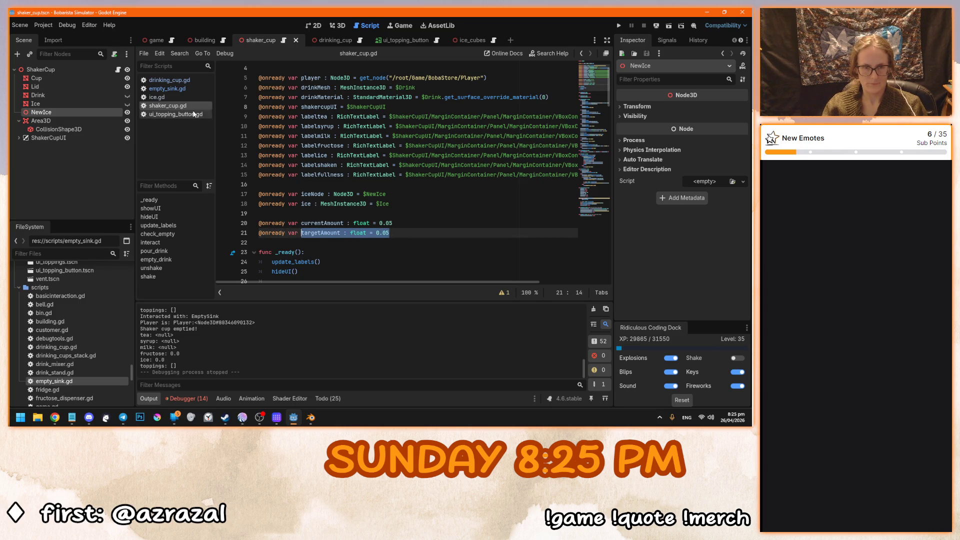
mouse_move(609, 99)
left_mouse_down()
mouse_move(599, 268)
mouse_move(600, 257)
left_mouse_up()
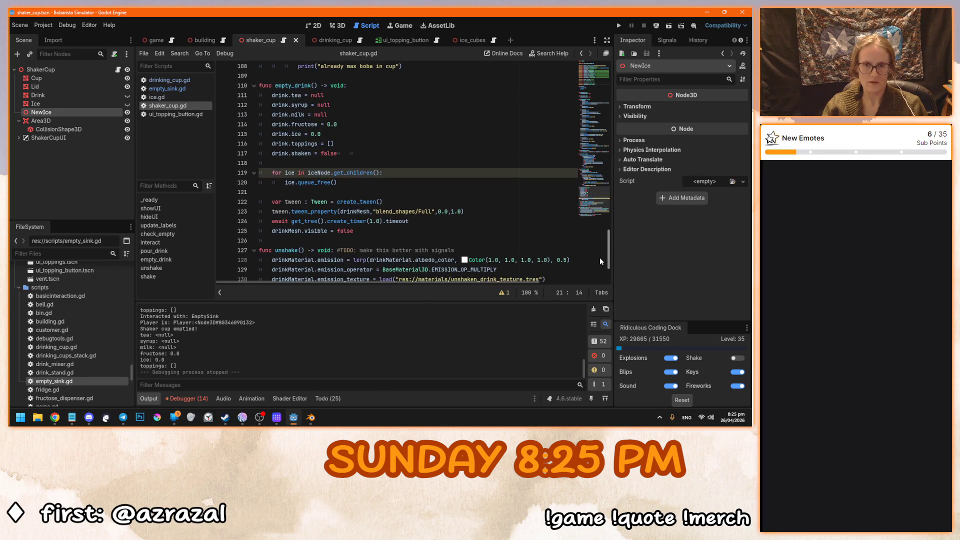
Add 'targetAmount = 0.00' to the resets in shaker_cup.gd's empty_drink.
left_click(386, 153)
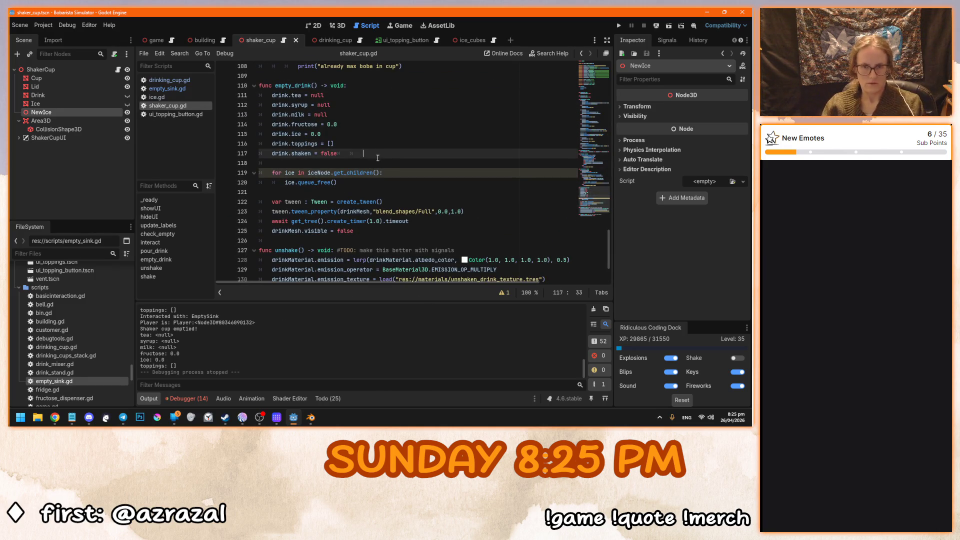
key("Return")
key("Return")
key("ctrl+v")
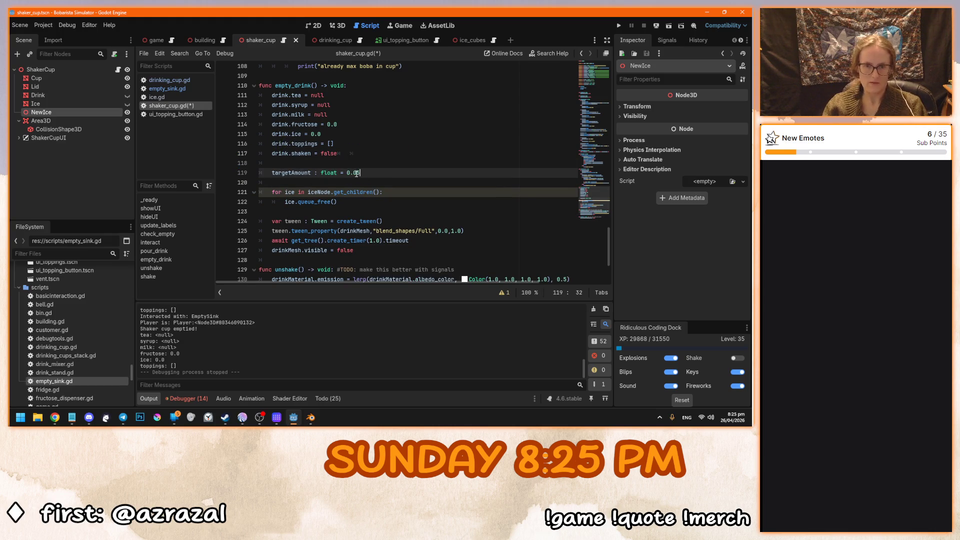
key("BackSpace")
type("0")
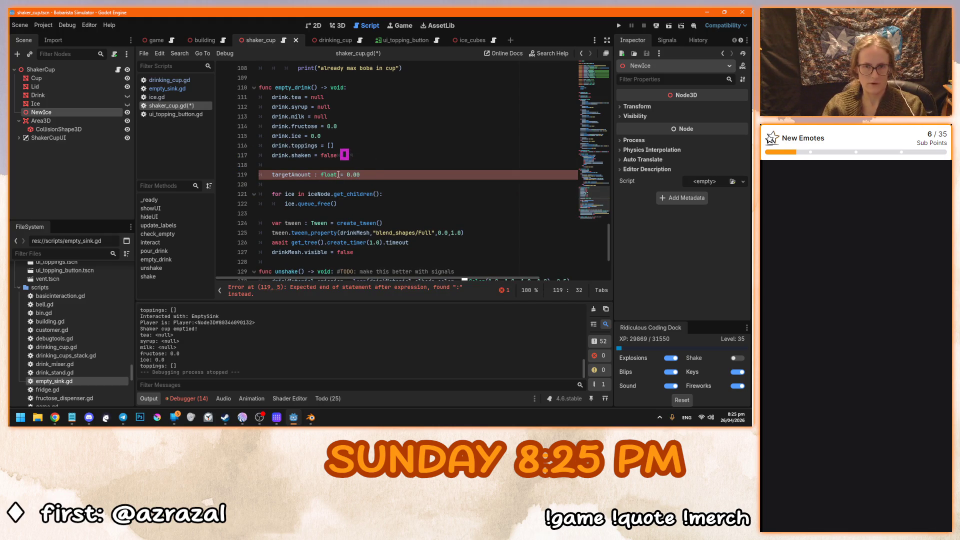
left_click_drag(336, 175, 271, 175)
key("BackSpace")
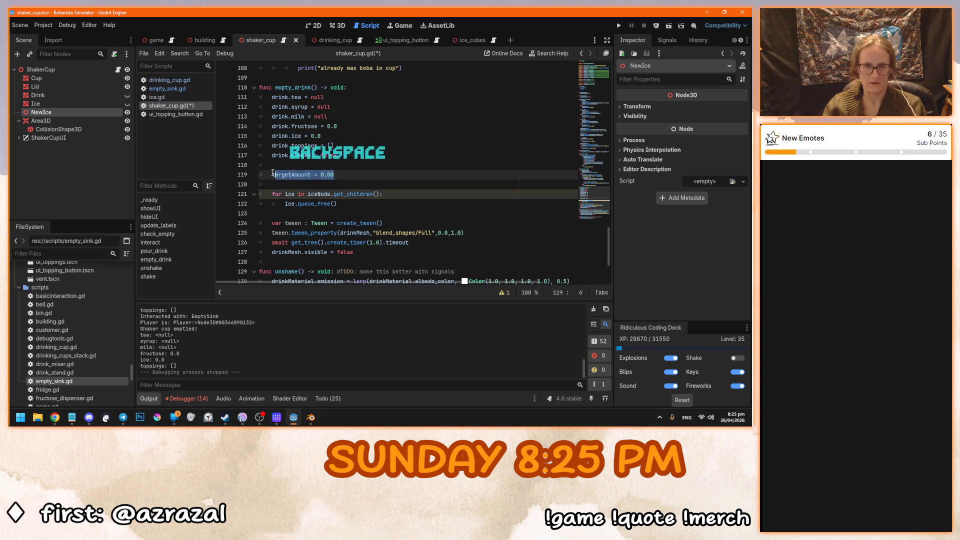
left_click(369, 177)
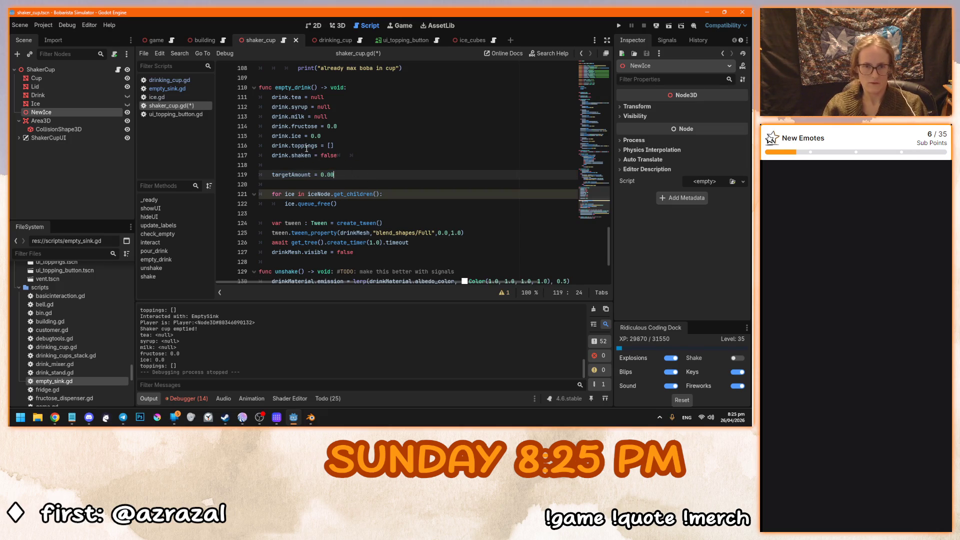
Remove the undeclared targetAmount line from drinking_cup.gd's empty_drink and relaunch the game.
left_click(171, 79)
left_click(317, 210)
key("Return")
key("ctrl+s")
key("F5")
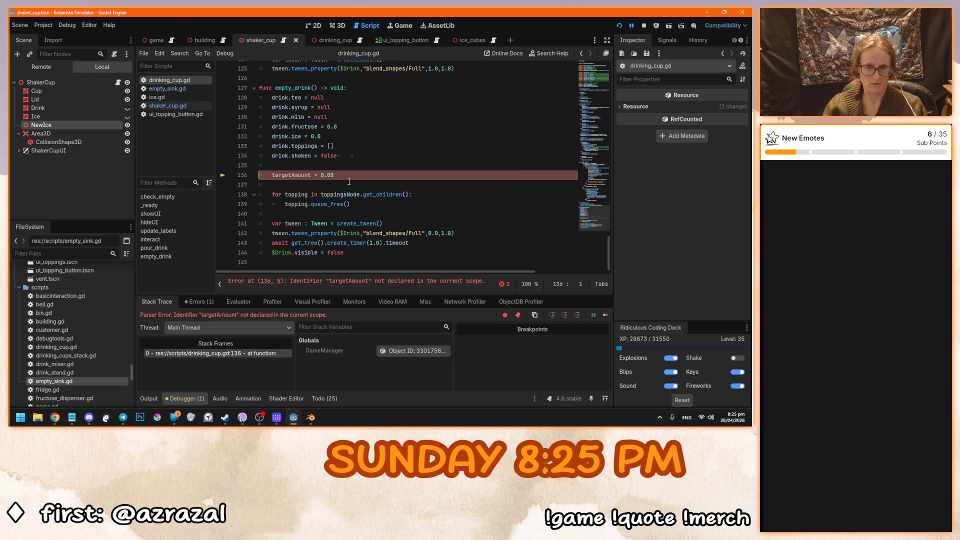
left_click_drag(348, 176, 362, 155)
key("BackSpace")
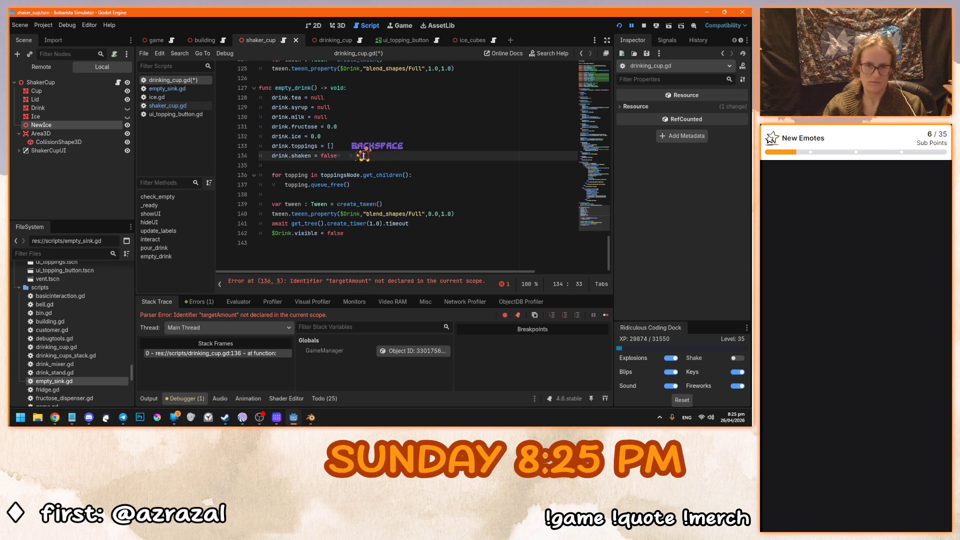
key("F5")
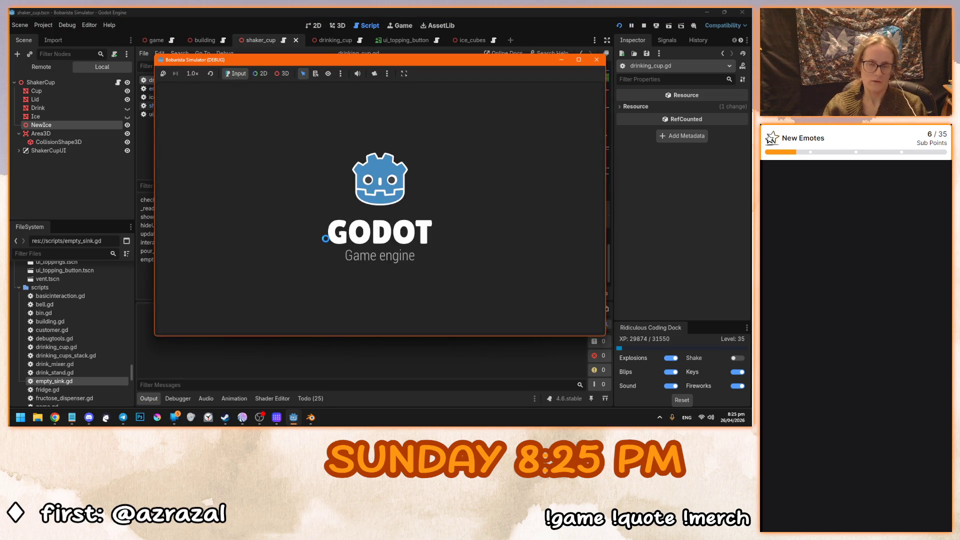
Test emptying a shaker into the sink and returning it, then restart the game.
left_click(401, 197)
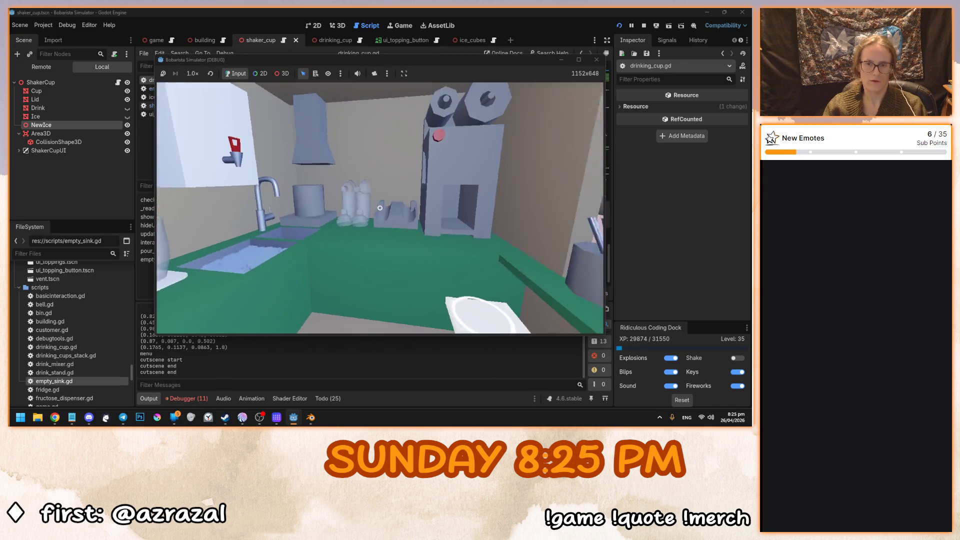
left_click(379, 208)
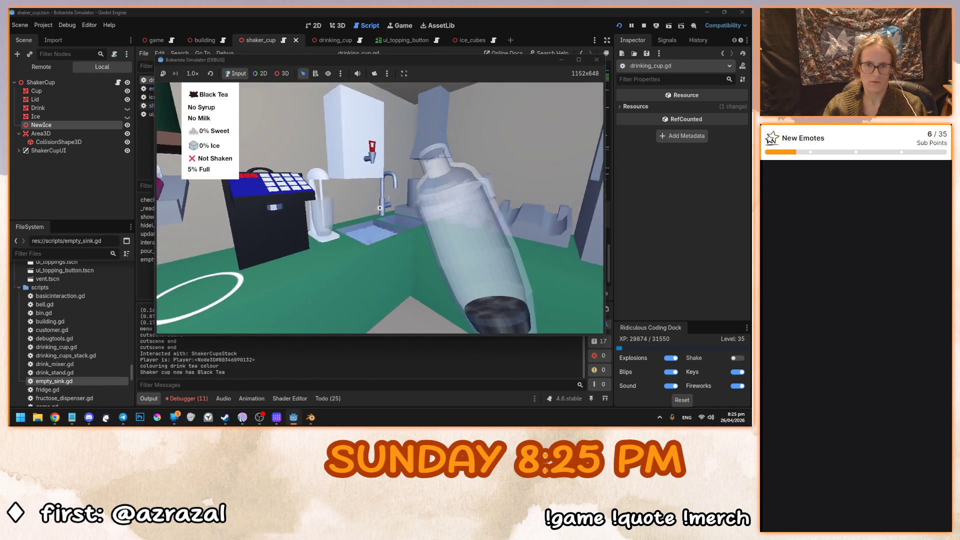
left_click(379, 207)
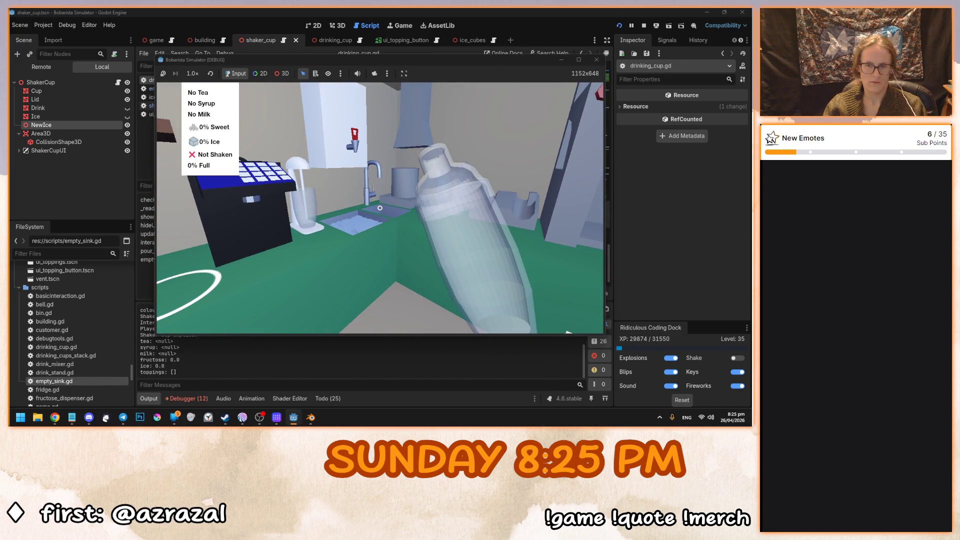
left_click(379, 207)
key("F8")
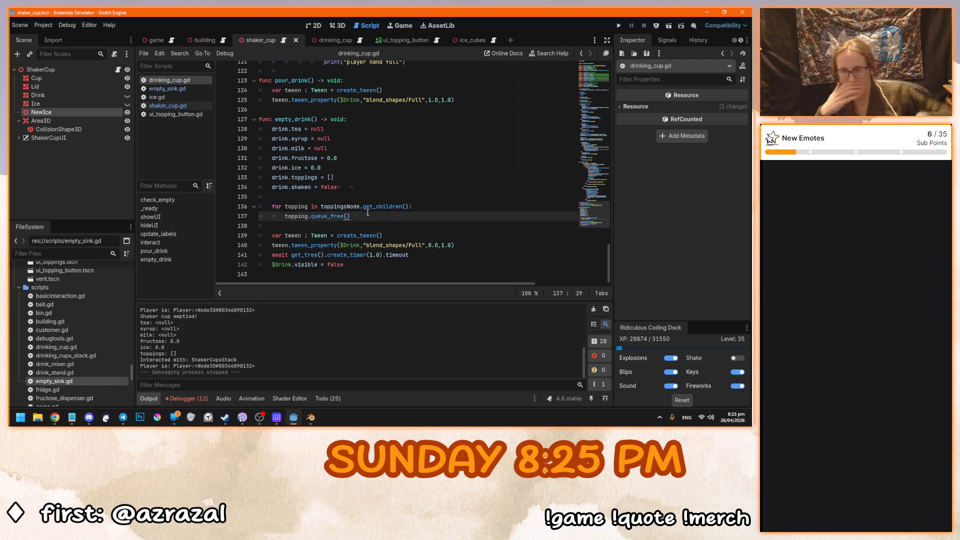
key("F5")
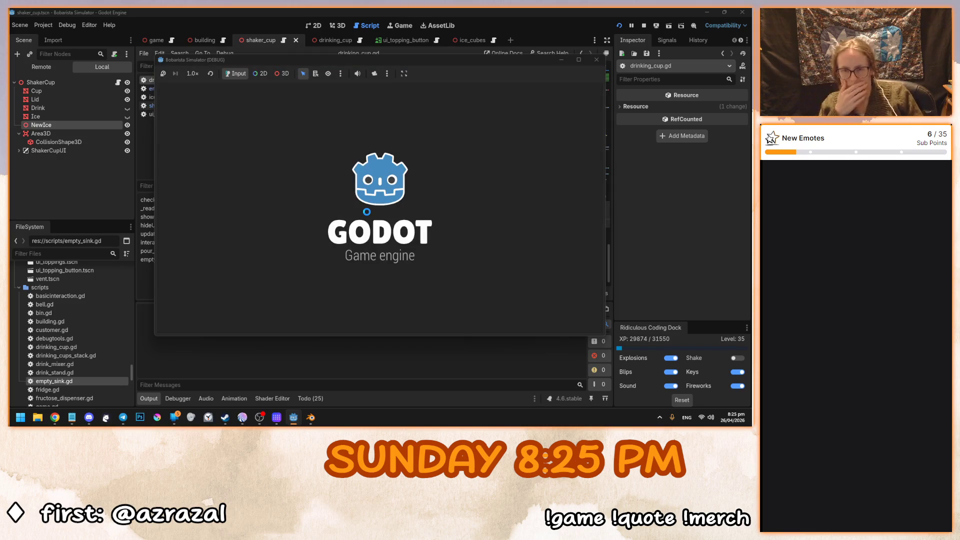
Take a cup and a shaker, then add black tea and lychee syrup to the shaker.
left_click(367, 212)
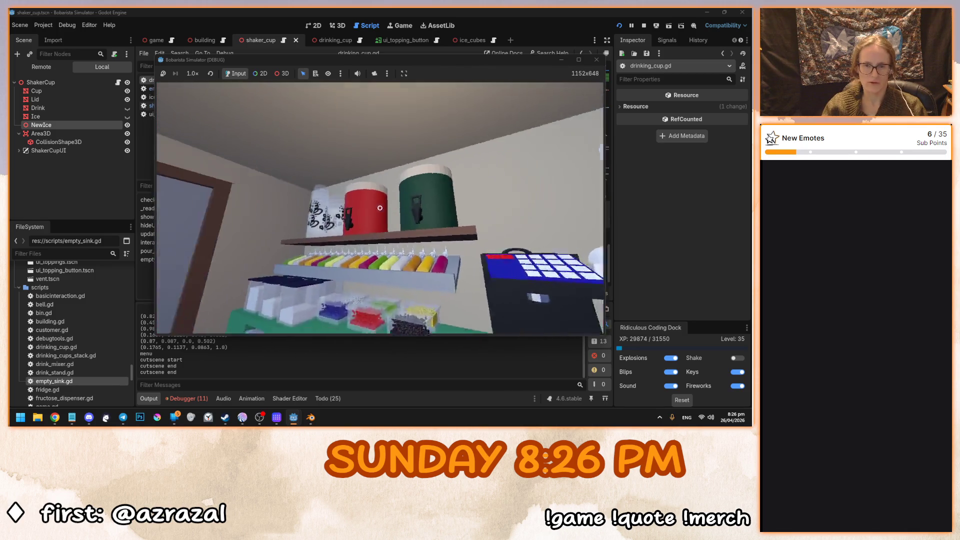
left_click(380, 208)
left_click(379, 208)
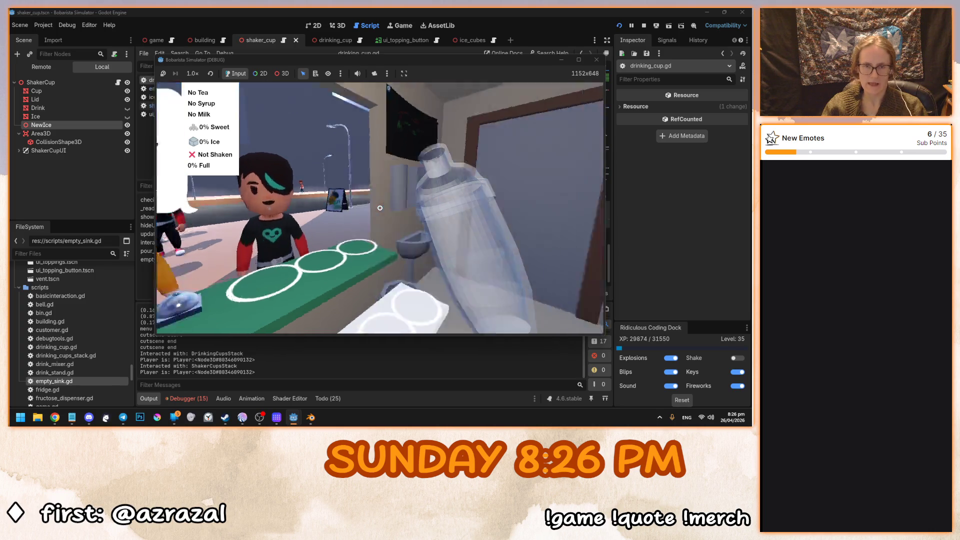
left_click(380, 208)
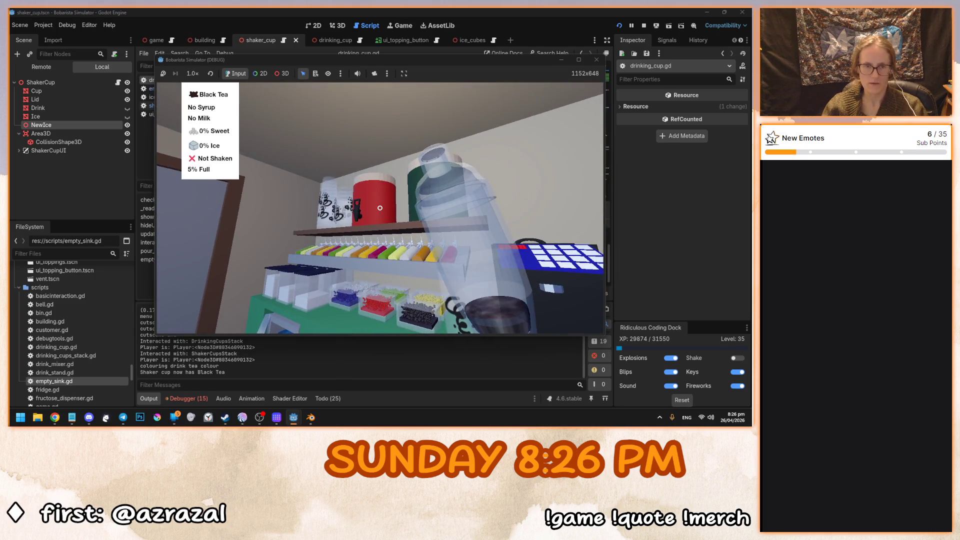
left_click(380, 207)
left_click(365, 231)
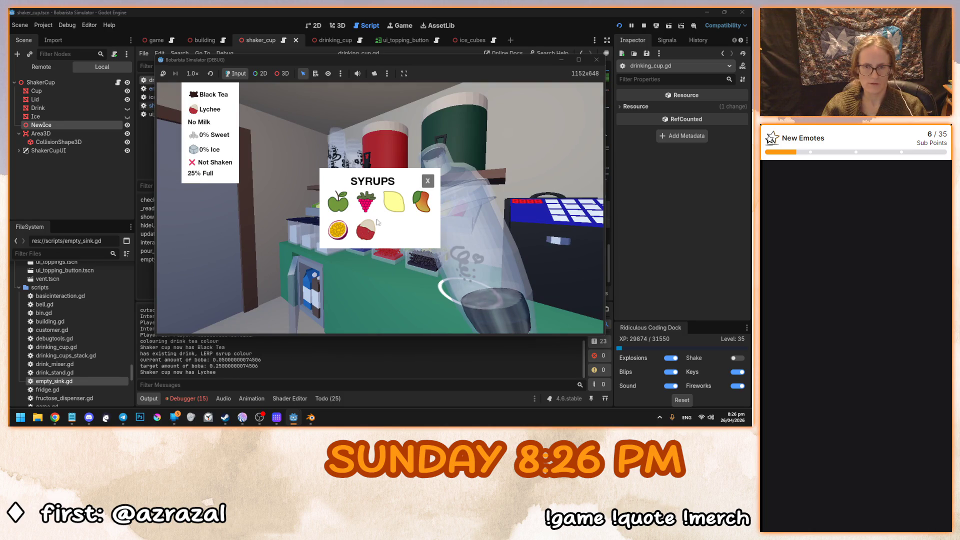
Add cow milk, fructose to 50% Sweet and ice to 50% Ice, then shake.
left_click(428, 182)
left_click(380, 207)
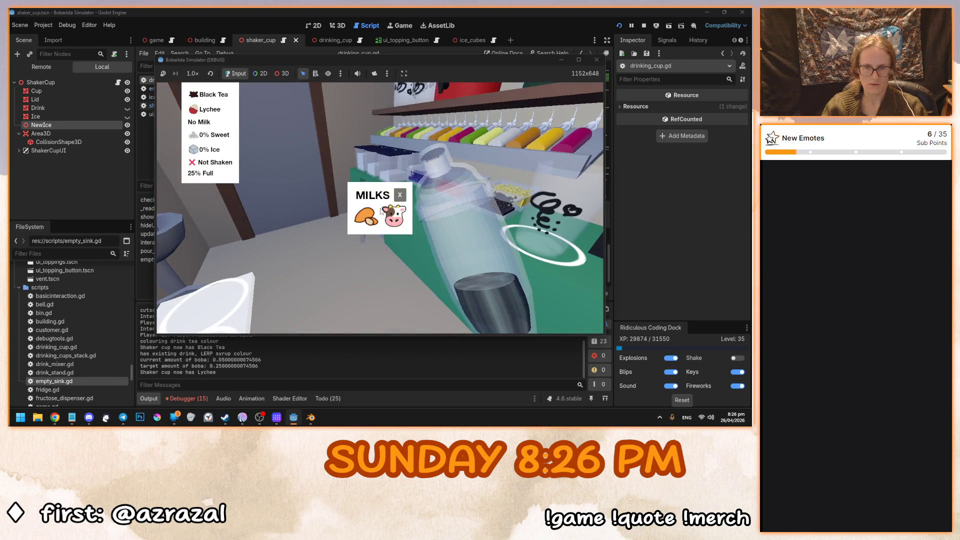
left_click(394, 216)
left_click(400, 195)
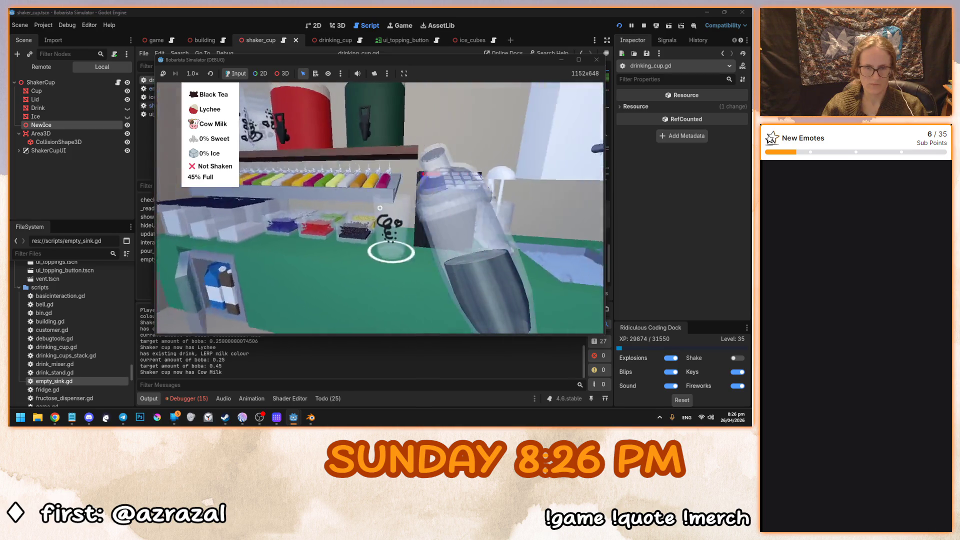
left_click(380, 208)
left_click(380, 208)
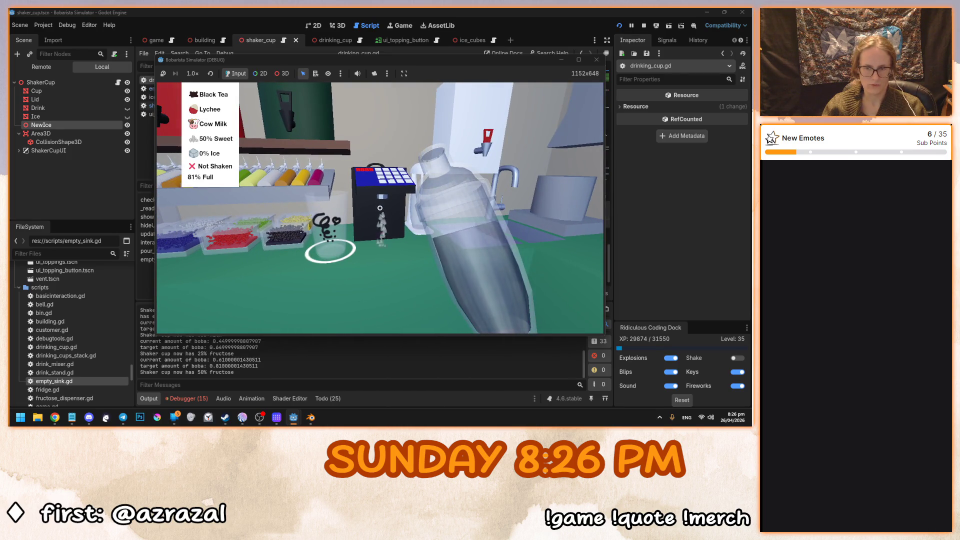
left_click(380, 207)
left_click(380, 208)
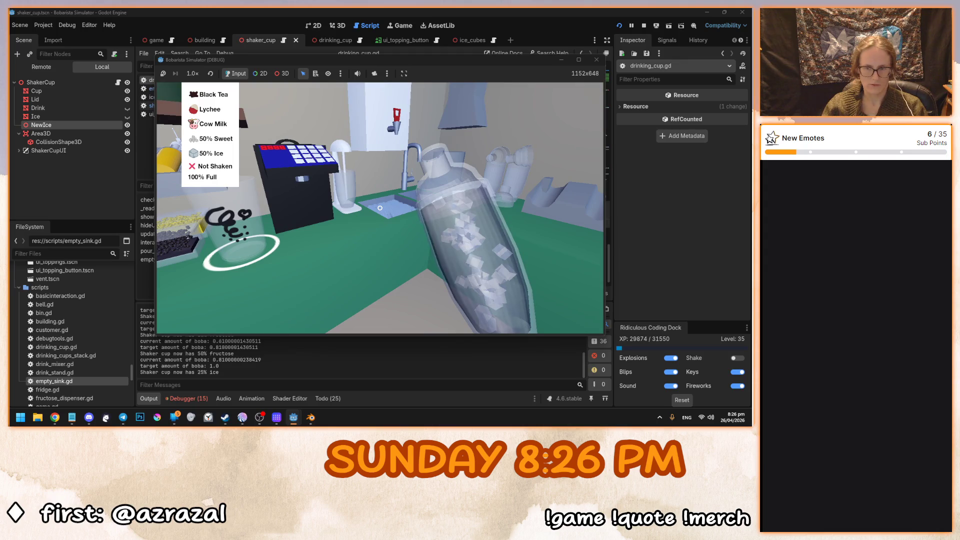
left_click(380, 207)
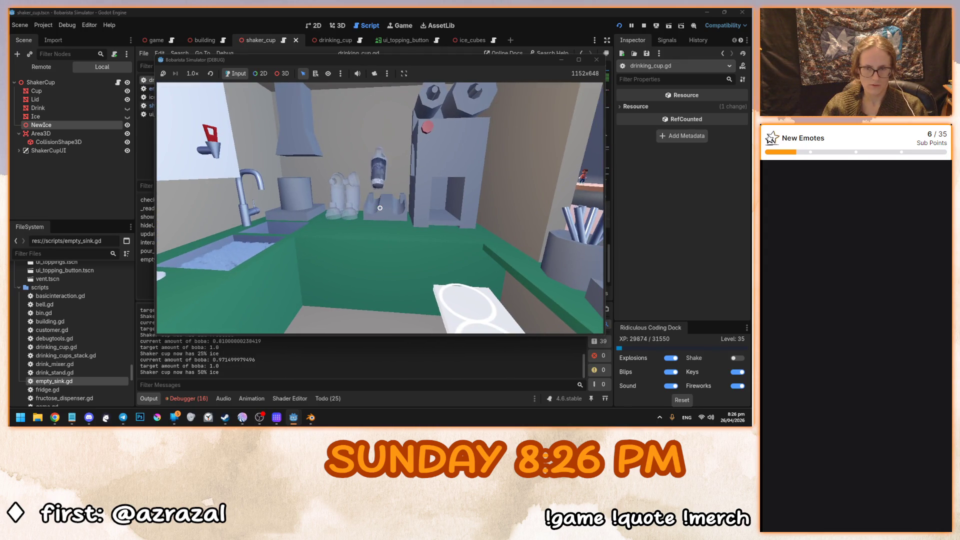
Pour into the drinking cup, seal it with a lid, serve it with a straw, and stop the game.
left_click(380, 208)
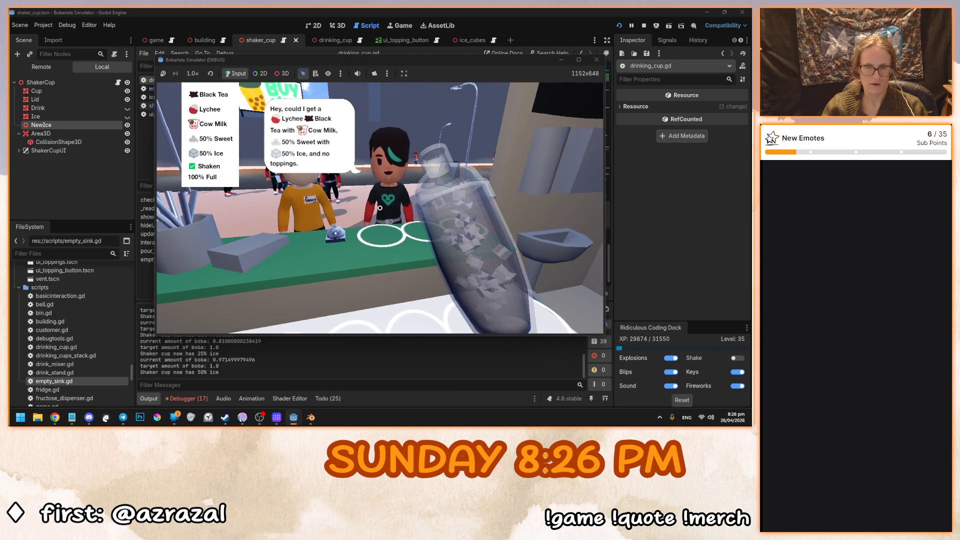
left_click(380, 208)
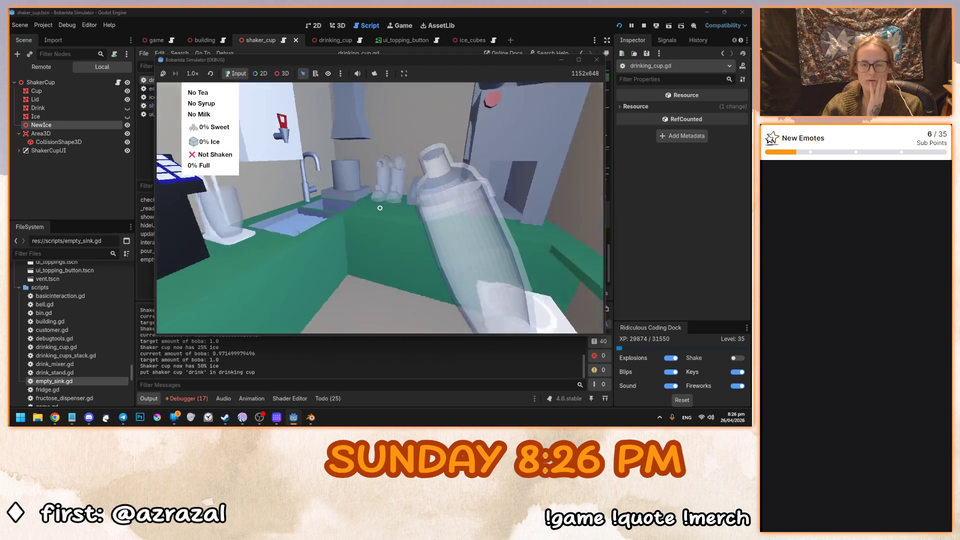
left_click(380, 208)
left_click(380, 207)
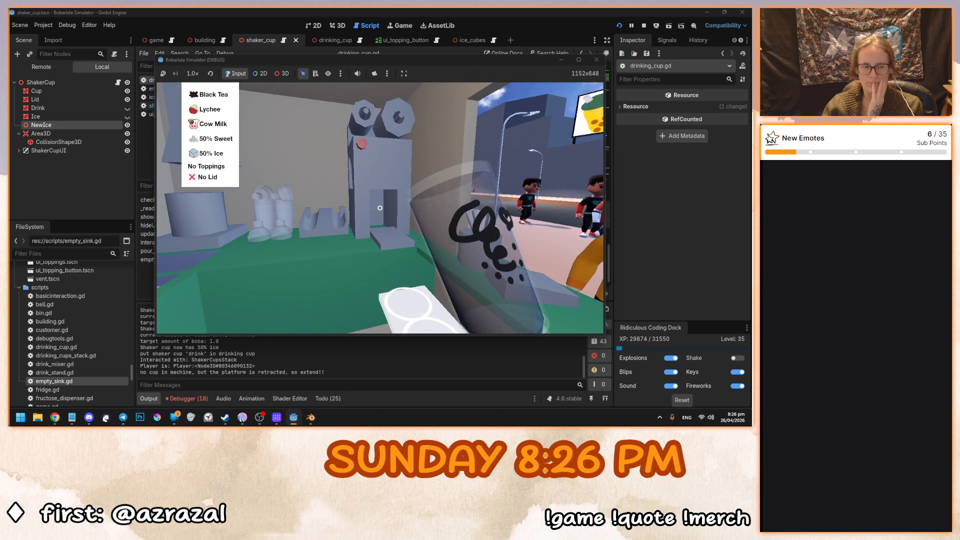
left_click(380, 208)
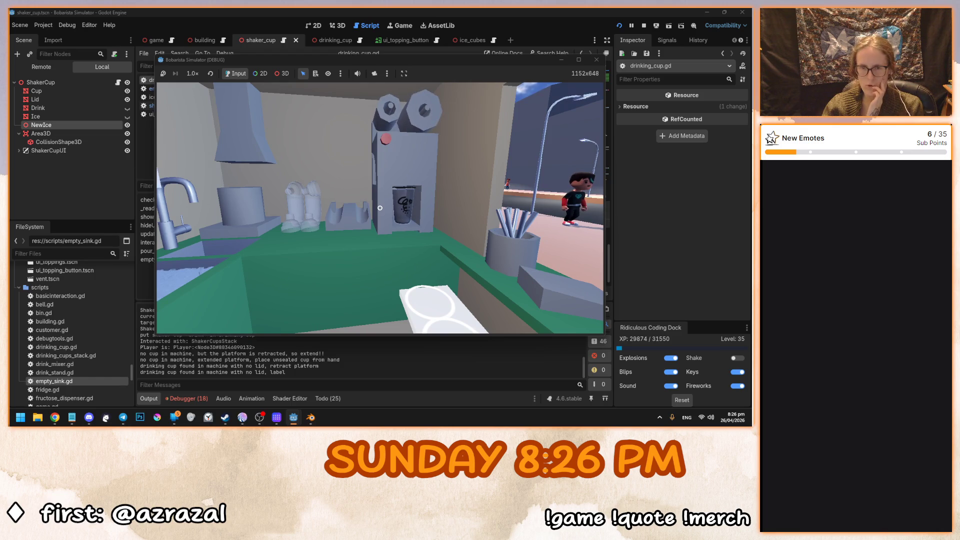
left_click(380, 208)
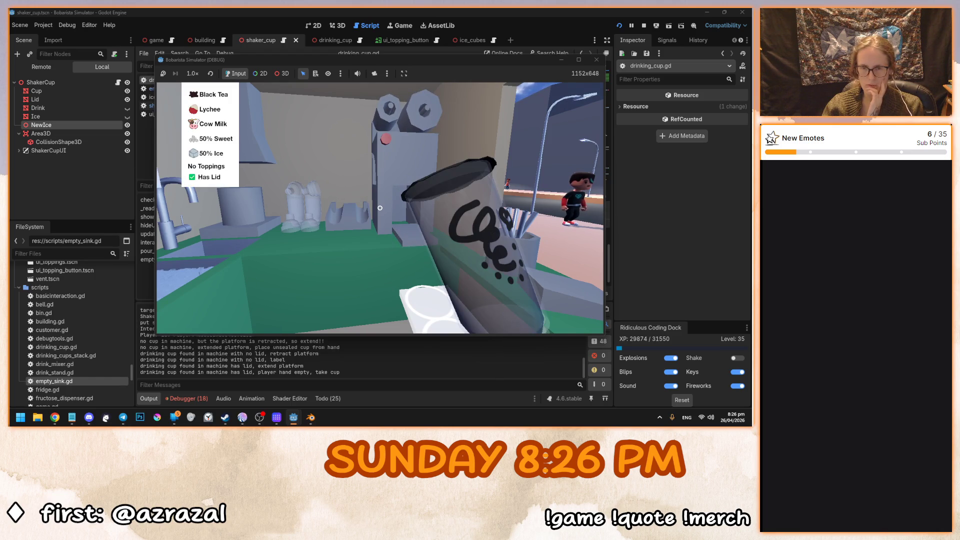
left_click(379, 207)
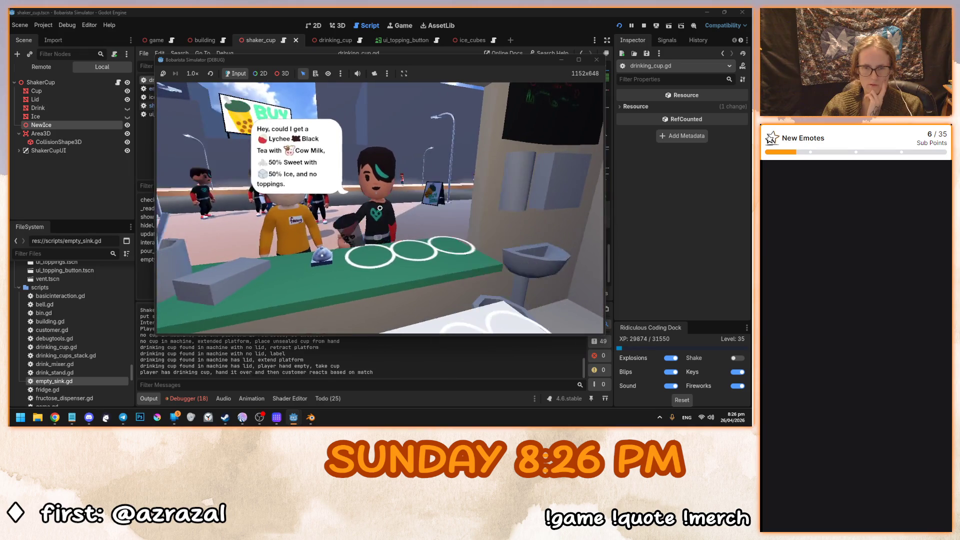
left_click(380, 207)
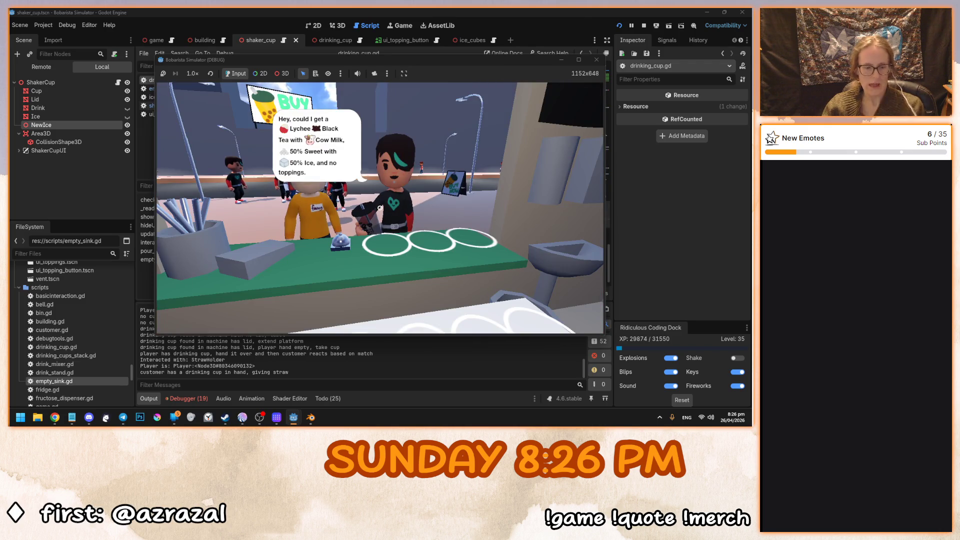
key("s")
key("d")
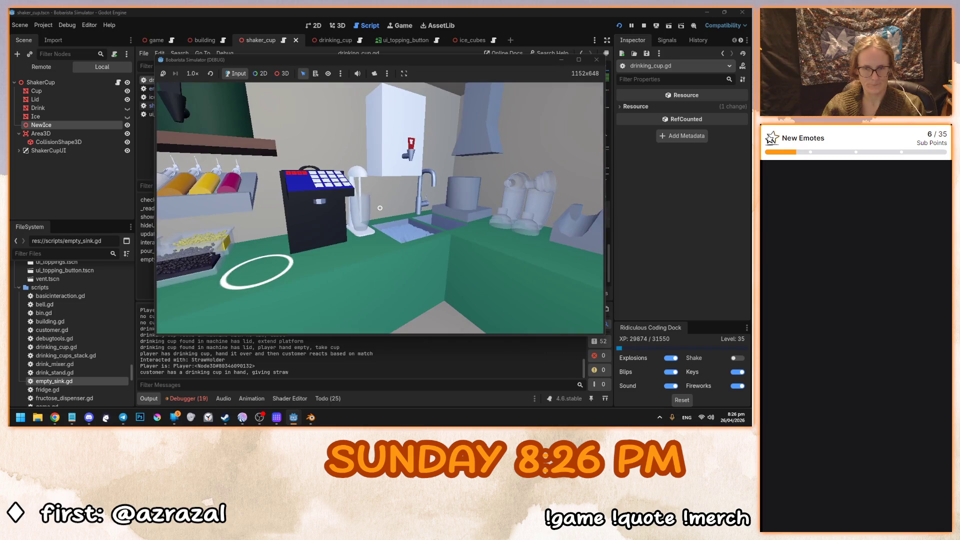
key("F8")
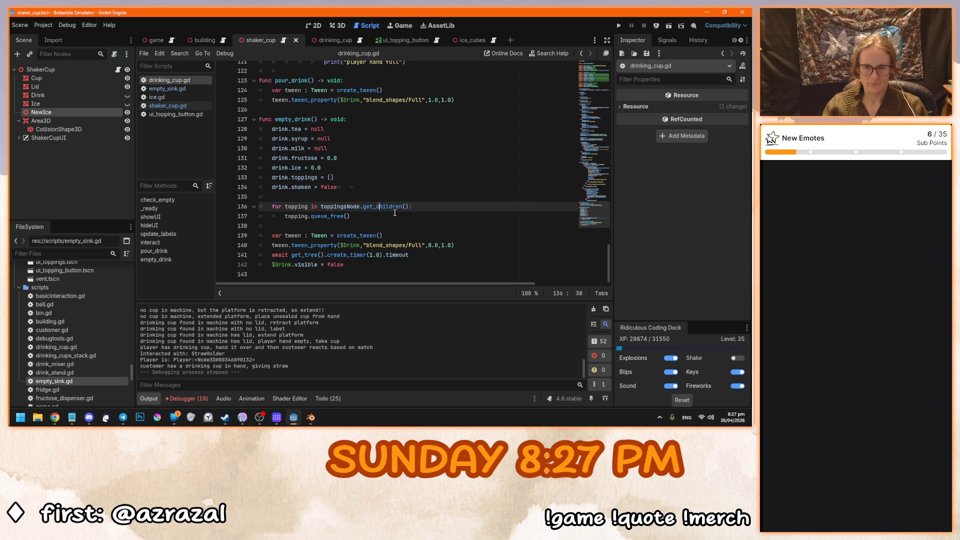
Scroll drinking_cup.gd to the top and place the caret after the extends line.
scroll(395, 212, "up", 20)
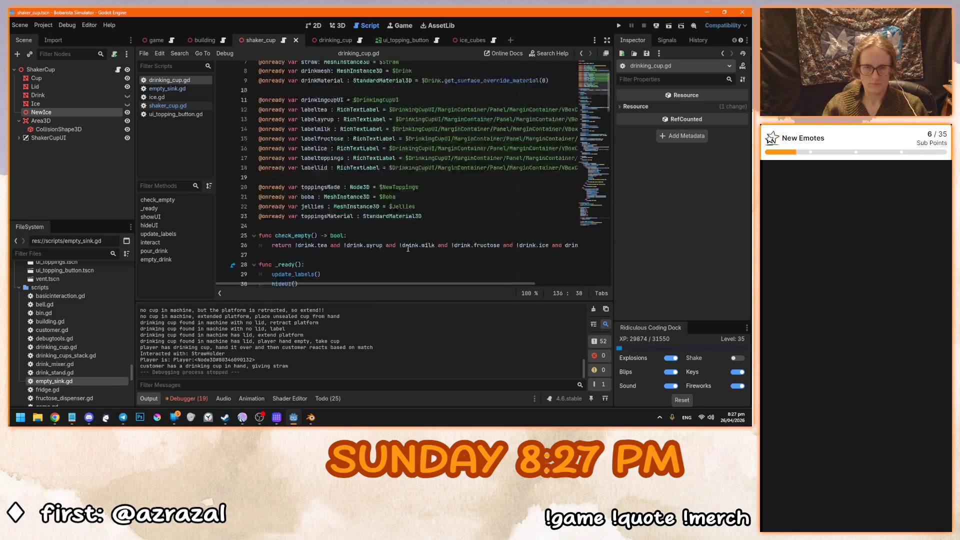
scroll(408, 248, "up", 2)
scroll(381, 192, "down", 6)
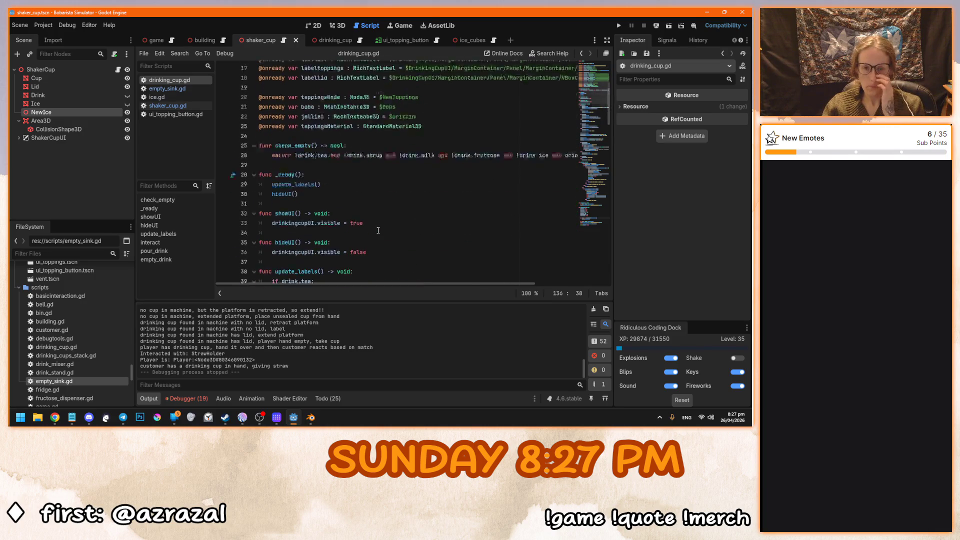
mouse_move(609, 122)
left_mouse_down()
mouse_move(601, 289)
mouse_move(587, 74)
left_mouse_up()
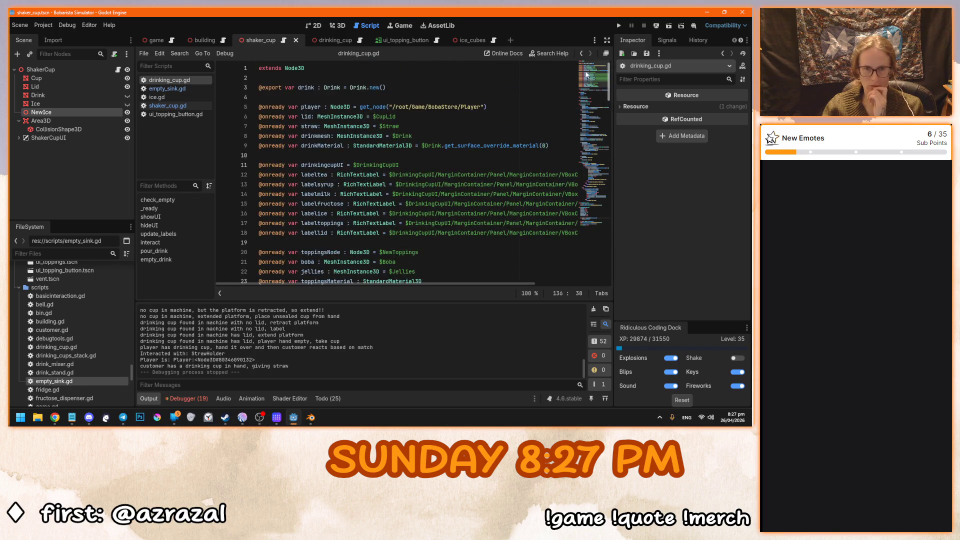
left_click(373, 67)
Add the comment '#TODO: add ice mesh depending on amount, like in the shaker cup', save, and list TODOs.
key("KP_Enter")
key("KP_Enter")
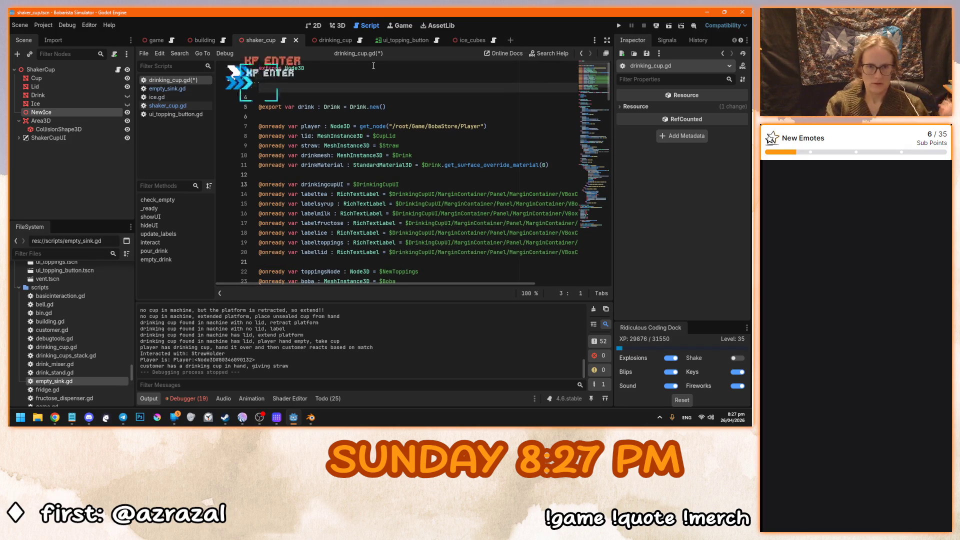
type("#TODO:")
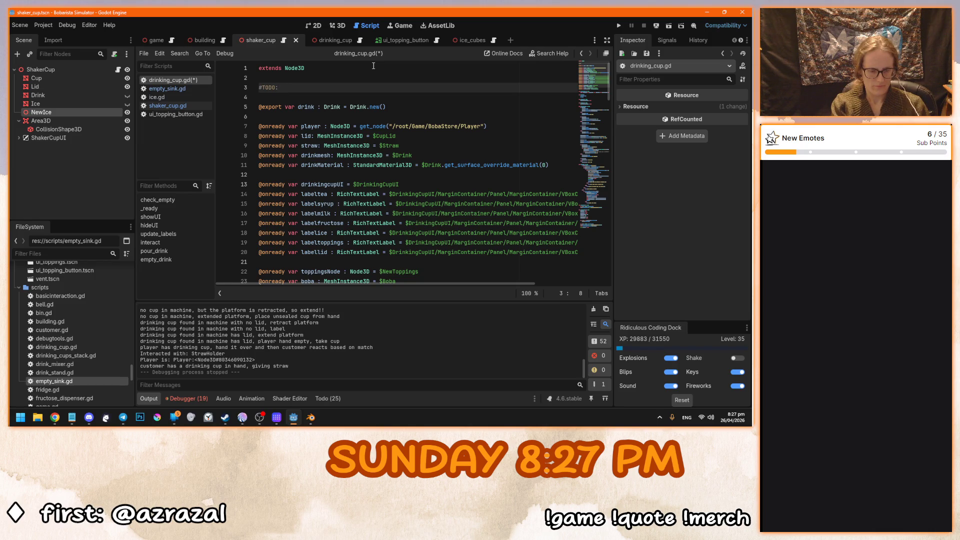
type("dd ice ")
type("mesh,")
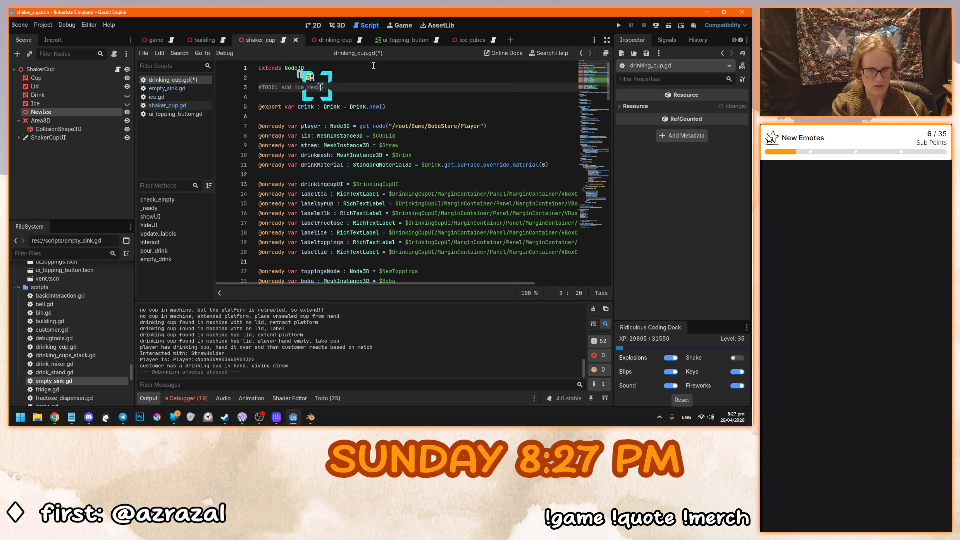
key("BackSpace")
key("BackSpace")
type("defineing on t")
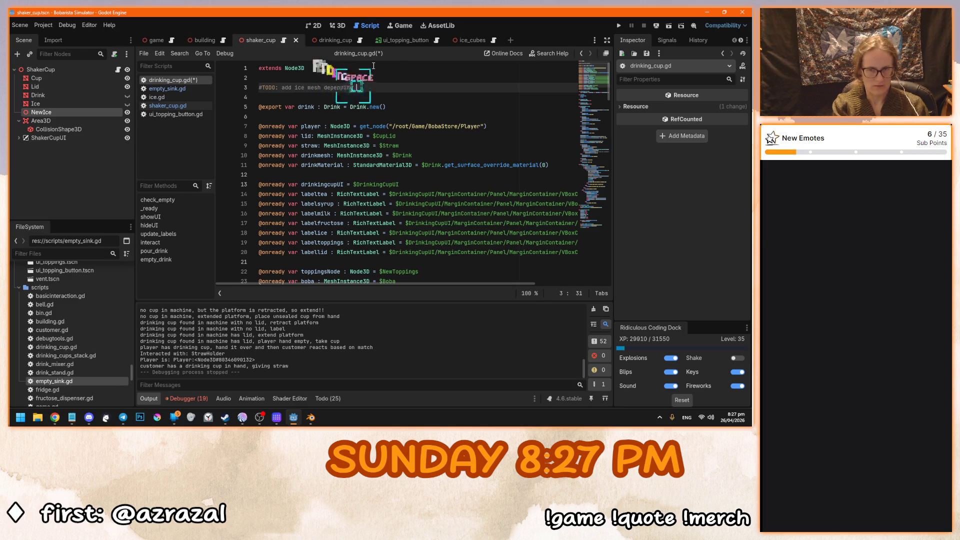
type("mount, ")
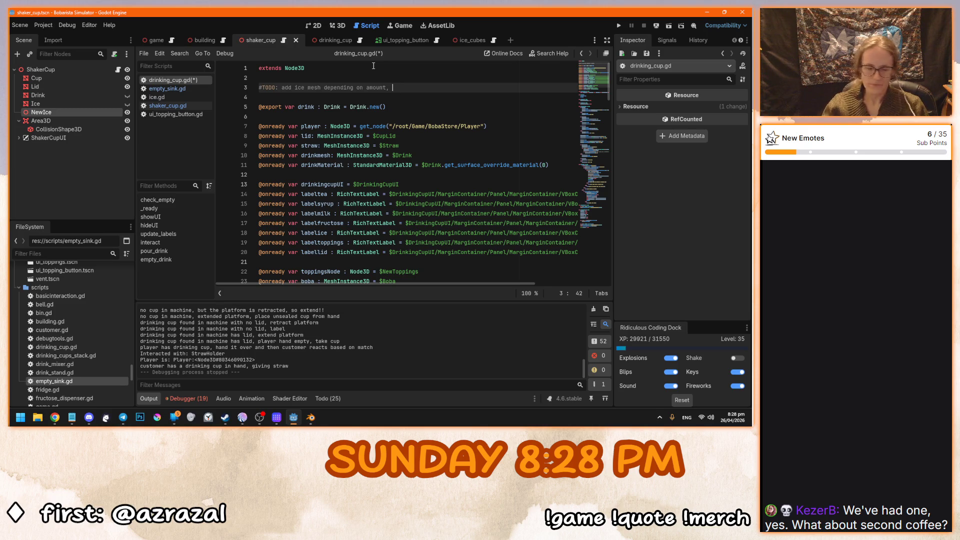
type("like in th")
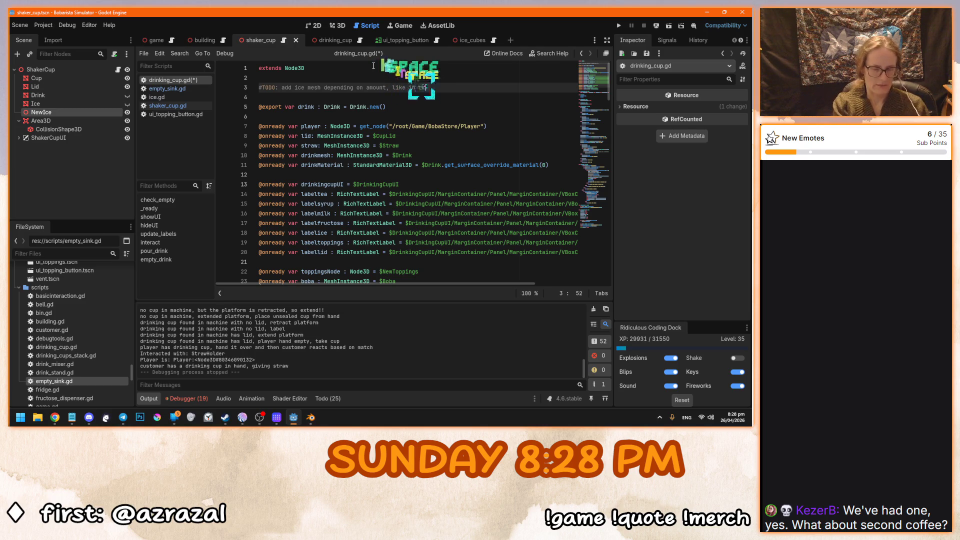
type("e shaker cup")
key("ctrl+s")
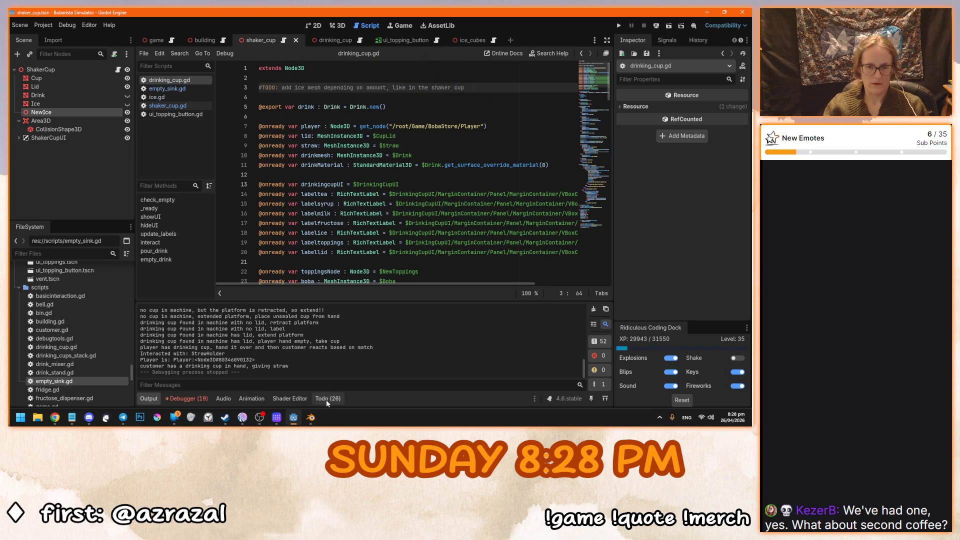
left_click(326, 399)
scroll(262, 355, "down", 5)
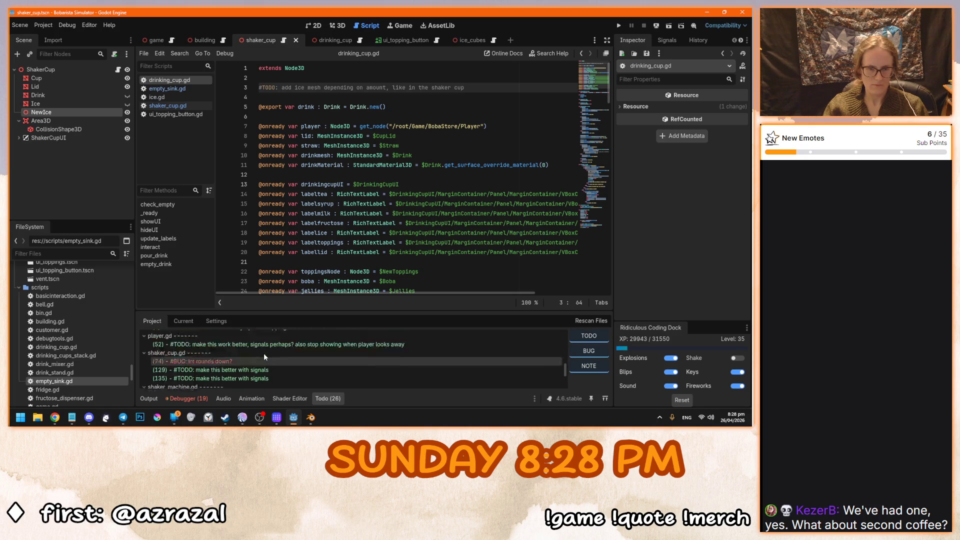
Delete the TODO comment on line 4 of milk.gd and save it.
scroll(263, 353, "up", 1)
left_click(268, 340)
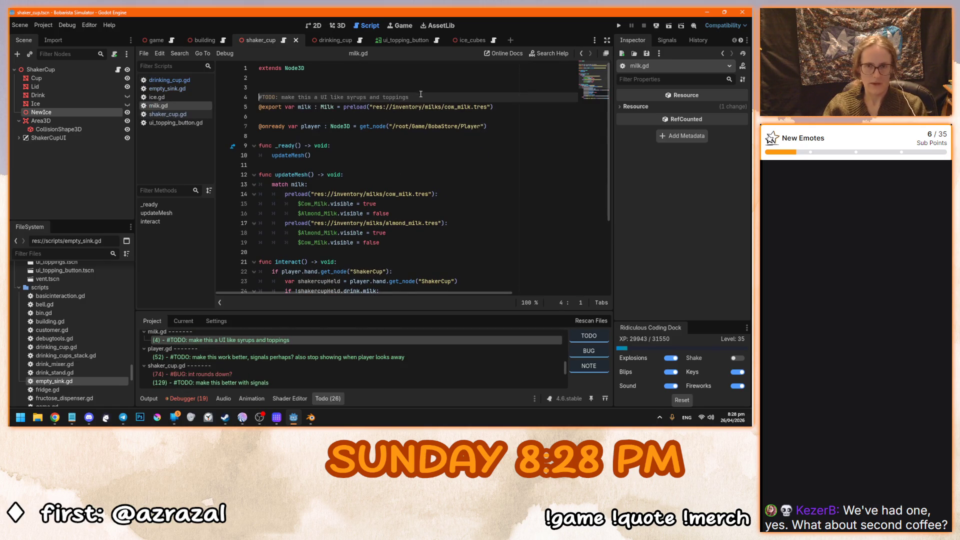
left_click(370, 85, "shift")
key("BackSpace")
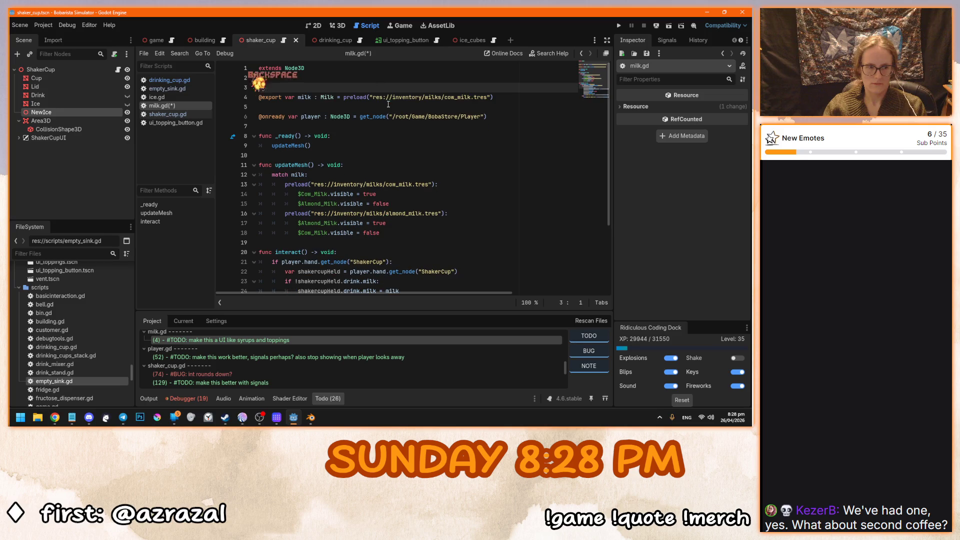
key("BackSpace")
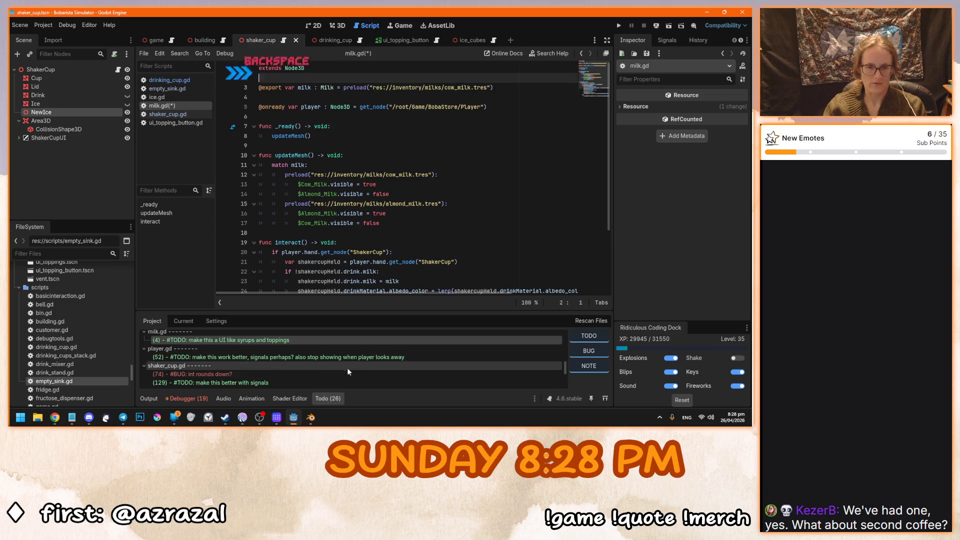
key("ctrl+s")
scroll(302, 365, "down", 5)
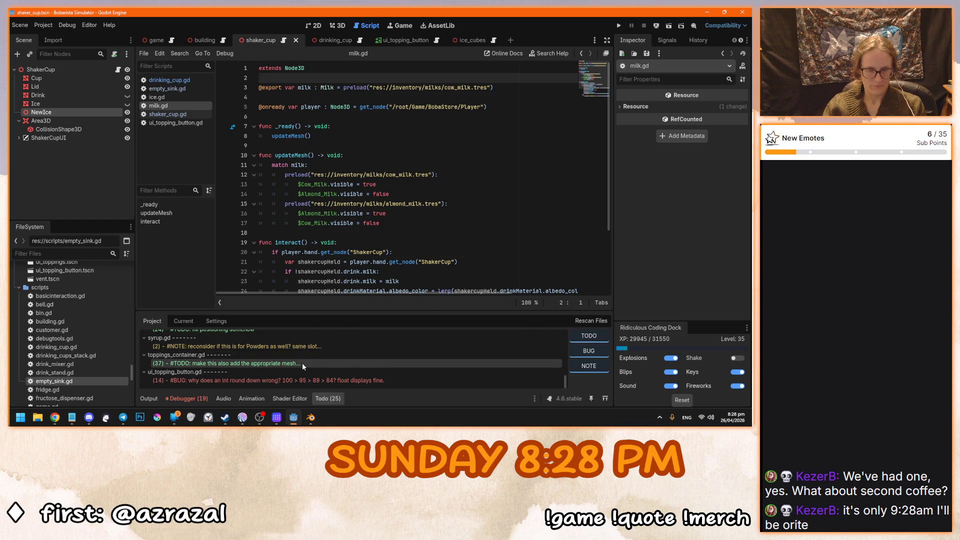
Jump through the TODO list to ice.gd and delete its 'add visuals' comment.
double_click(302, 362)
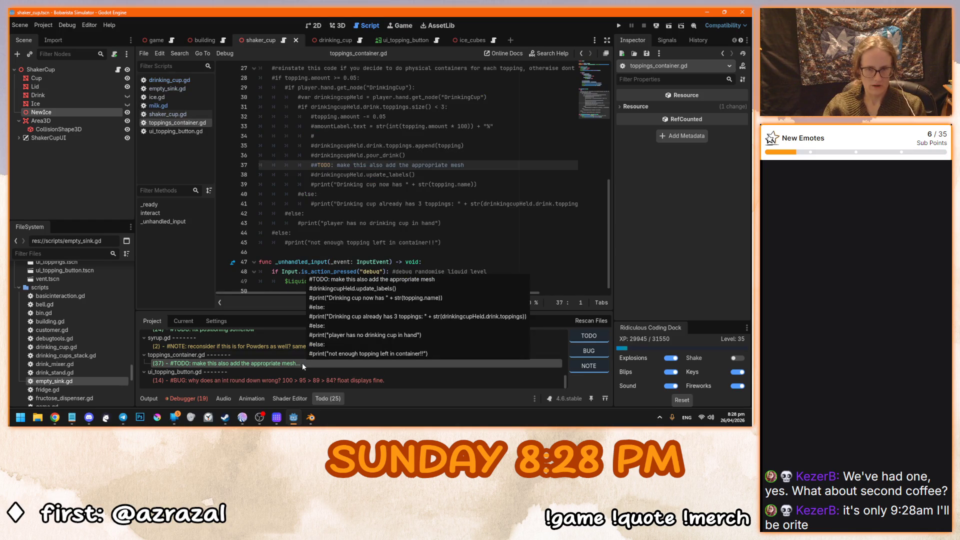
scroll(290, 343, "up", 3)
scroll(321, 357, "up", 5)
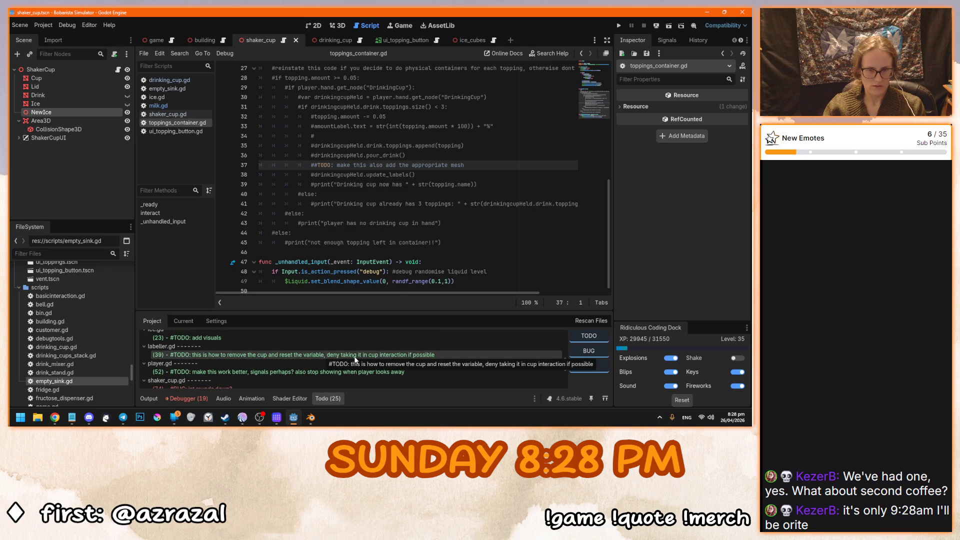
scroll(322, 356, "up", 1)
double_click(325, 357)
left_click_drag(400, 251, 395, 242)
key("BackSpace")
Review the print statement on line 23 of ice.gd and run the project.
scroll(298, 346, "up", 3)
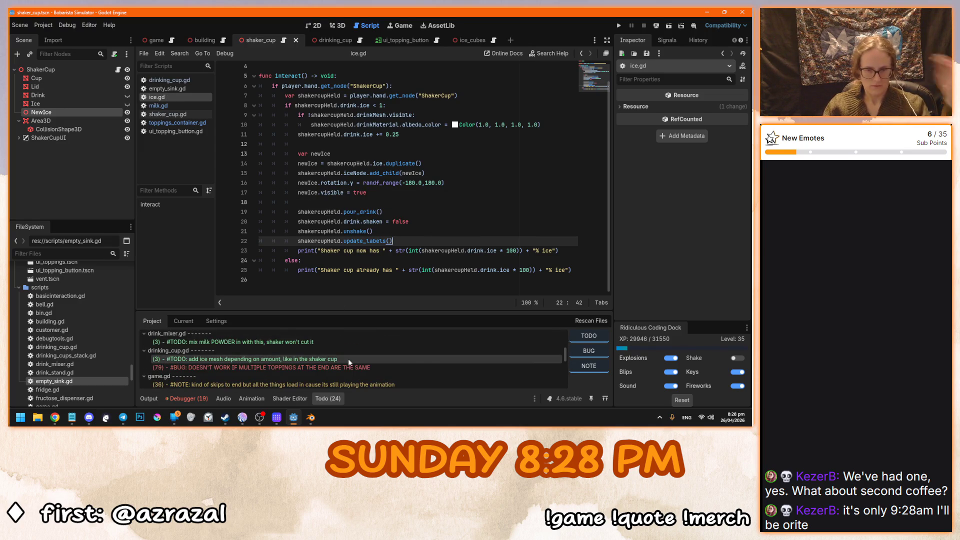
scroll(348, 359, "up", 3)
scroll(336, 367, "up", 6)
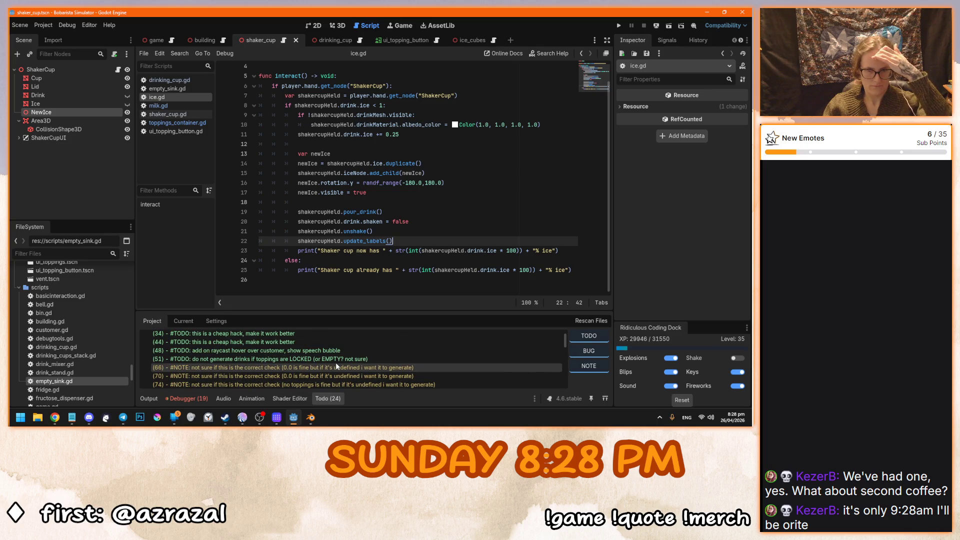
scroll(336, 367, "up", 3)
left_click(378, 250)
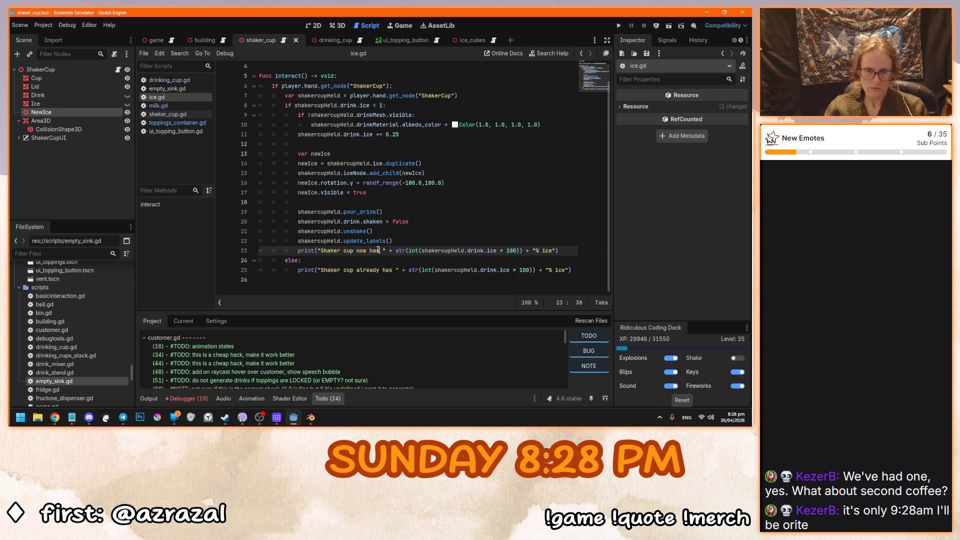
key("F5")
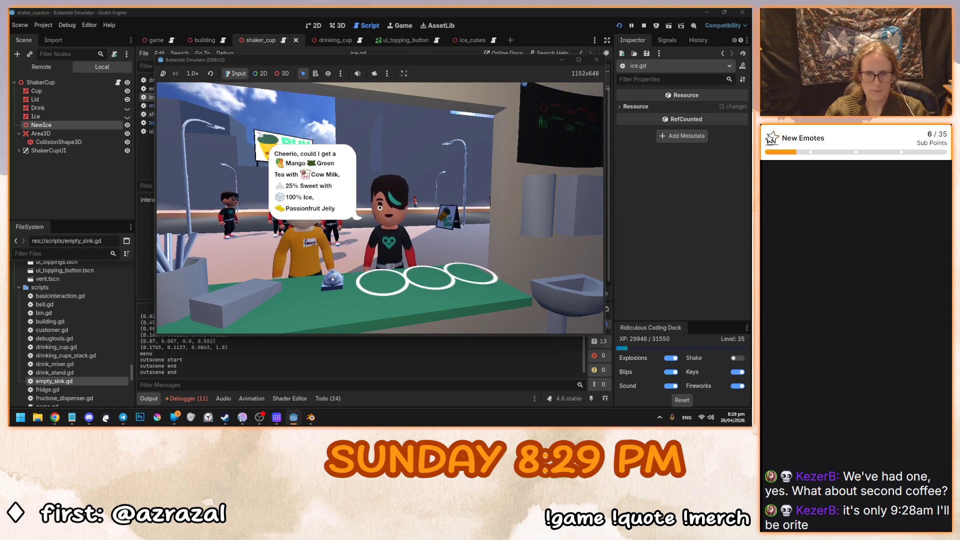
Stop the game, switch to the game scene, and bring up the Open Scene dialog with Ctrl+O.
key("F8")
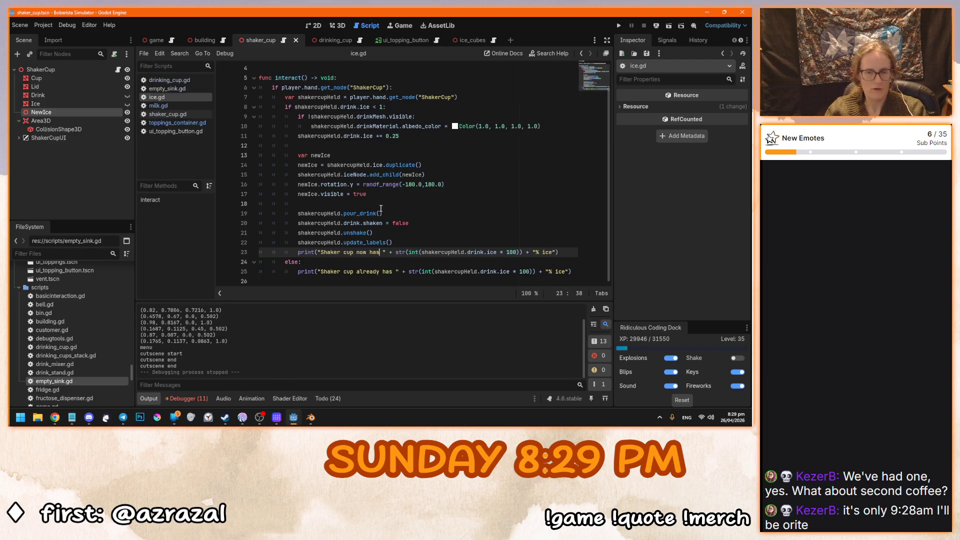
left_click(378, 195)
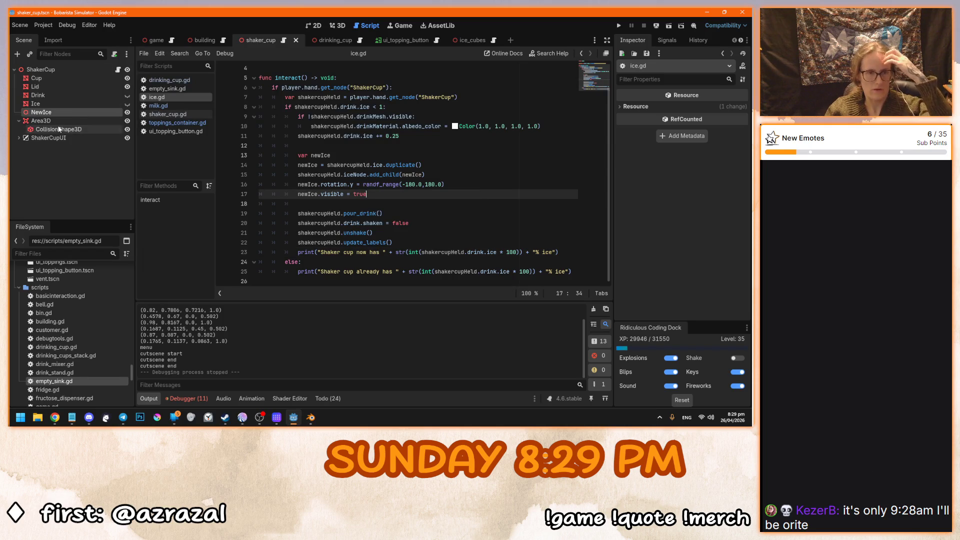
left_click(141, 41)
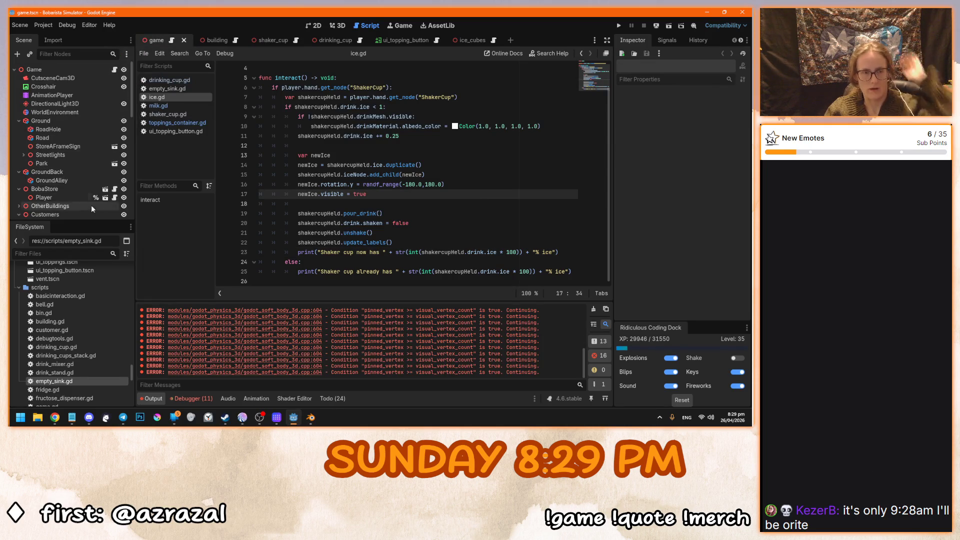
scroll(132, 365, "up", 5)
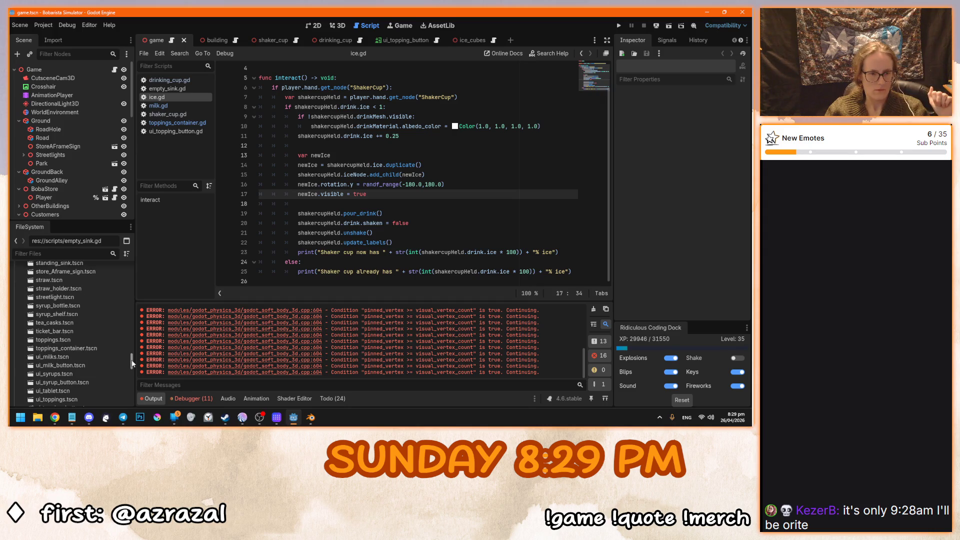
left_click_drag(133, 363, 133, 264)
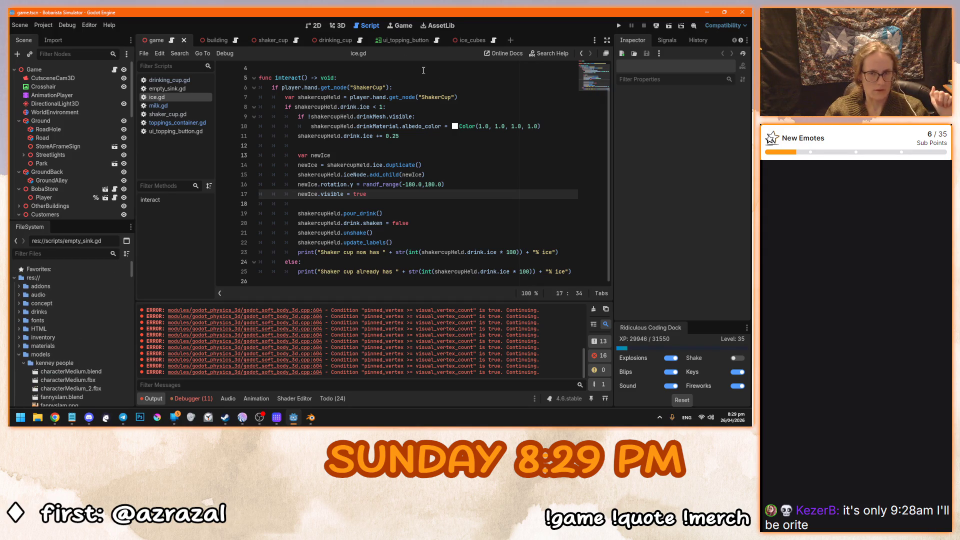
scroll(89, 371, "down", 6)
left_click(315, 184)
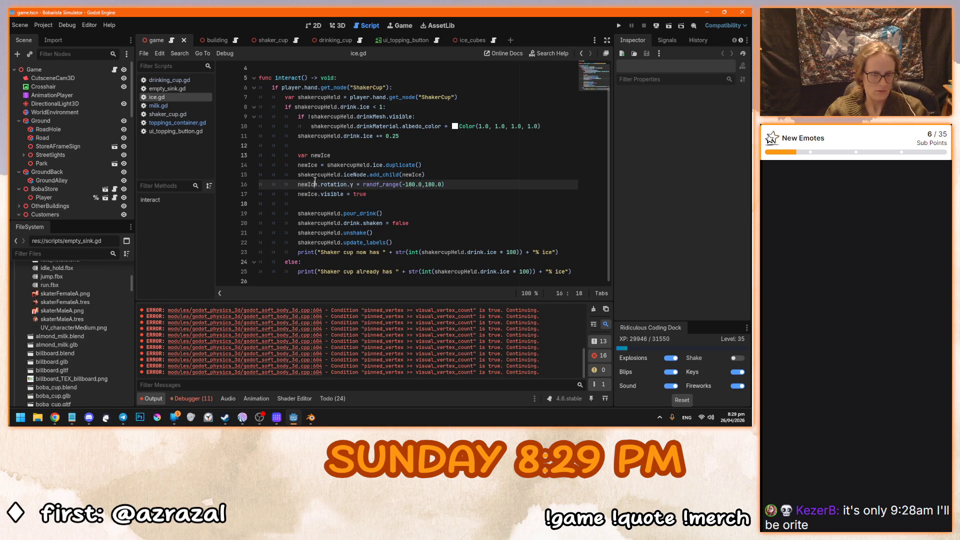
key("ctrl+o")
In game_manager.tscn, set the Tapioca Pearls topping's Amount to 1.0 and run the game.
double_click(419, 217)
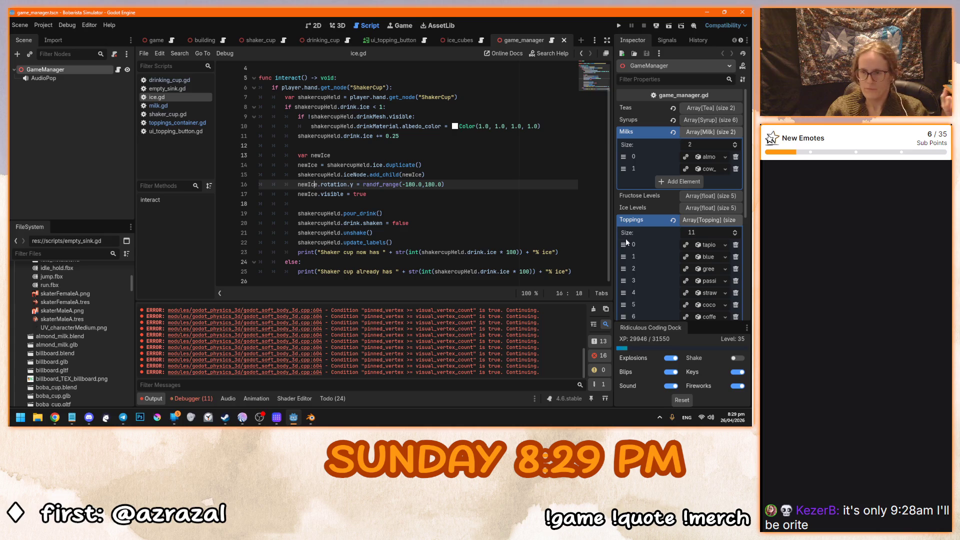
scroll(650, 245, "down", 4)
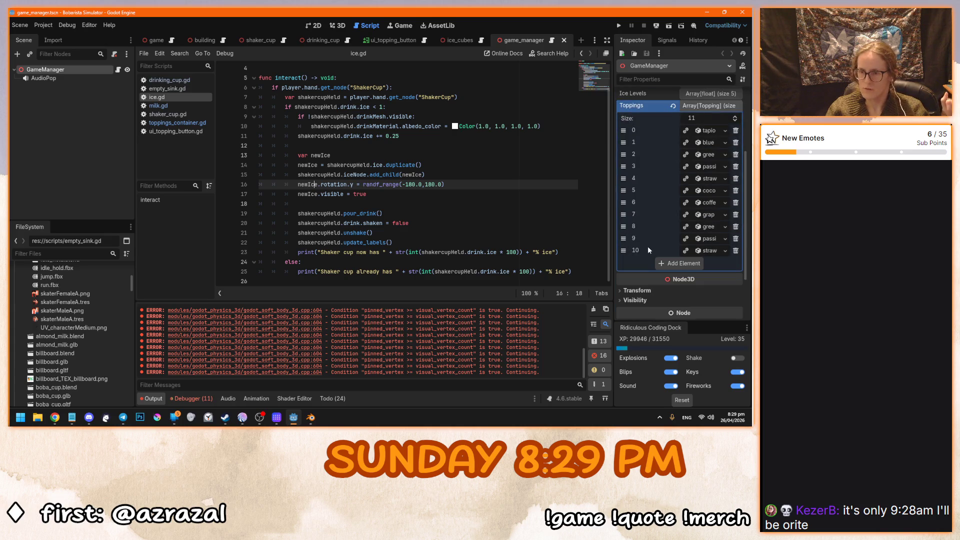
left_click(707, 131)
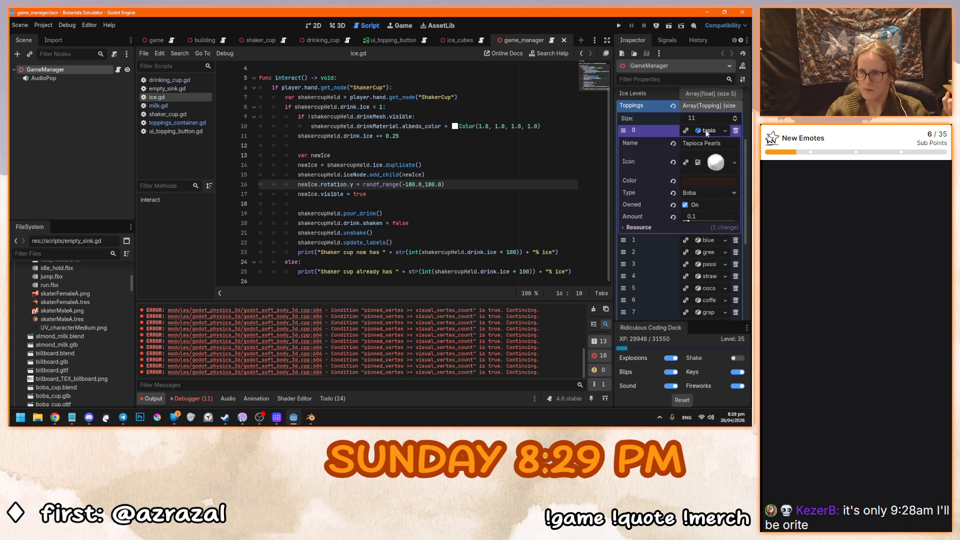
left_click_drag(694, 219, 685, 219)
left_click(695, 218)
type("1")
key("Return")
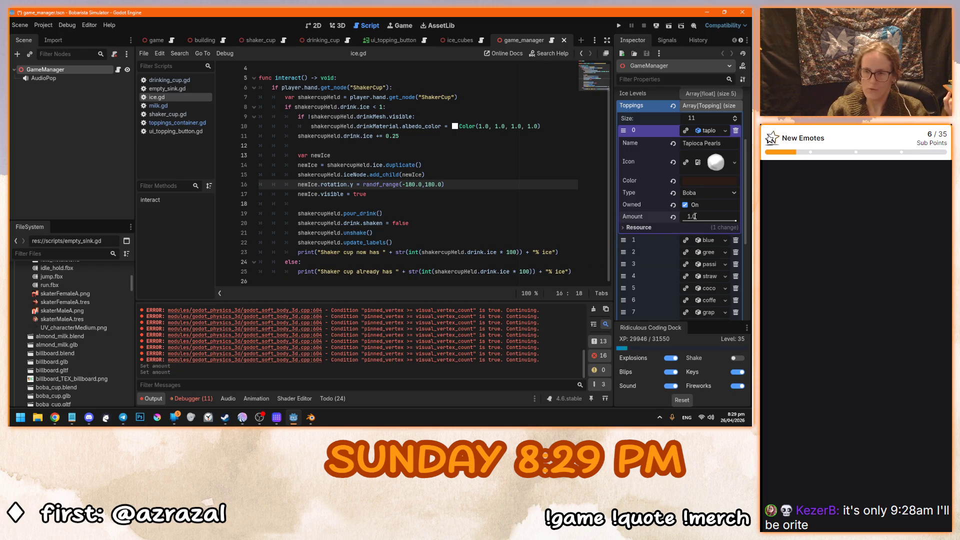
key("F5")
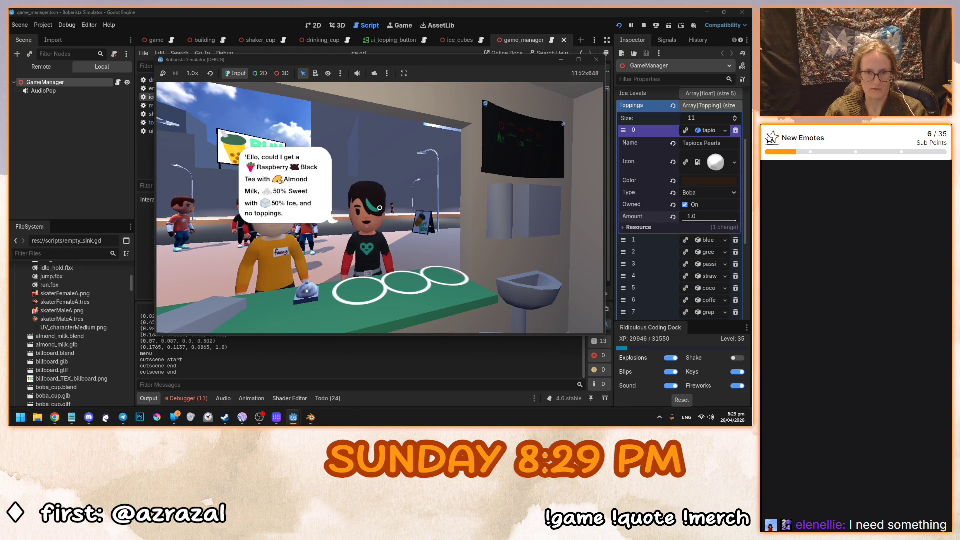
Take a drinking cup and shaker, then add Black Tea and Lemon syrup to the shaker.
key("a")
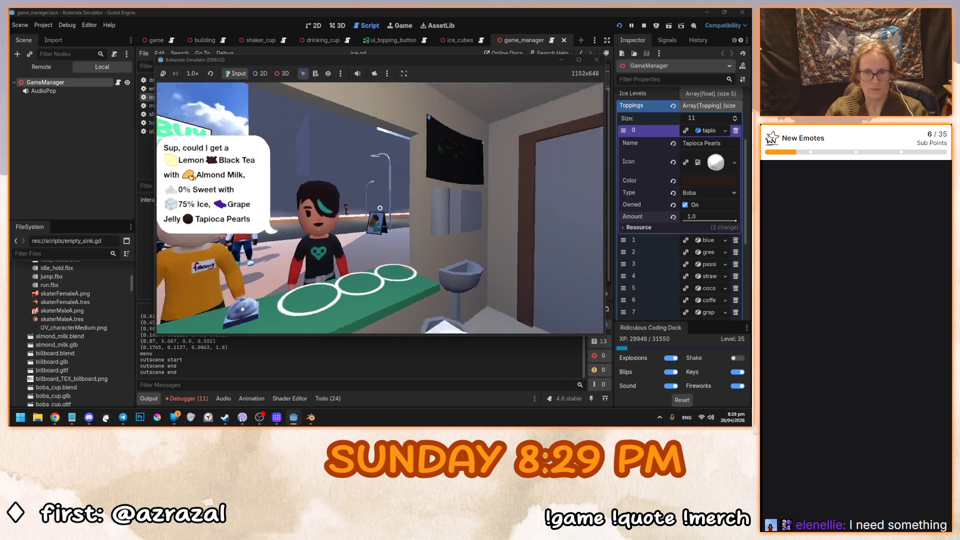
left_click(380, 207)
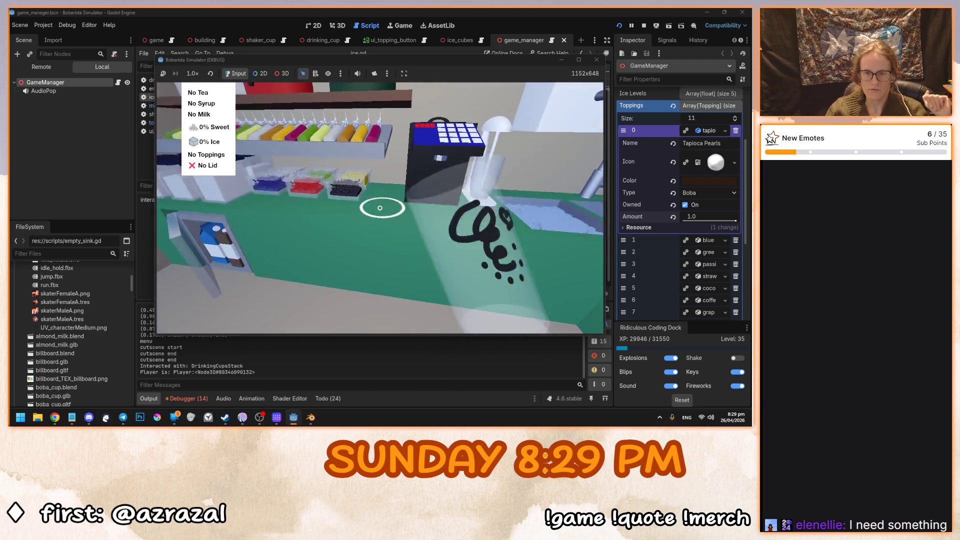
left_click(380, 207)
key("d")
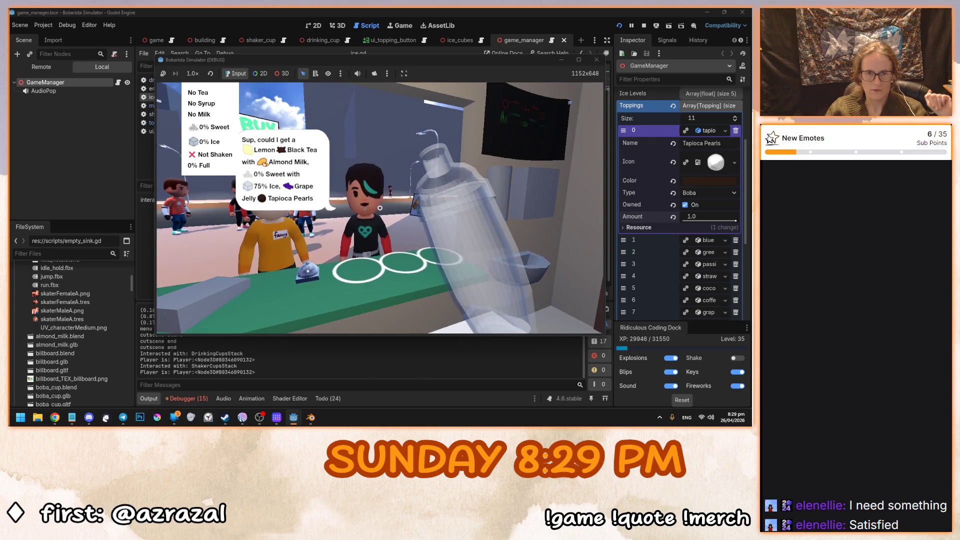
key("a")
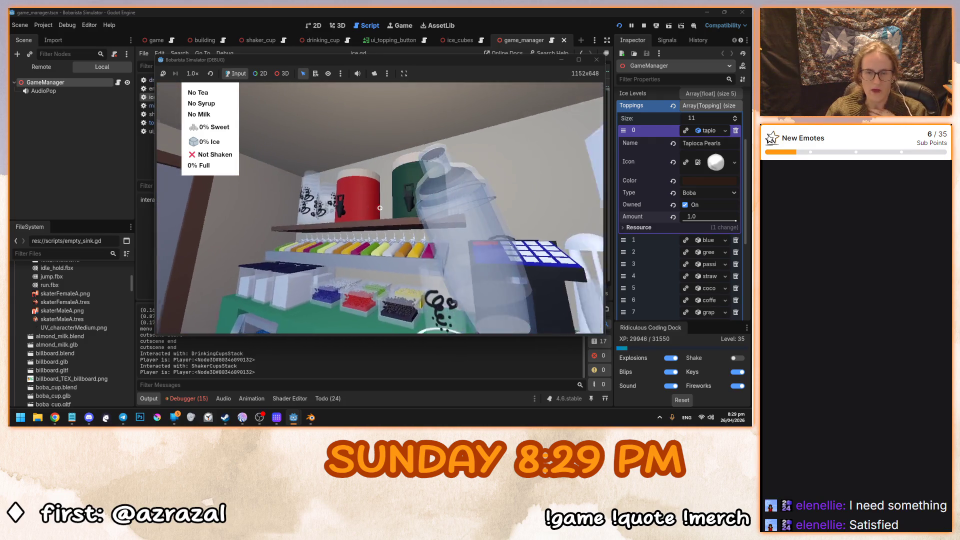
left_click(380, 207)
left_click(380, 208)
left_click(392, 206)
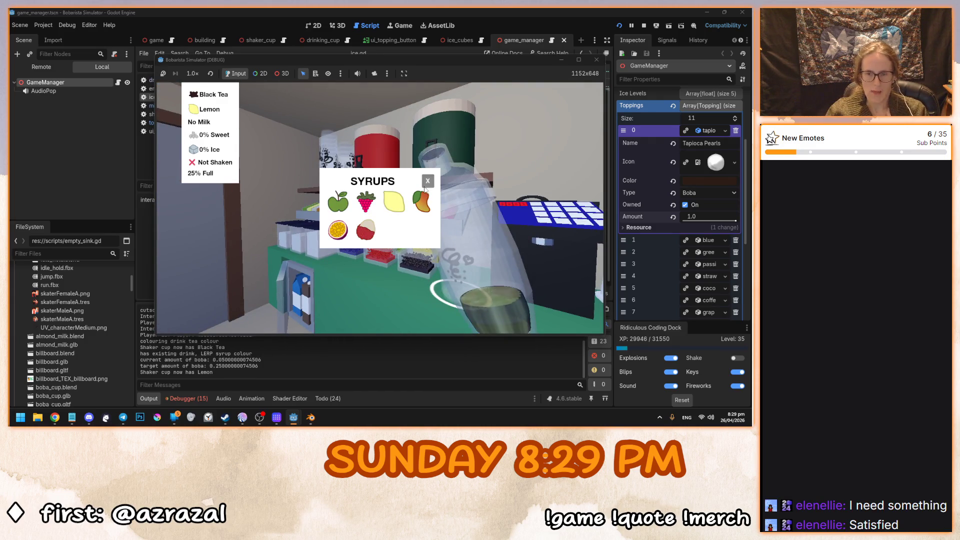
Add Almond Milk and ice to 75% Ice, then fill the shaker at the sink tap.
key("a")
left_click(380, 210)
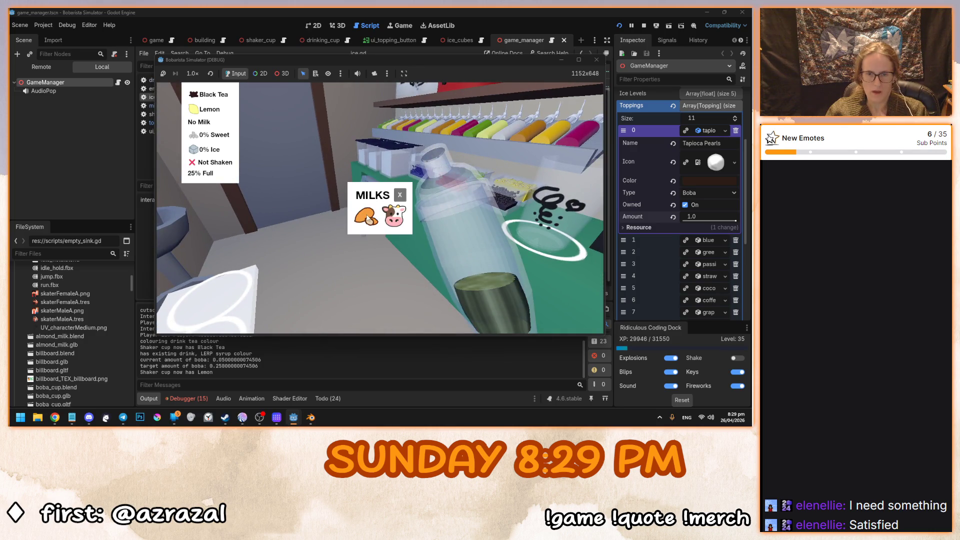
left_click(398, 191)
key("d")
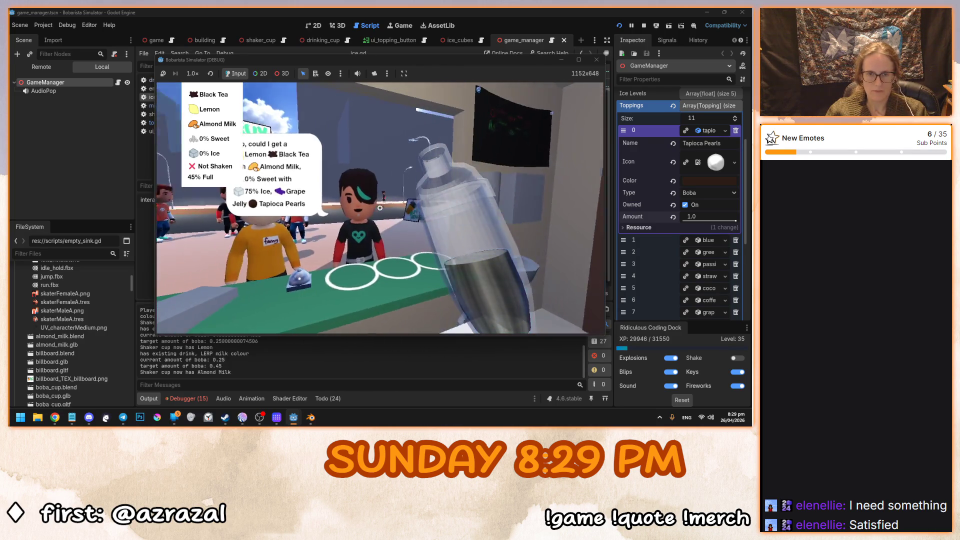
key("d")
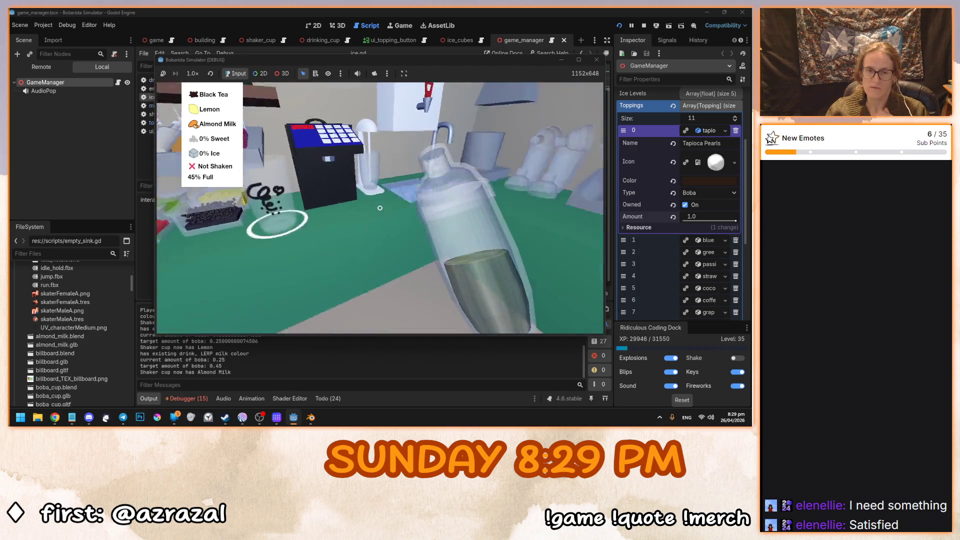
left_click(380, 207)
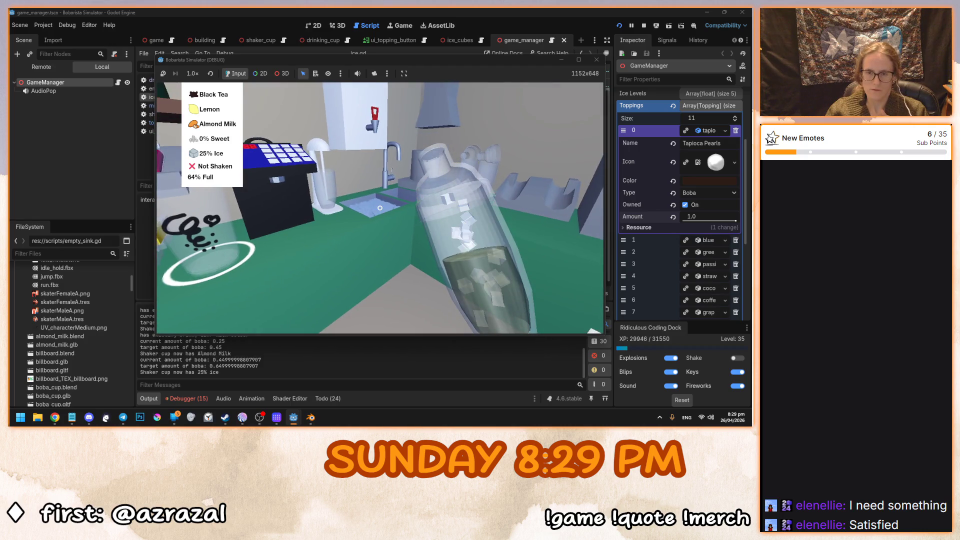
left_click(380, 207)
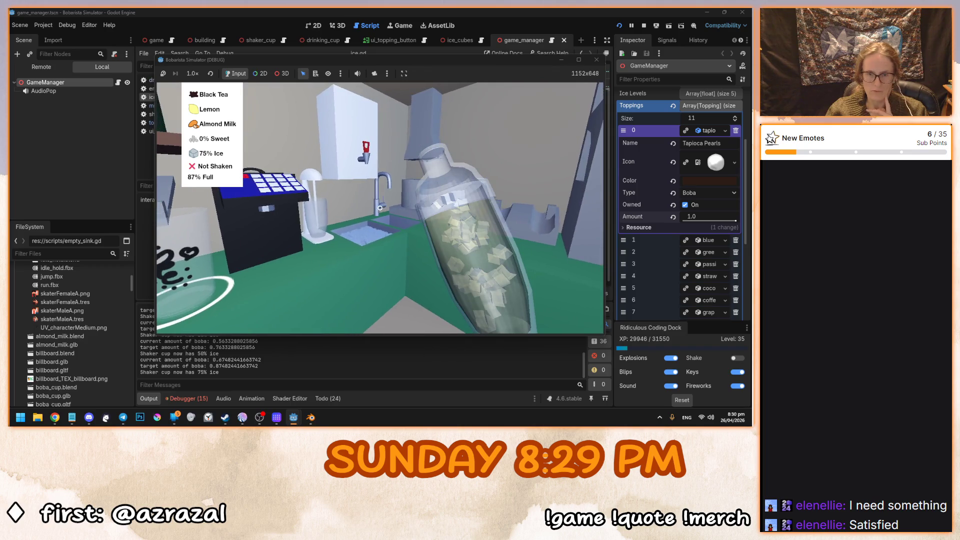
left_click(380, 208)
Shake the drink, pour it into the drinking cup, and return the empty shaker to its stack.
left_click(380, 208)
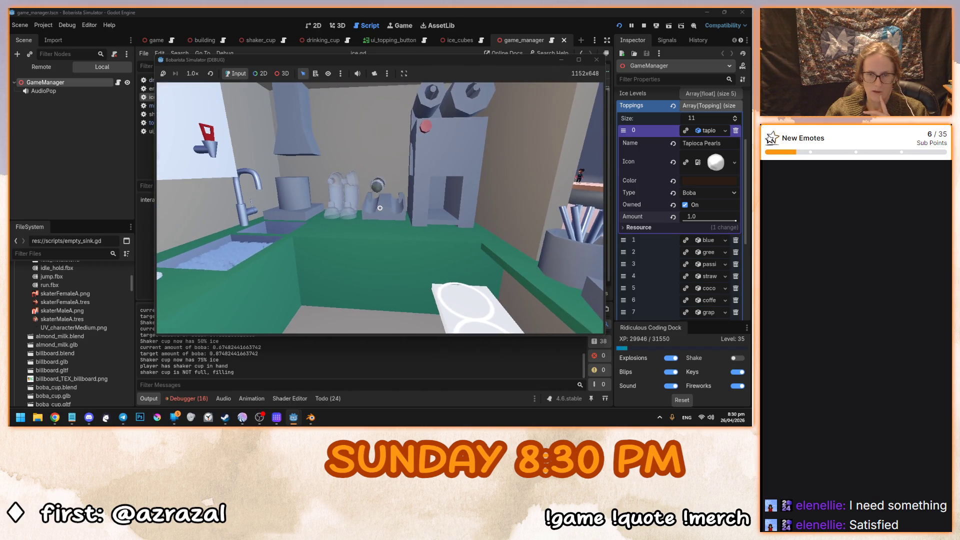
left_click(380, 208)
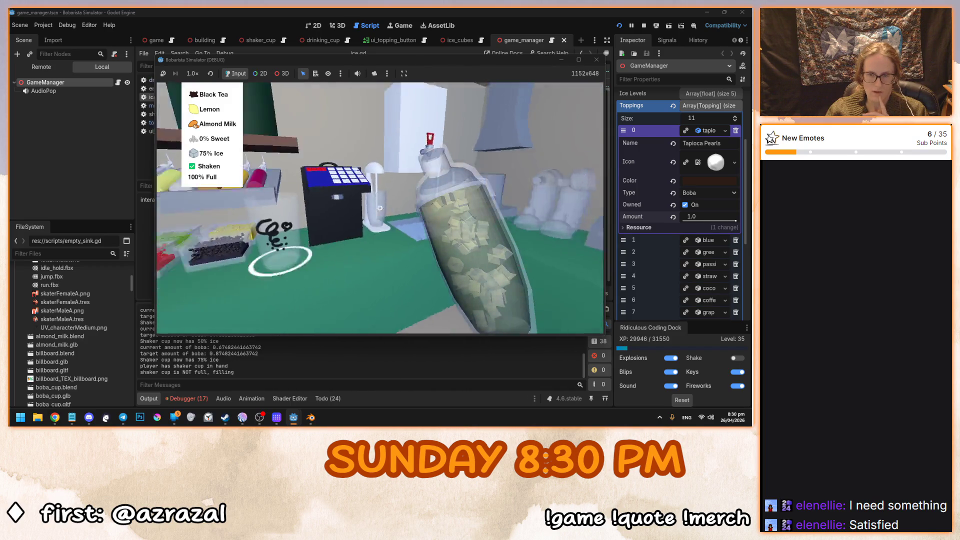
left_click(380, 207)
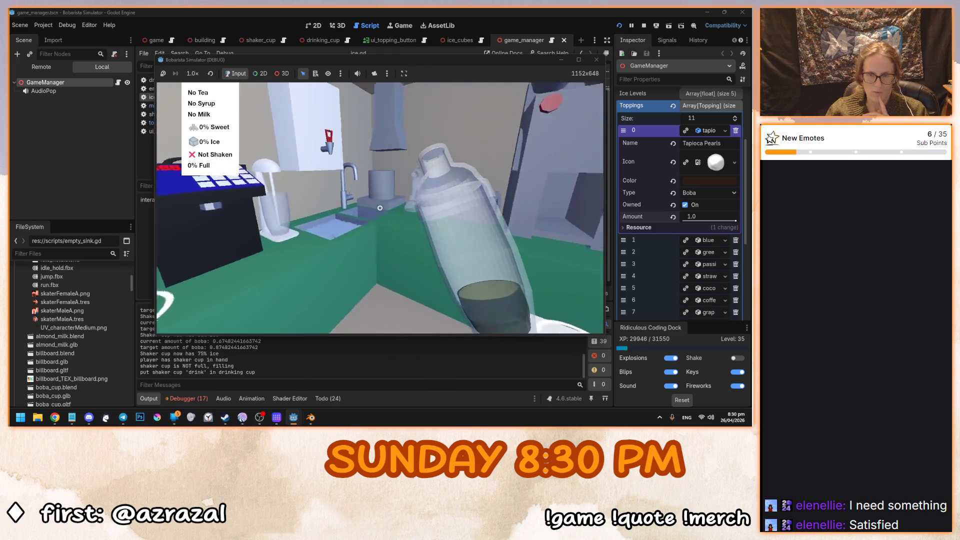
left_click(380, 208)
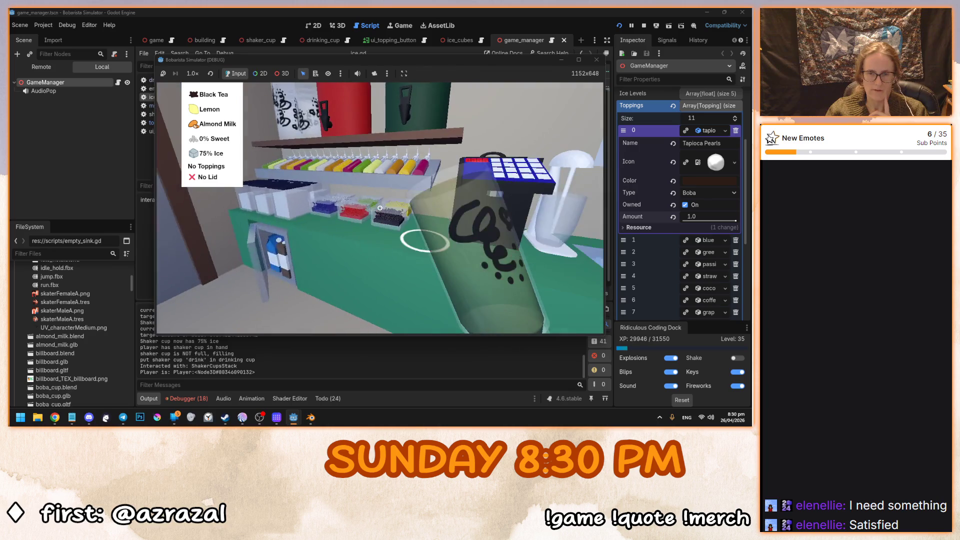
Add Grape Jelly and Tapioca Pearls to the Black Tea cup.
left_click(379, 207)
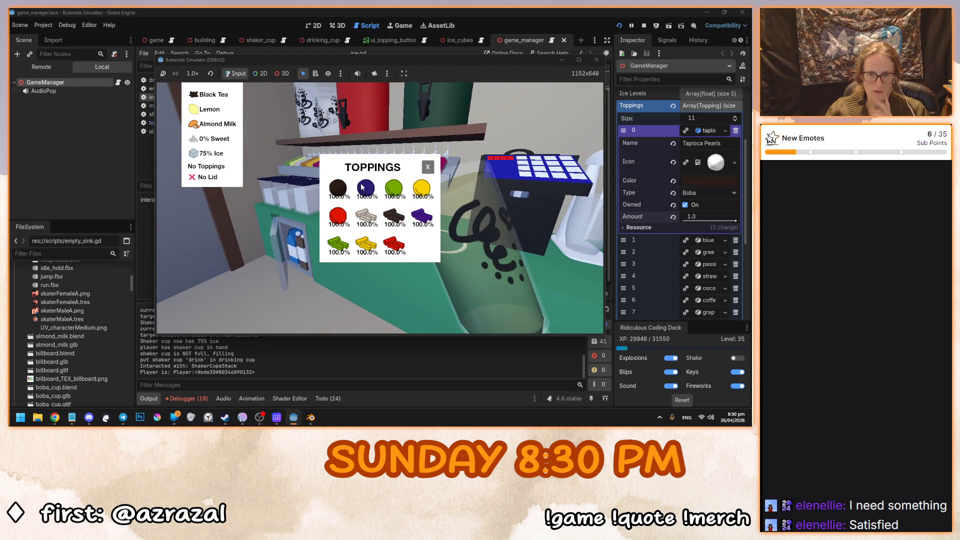
left_click(423, 217)
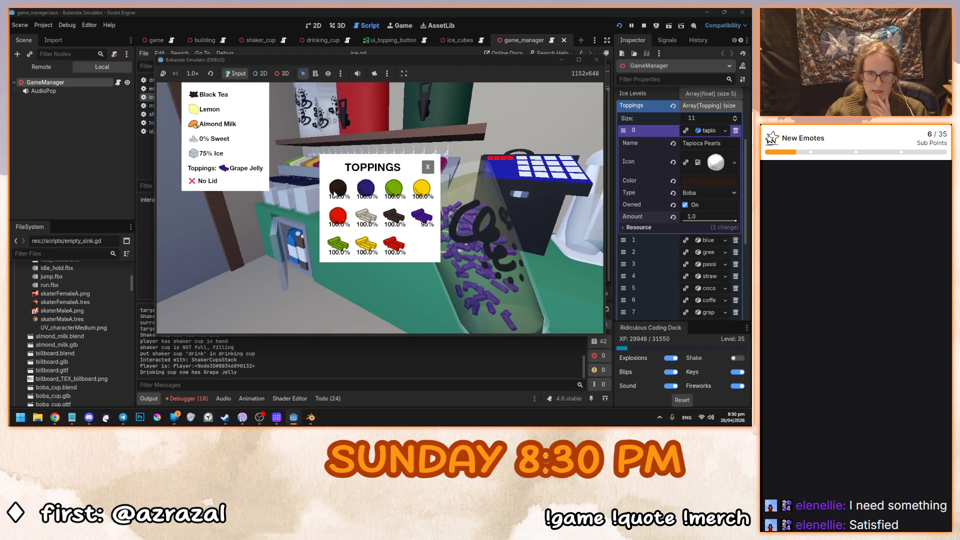
left_click(337, 189)
left_click(428, 167)
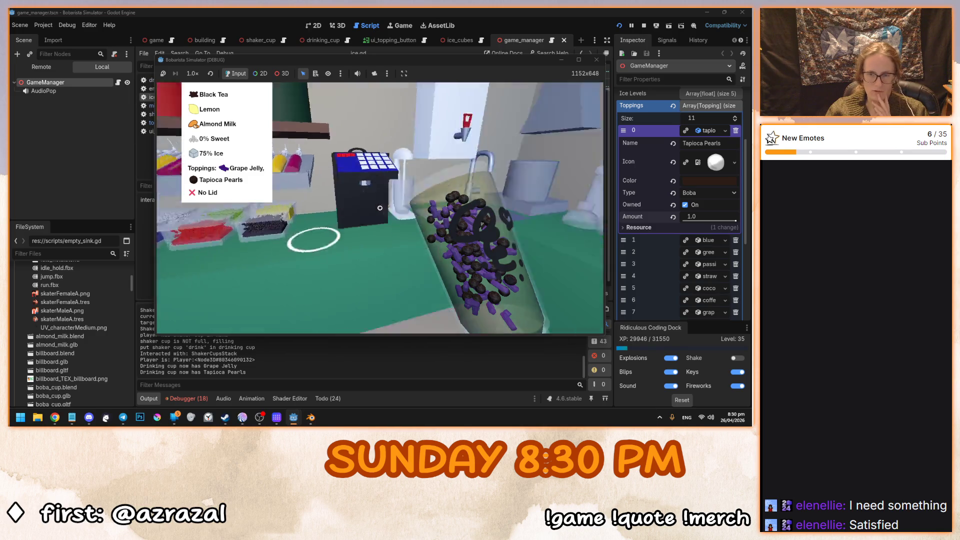
Label and seal the cup with a lid in the sealing machine.
left_click(379, 208)
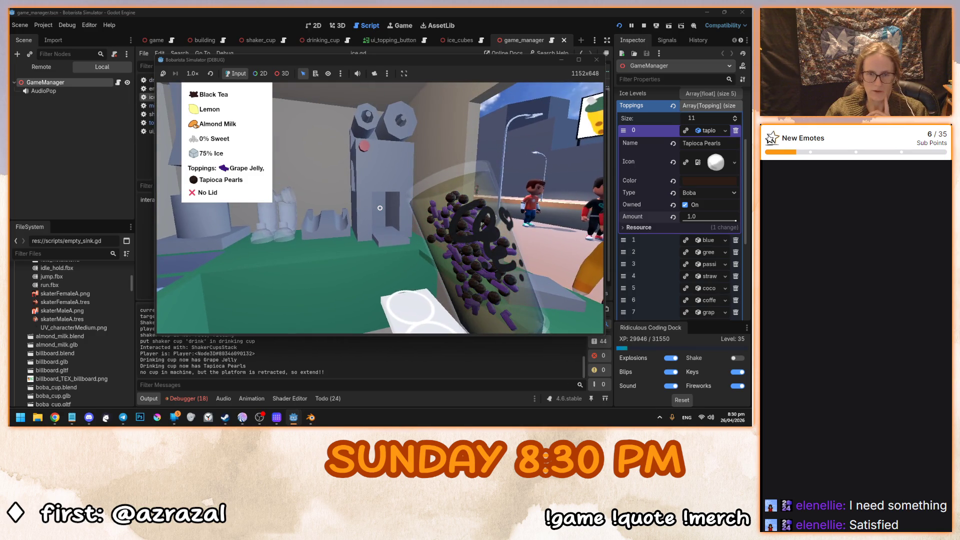
left_click(380, 207)
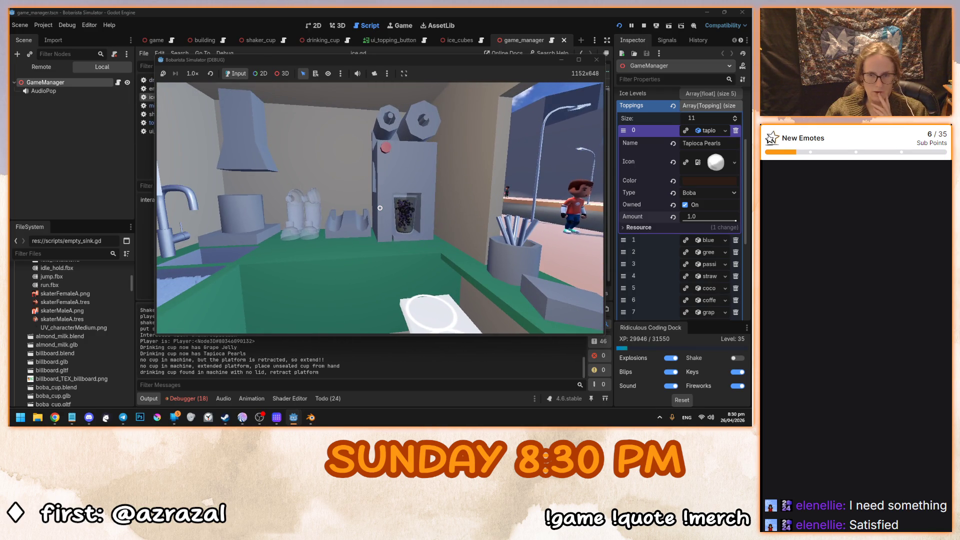
left_click(380, 207)
left_click(380, 208)
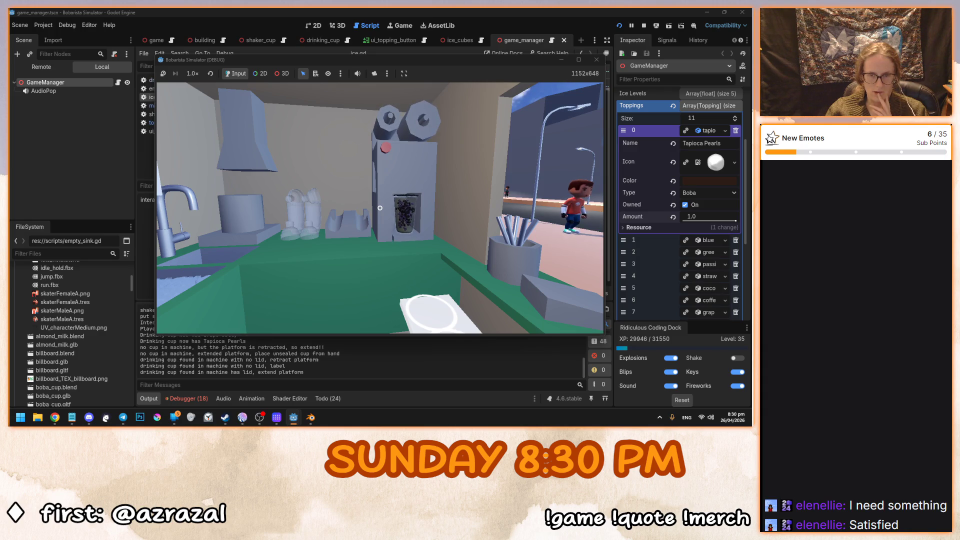
left_click(380, 208)
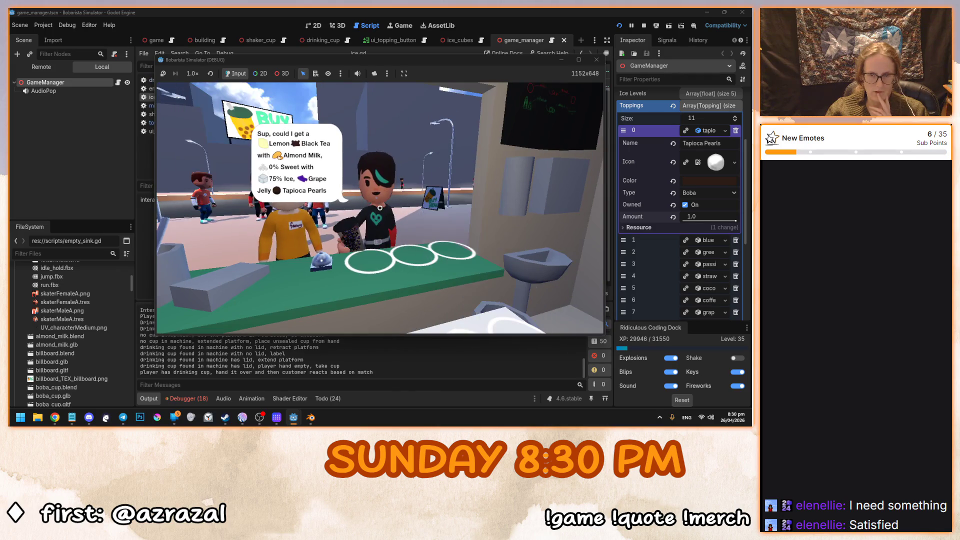
Serve the lidded drink and a straw to the customer, then take an empty cup.
left_click(380, 207)
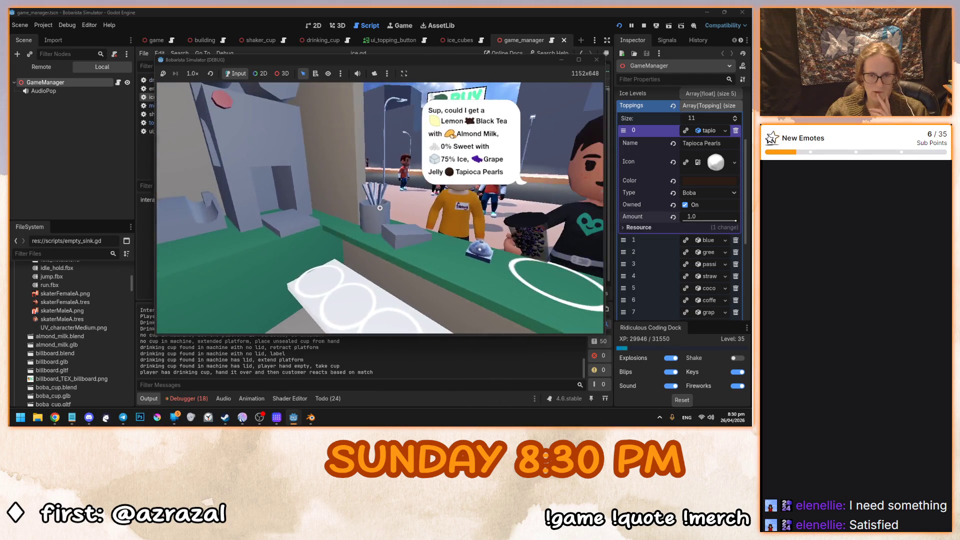
left_click(380, 207)
left_click(380, 208)
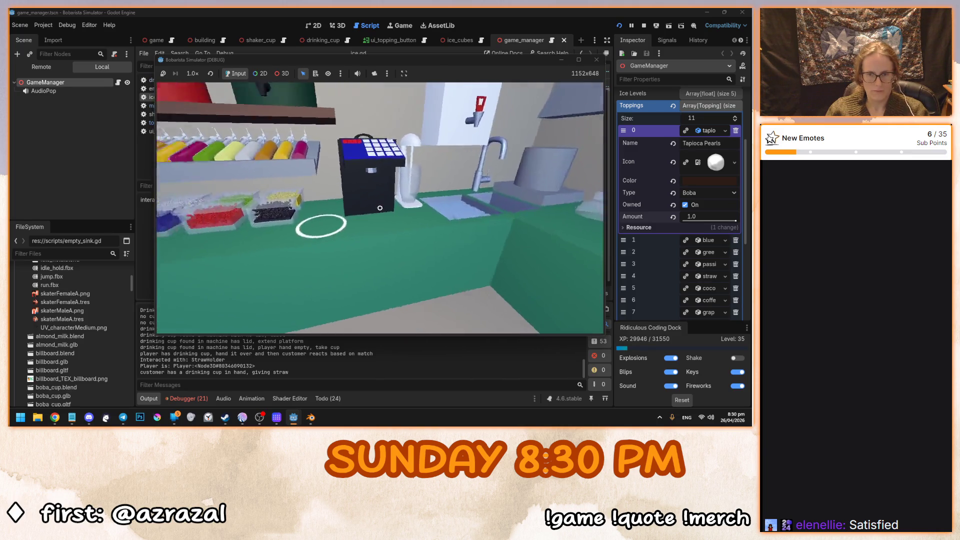
left_click(380, 208)
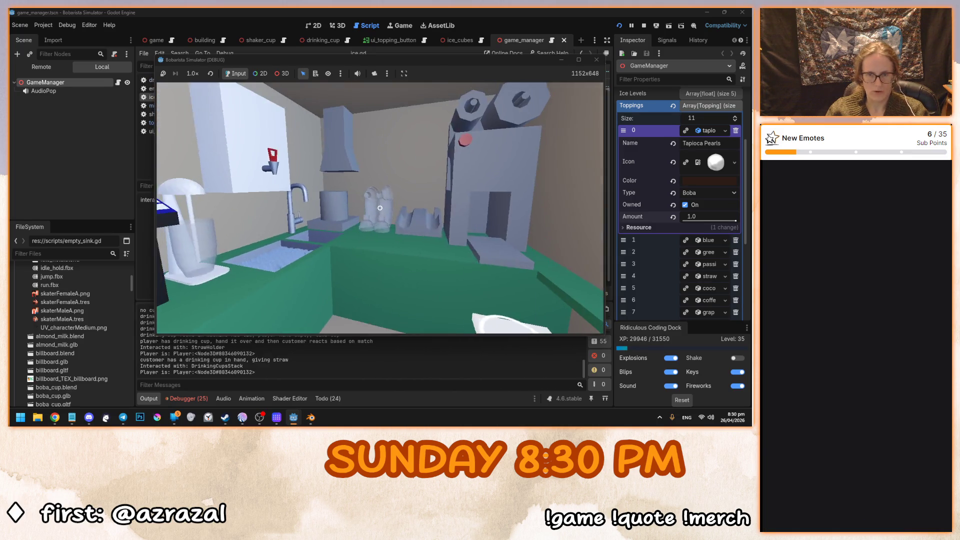
Fill a shaker with Green Tea, Lychee syrup and Cow Milk.
left_click(380, 208)
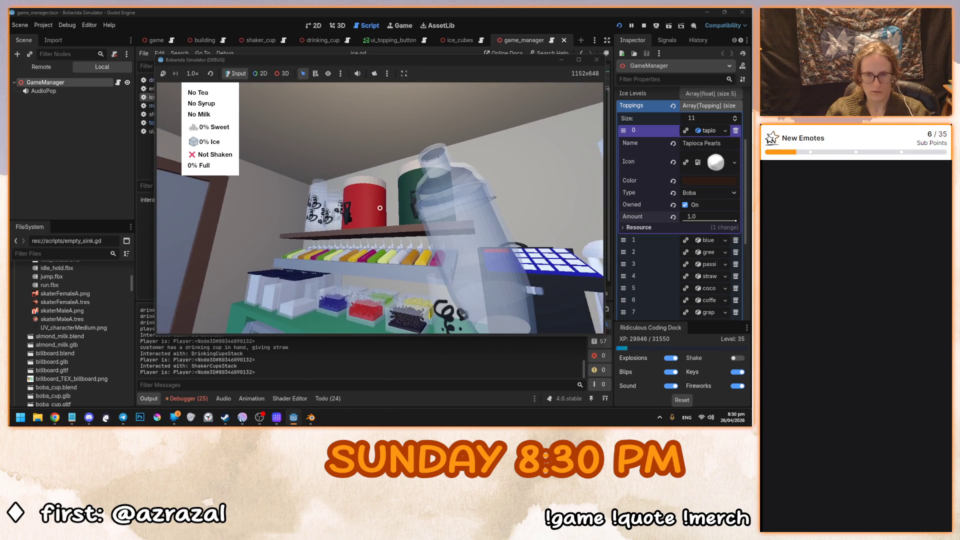
left_click(379, 208)
left_click(379, 208)
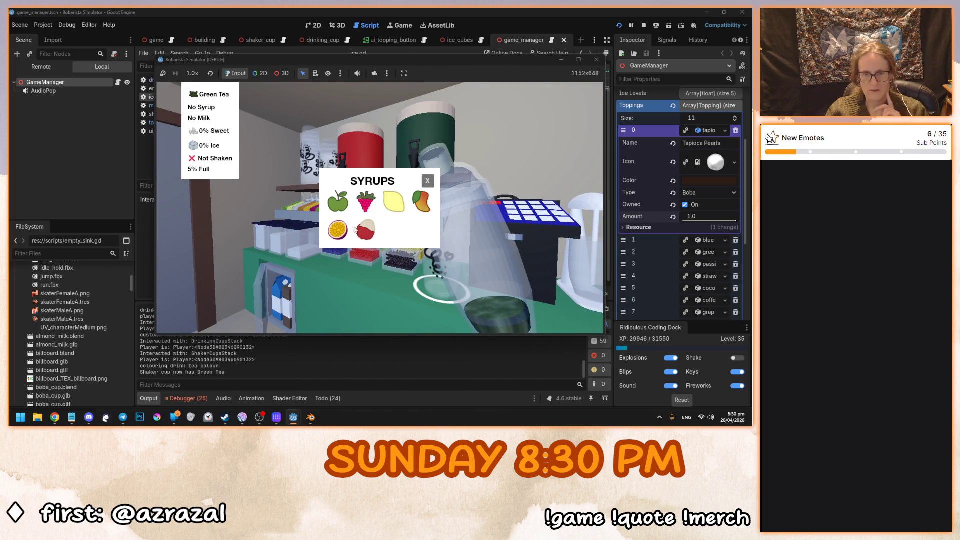
left_click(366, 230)
left_click(427, 182)
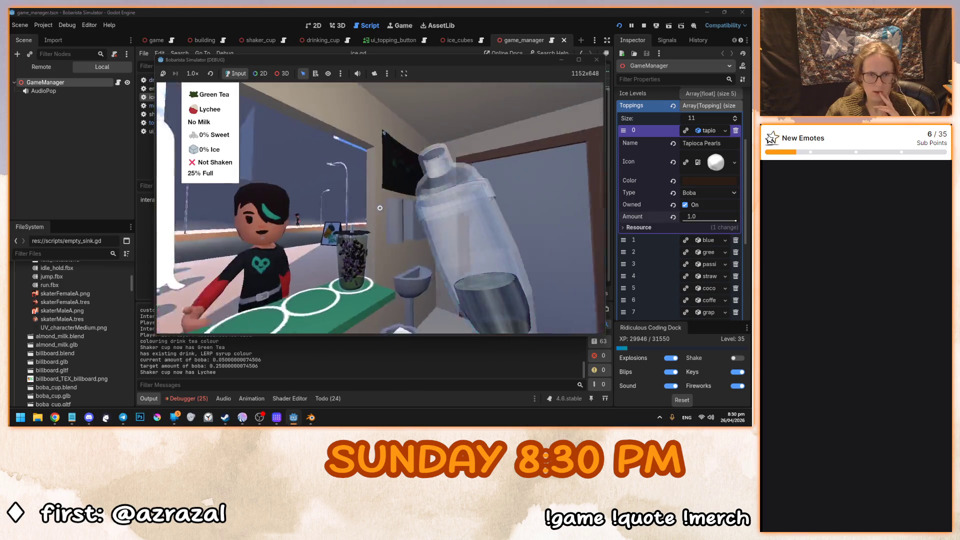
left_click(380, 208)
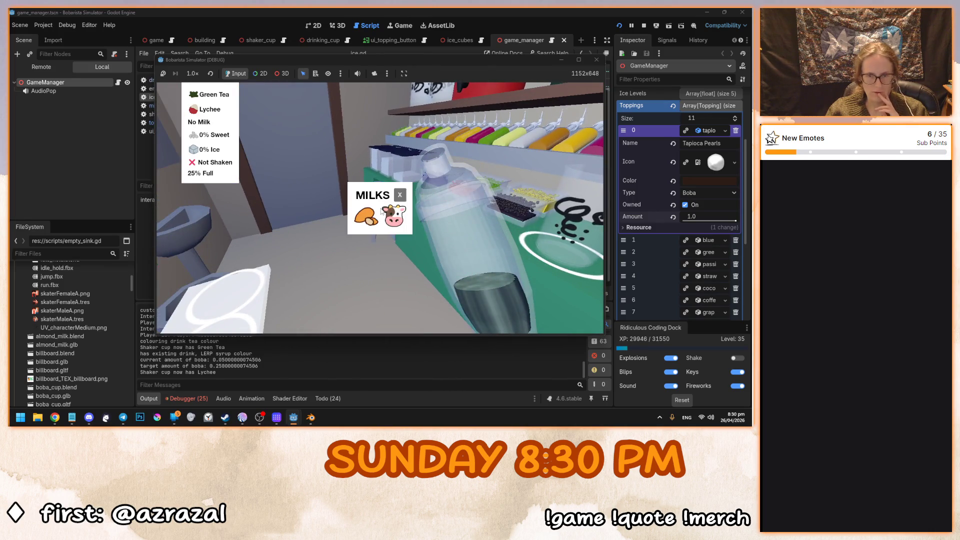
left_click(393, 215)
left_click(400, 195)
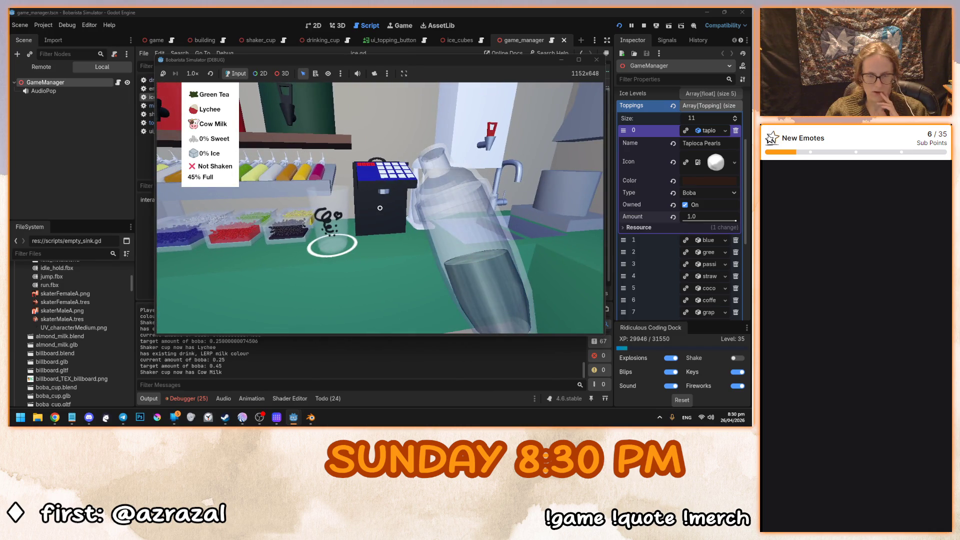
Sweeten and top up the shaker at the sink, then pour it into the drinking cup.
left_click(380, 208)
left_click(380, 208)
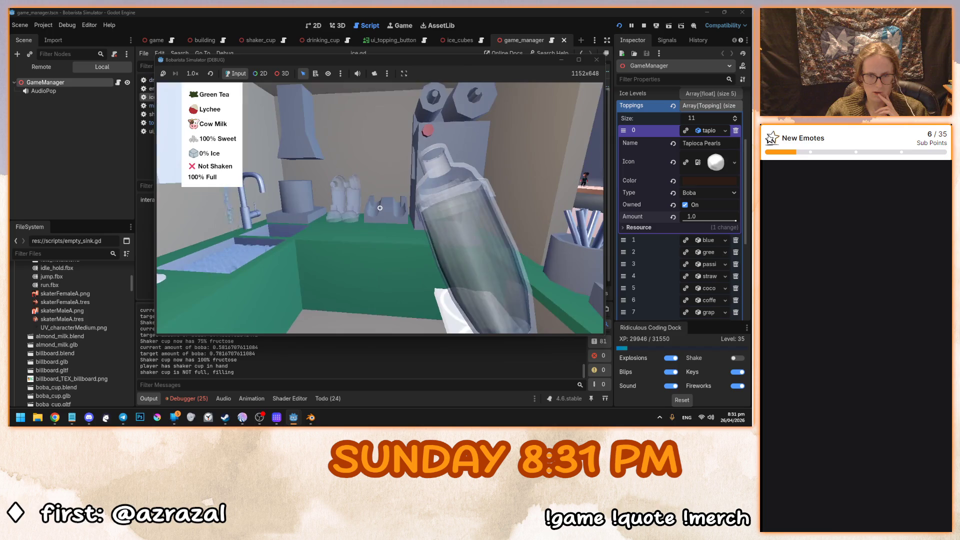
left_click(380, 208)
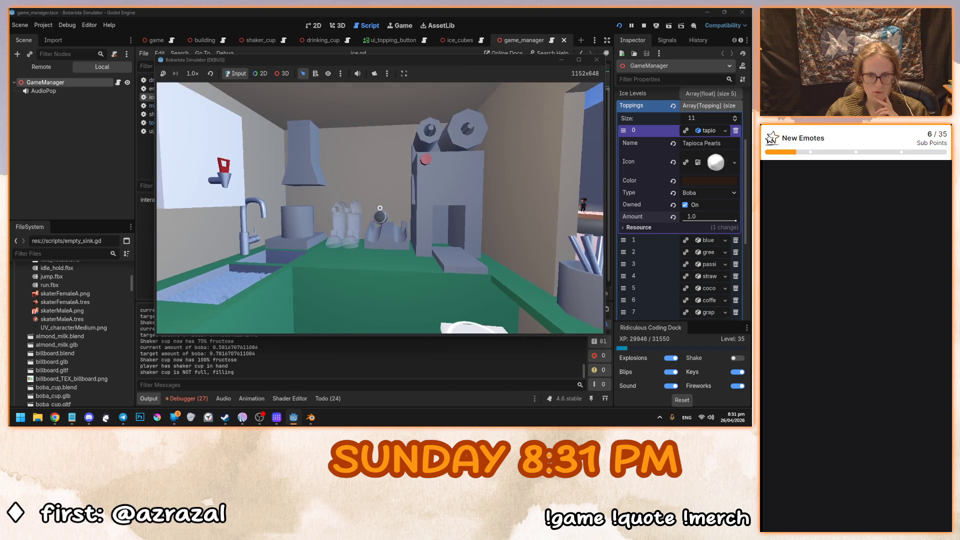
left_click(380, 208)
left_click(380, 208)
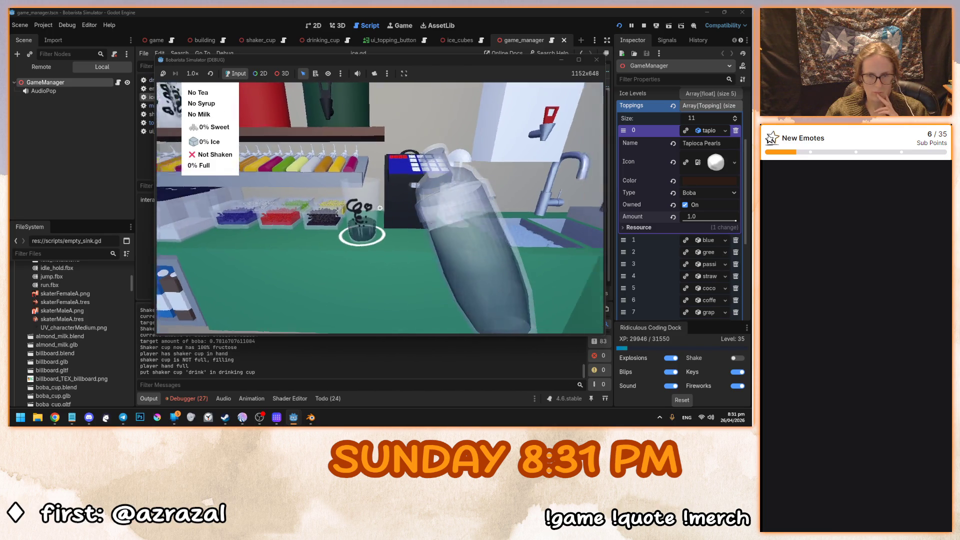
left_click(380, 208)
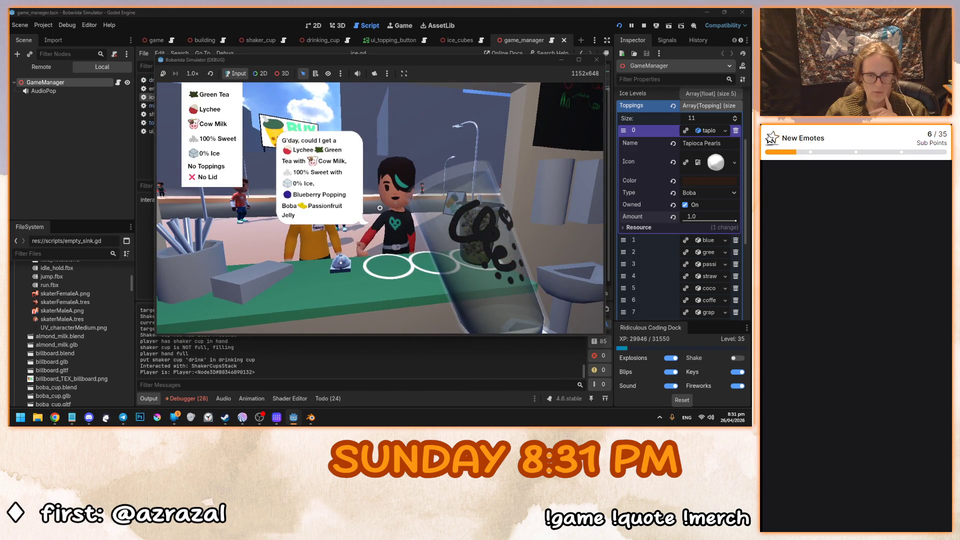
Add Blueberry Popping Boba and Passionfruit Jelly to the cup.
left_click(380, 208)
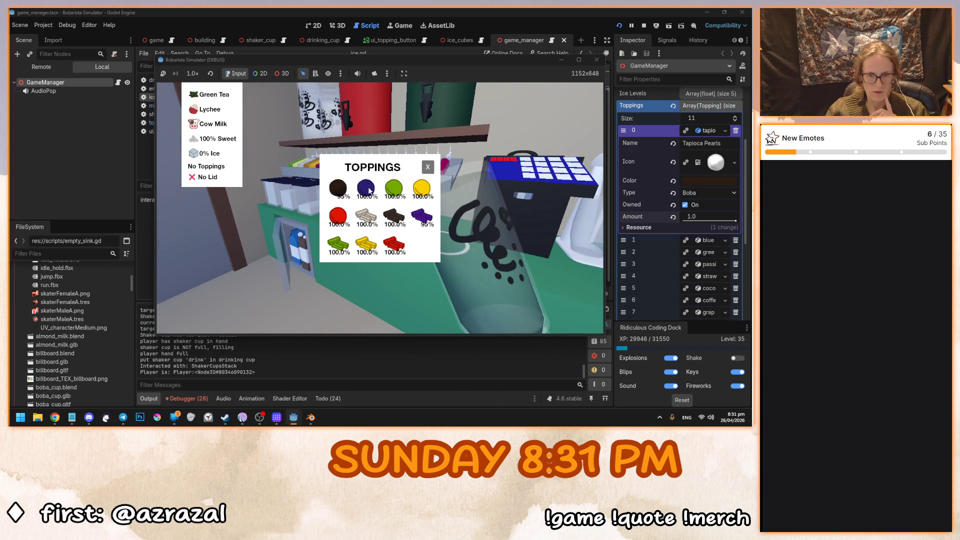
left_click(369, 190)
left_click(367, 243)
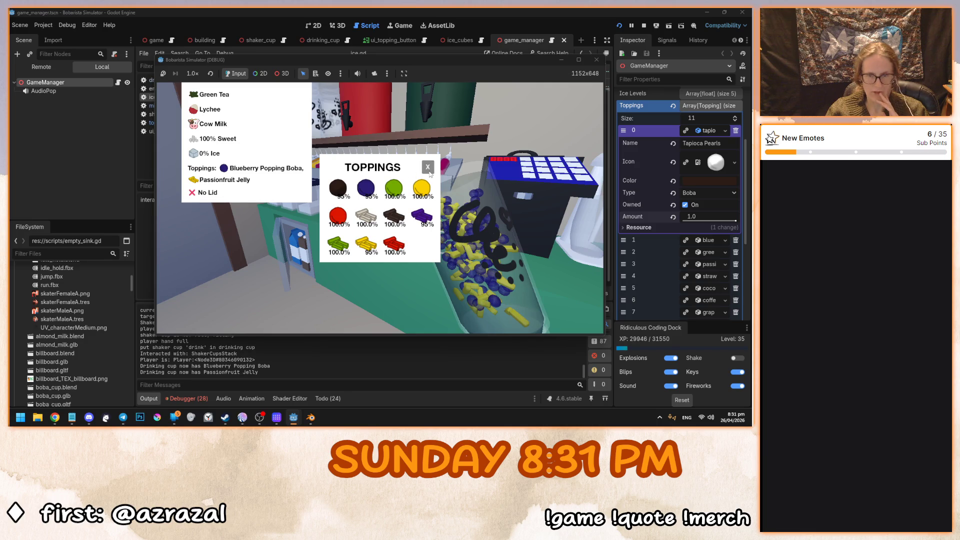
left_click(428, 169)
Seal the Lychee Green Tea and set it on the customer counter.
left_click(379, 208)
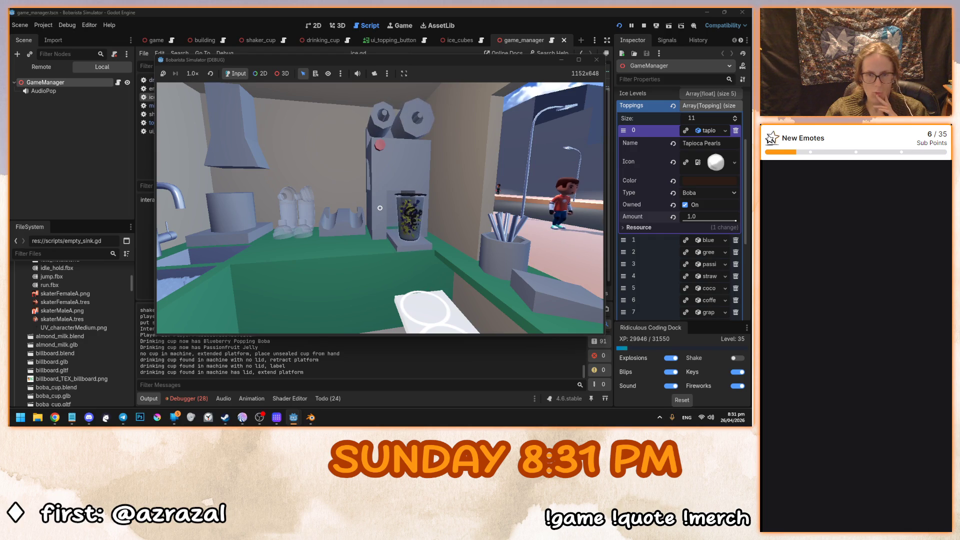
left_click(380, 208)
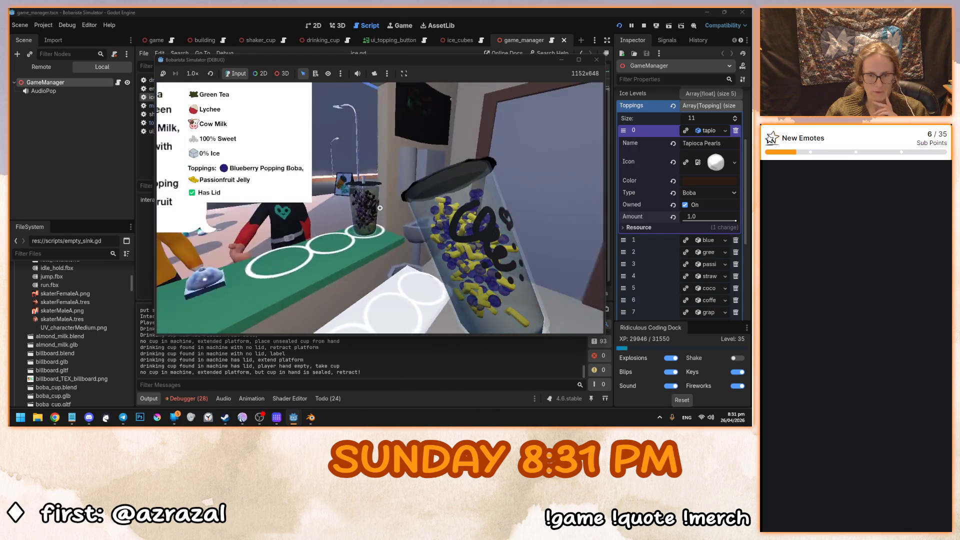
left_click(380, 207)
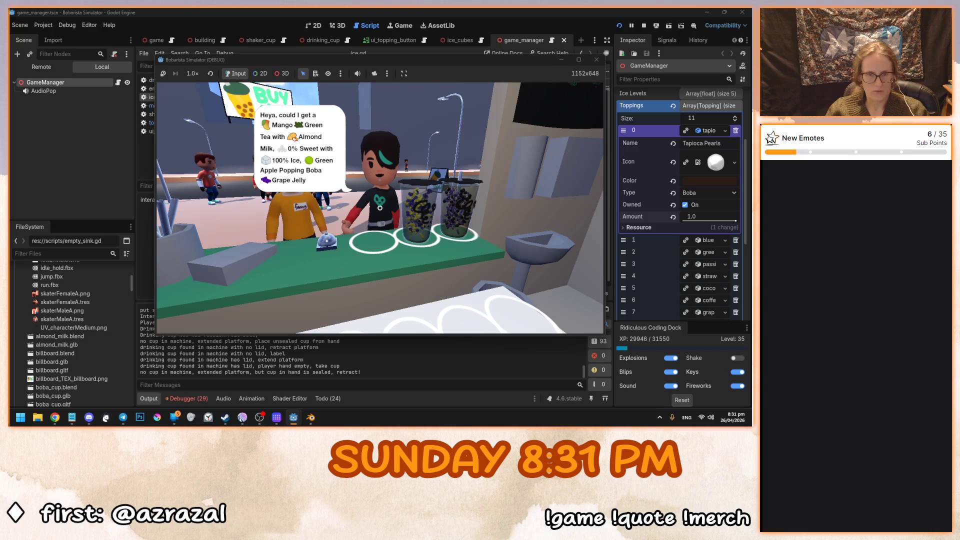
Take a new cup and fill a shaker with Green Tea, Mango syrup and Almond Milk.
left_click(380, 208)
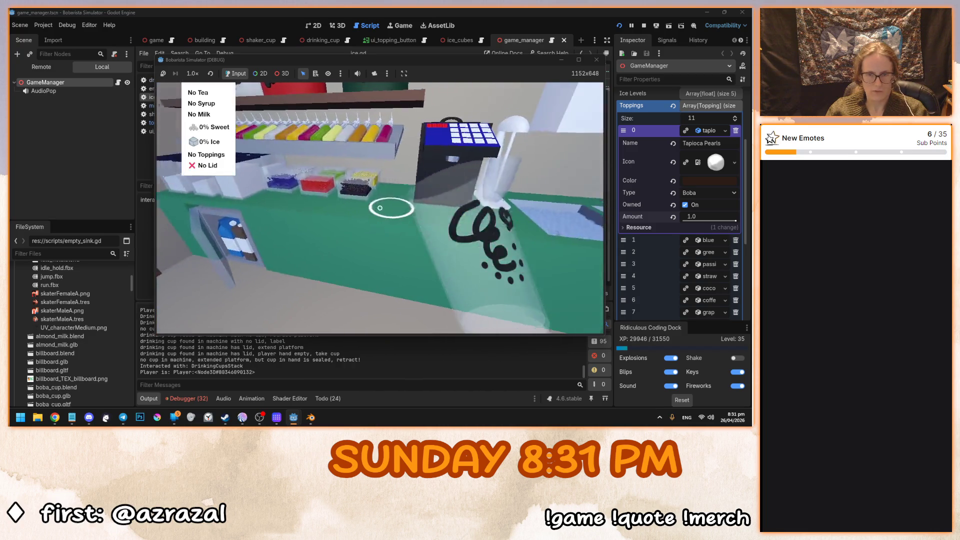
left_click(379, 208)
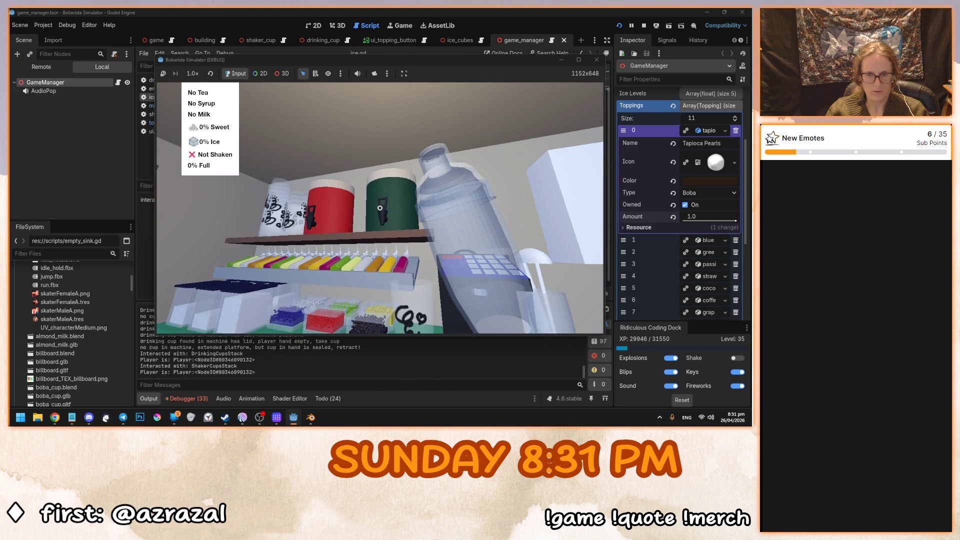
left_click(380, 208)
left_click(380, 208)
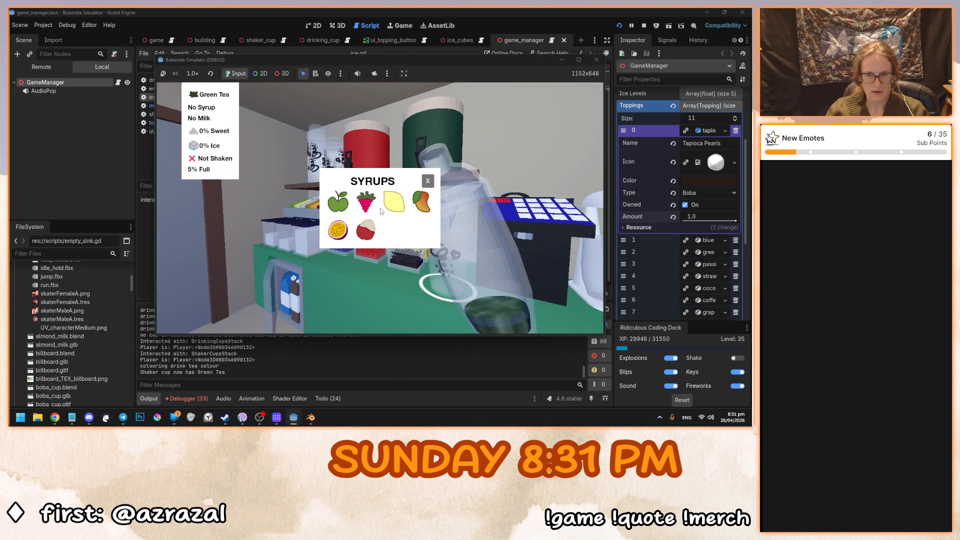
left_click(420, 204)
left_click(427, 180)
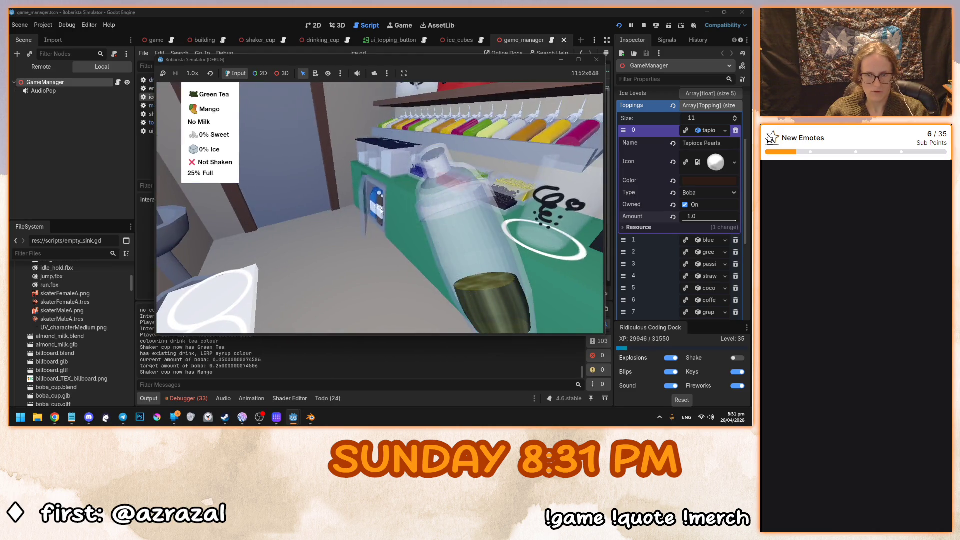
left_click(394, 218)
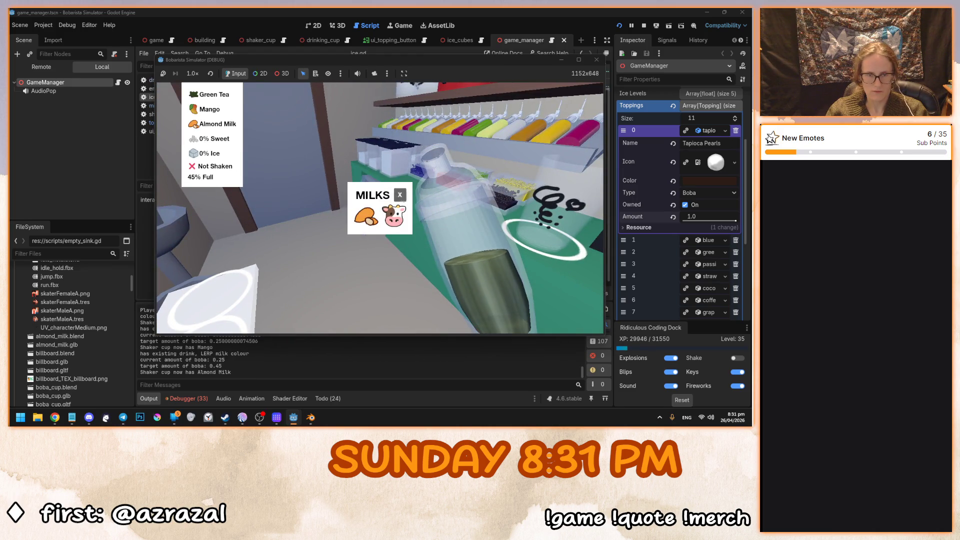
left_click(400, 195)
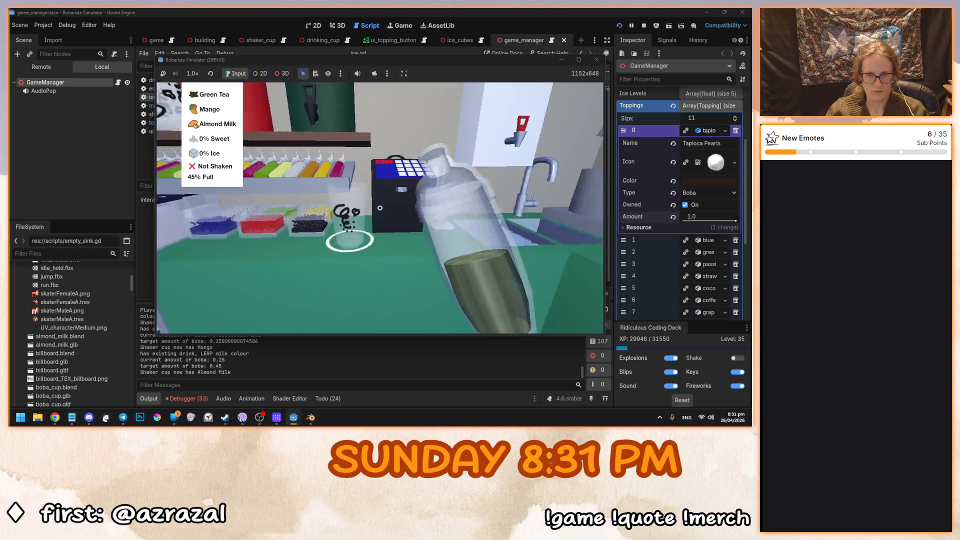
Add two scoops of ice and water, shake, and pour into the drinking cup.
left_click(380, 208)
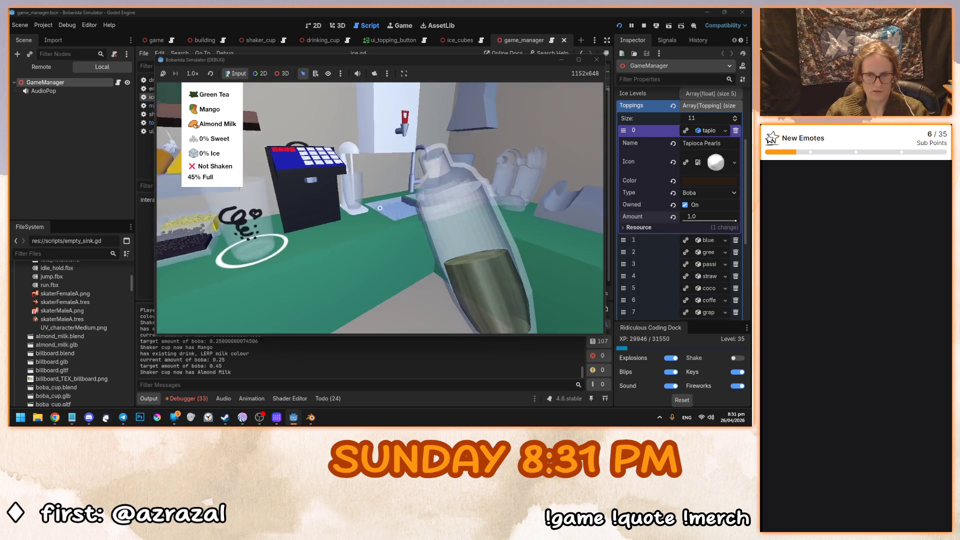
left_click(379, 208)
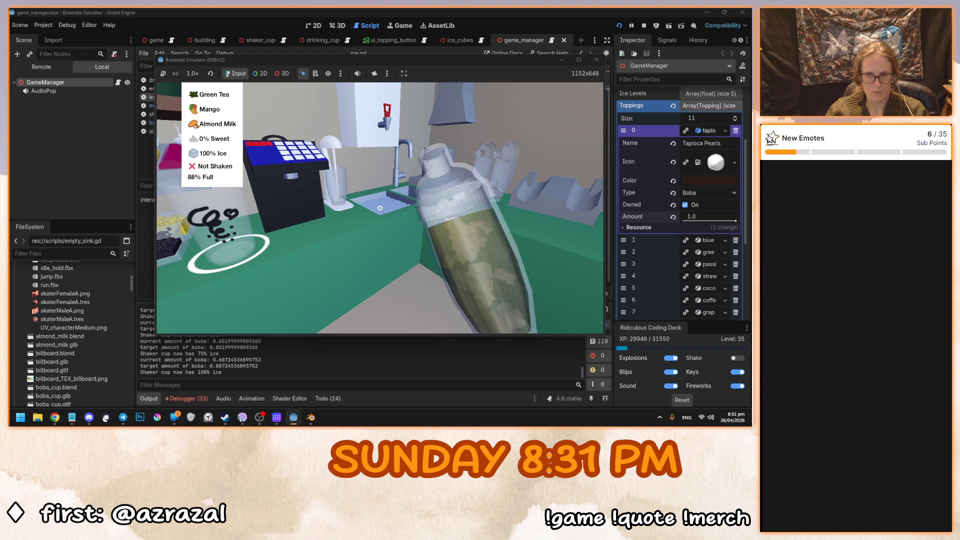
left_click(379, 208)
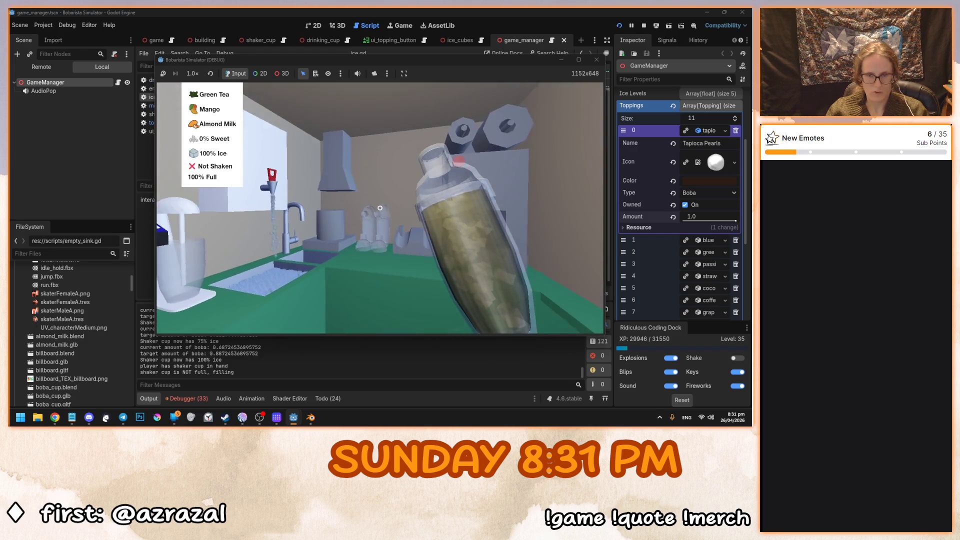
left_click(380, 208)
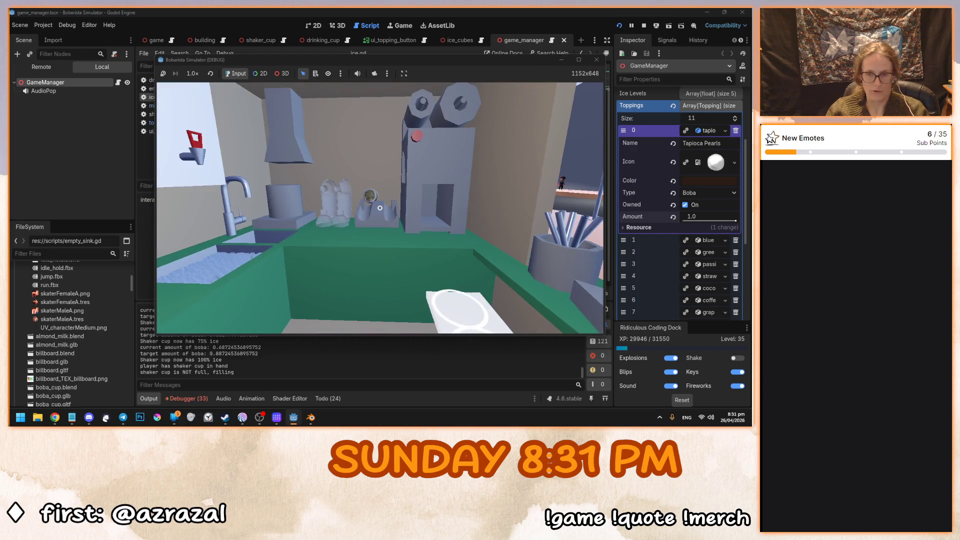
left_click(380, 208)
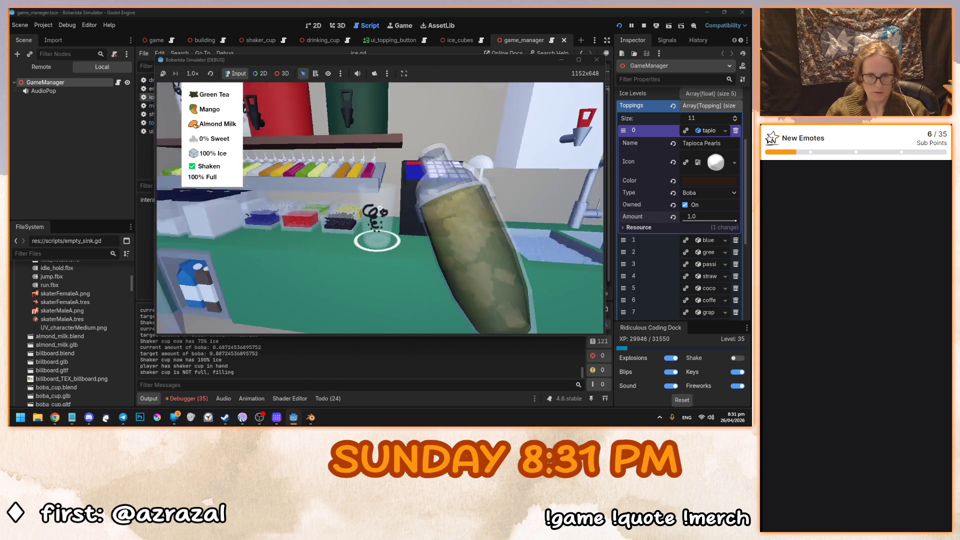
left_click(380, 208)
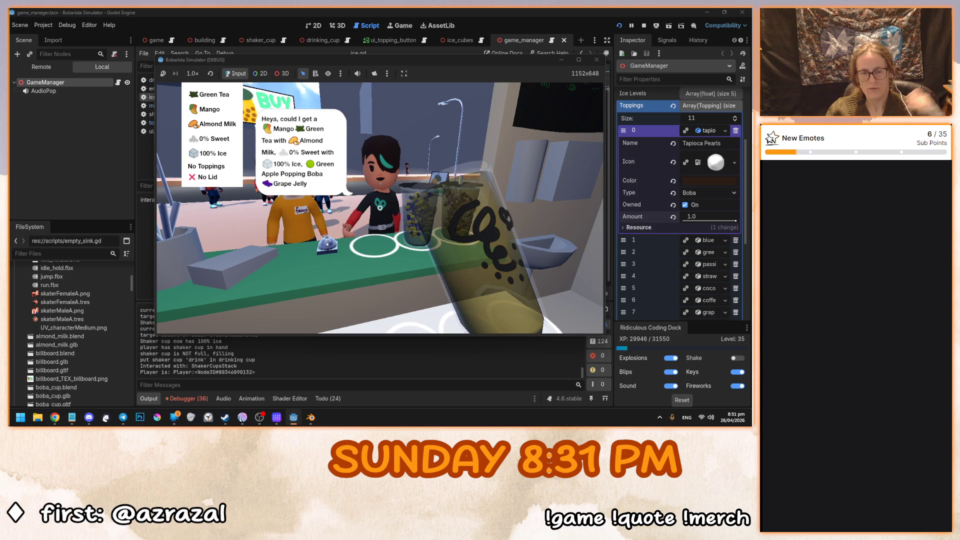
Top the Mango Green Tea with Green Apple Popping Boba and Grape Jelly.
left_click(380, 209)
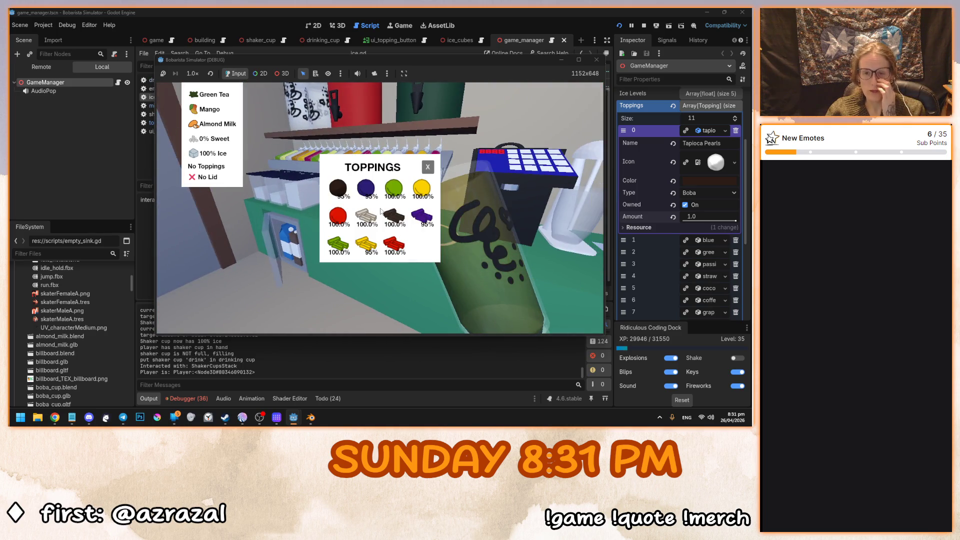
left_click(395, 192)
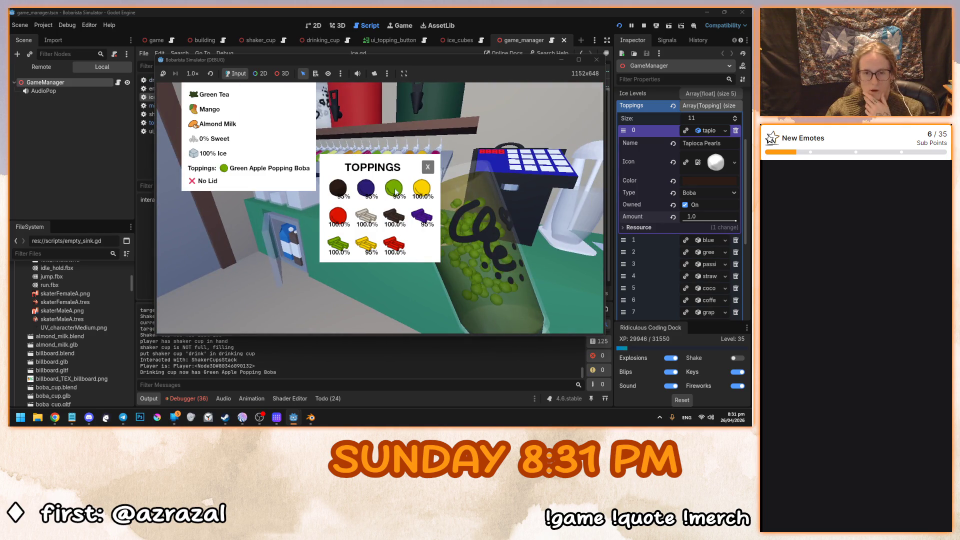
left_click(420, 214)
left_click(427, 167)
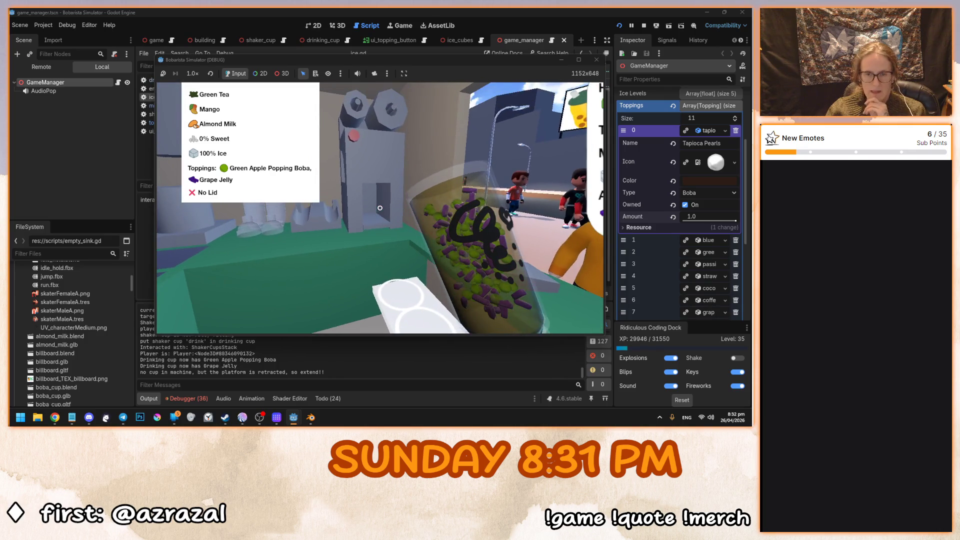
Lid the Mango Green Tea, set it on the serving counter, and take a fresh empty cup.
left_click(380, 208)
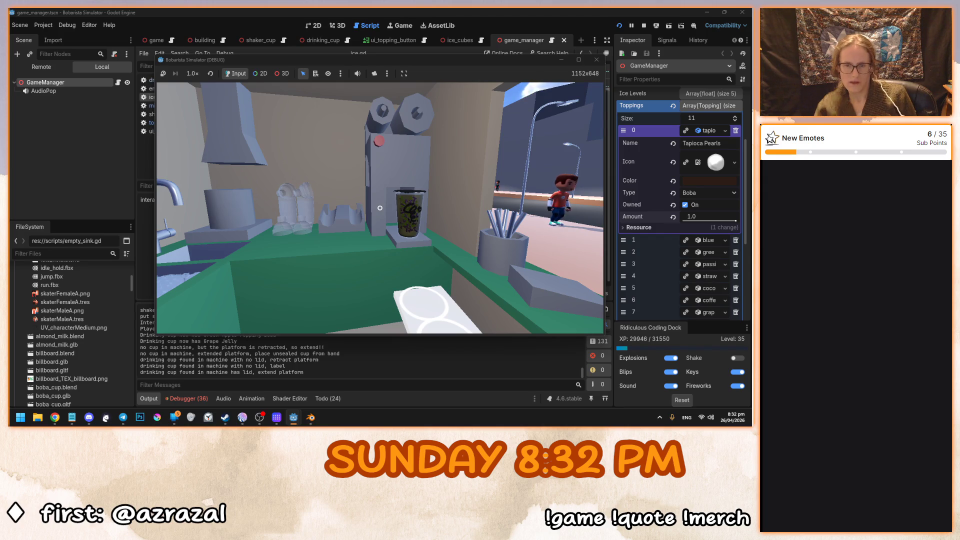
left_click(380, 207)
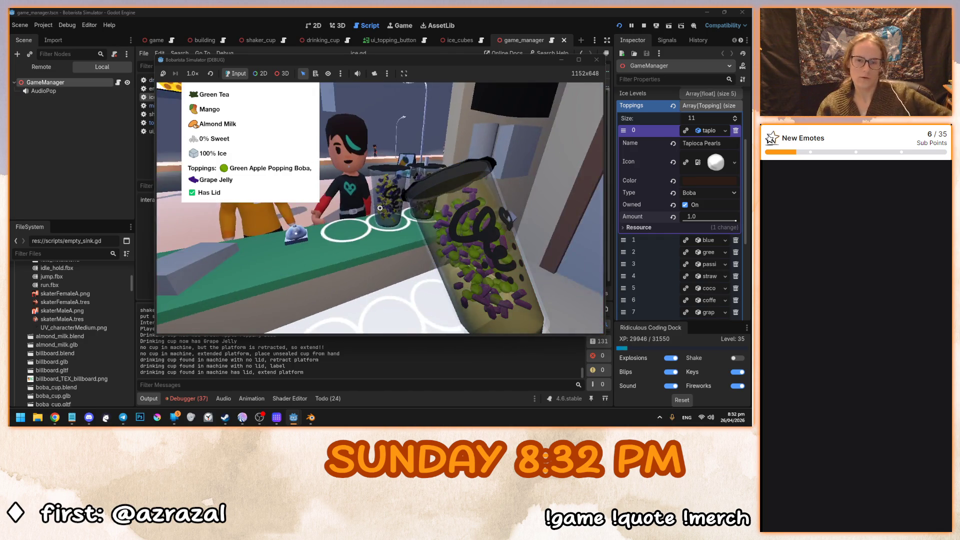
left_click(379, 207)
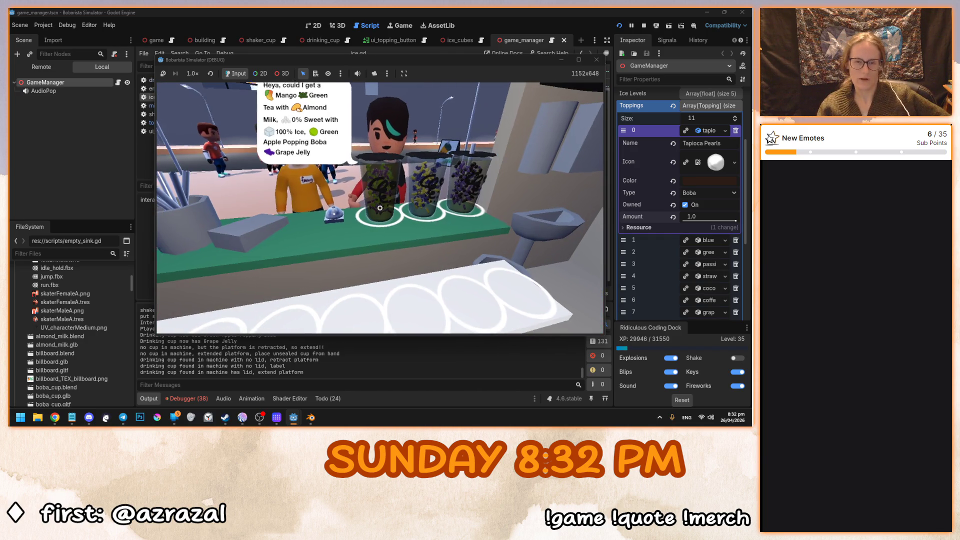
left_click(380, 208)
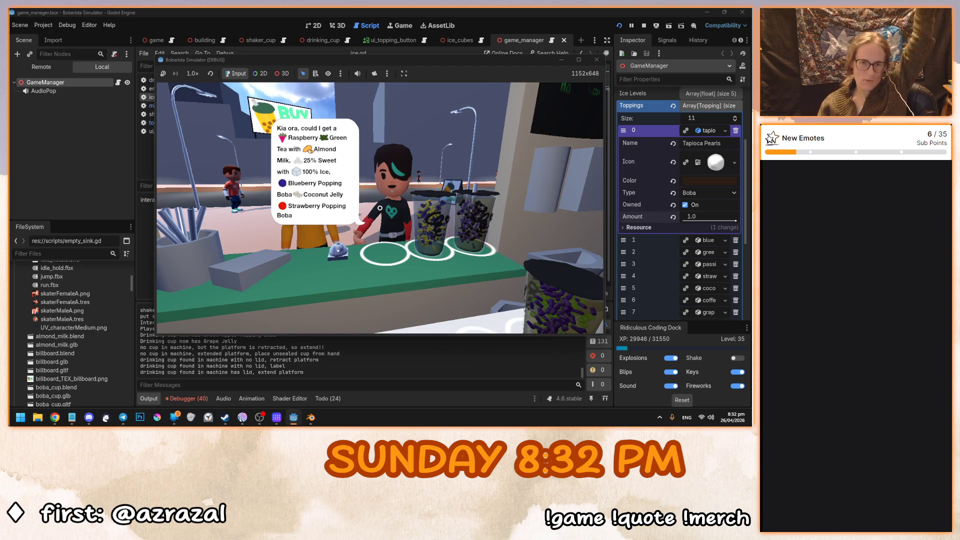
left_click(380, 207)
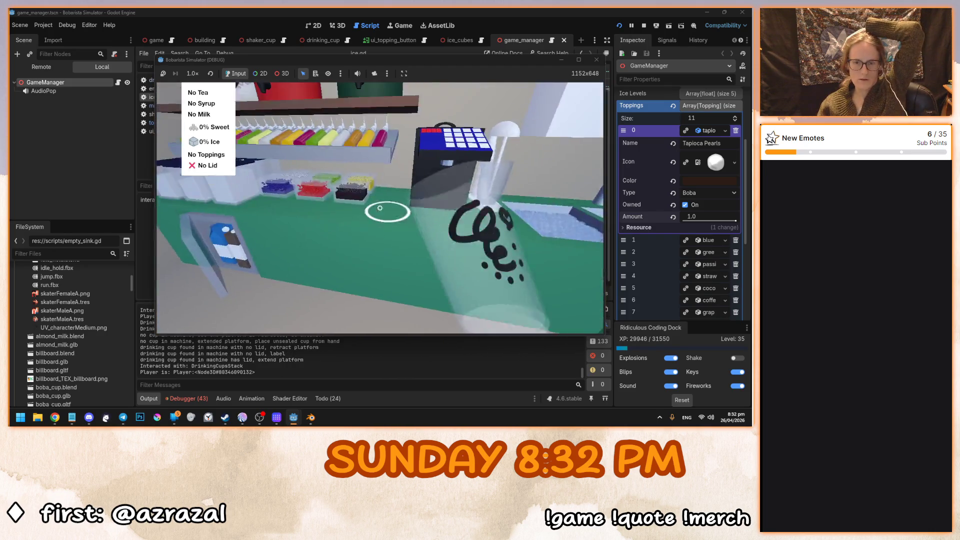
Set the cup down and fill a shaker with Green Tea, Raspberry syrup and Almond Milk.
left_click(380, 207)
left_click(379, 208)
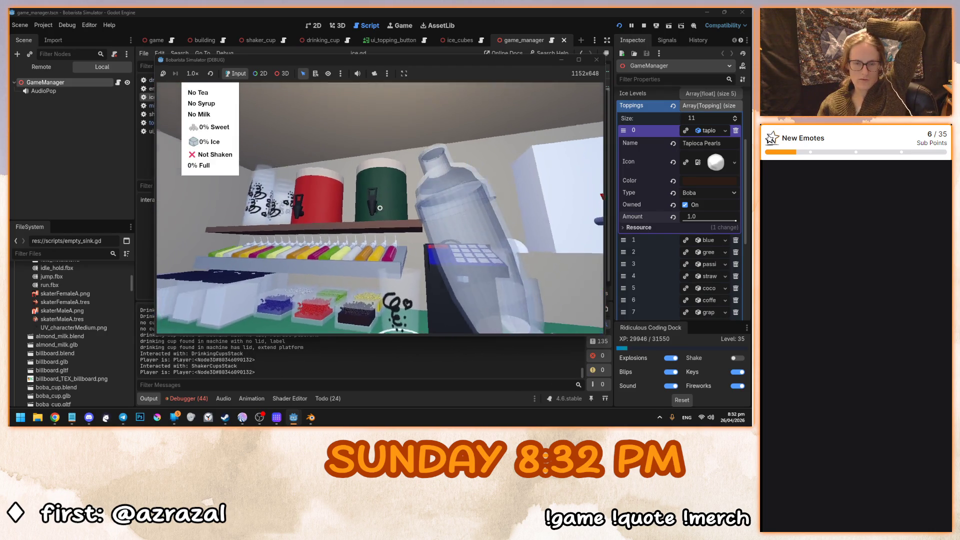
left_click(380, 208)
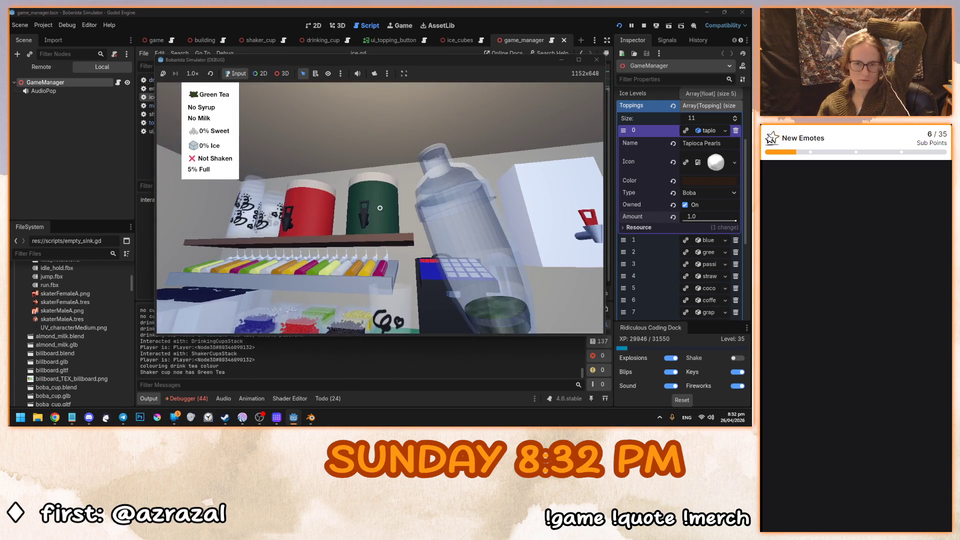
left_click(366, 202)
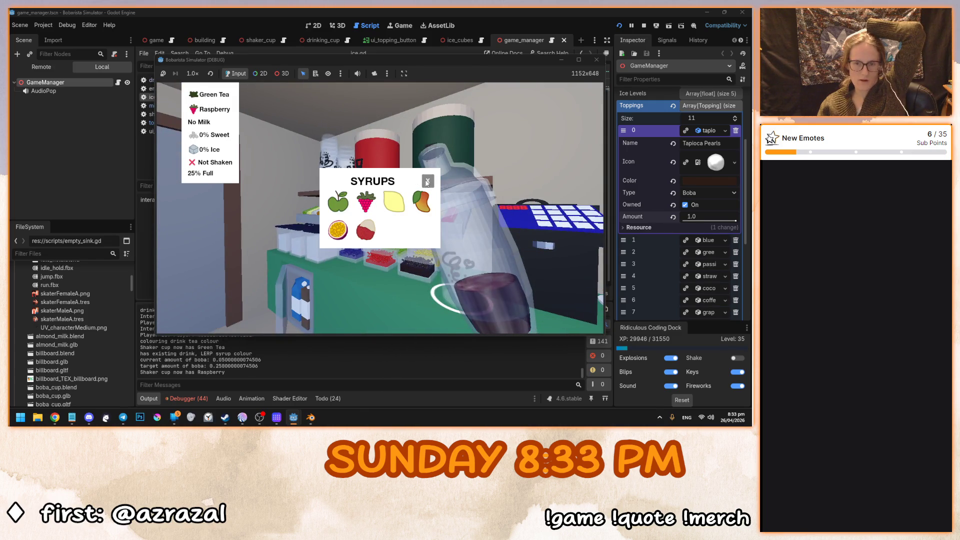
left_click(385, 212)
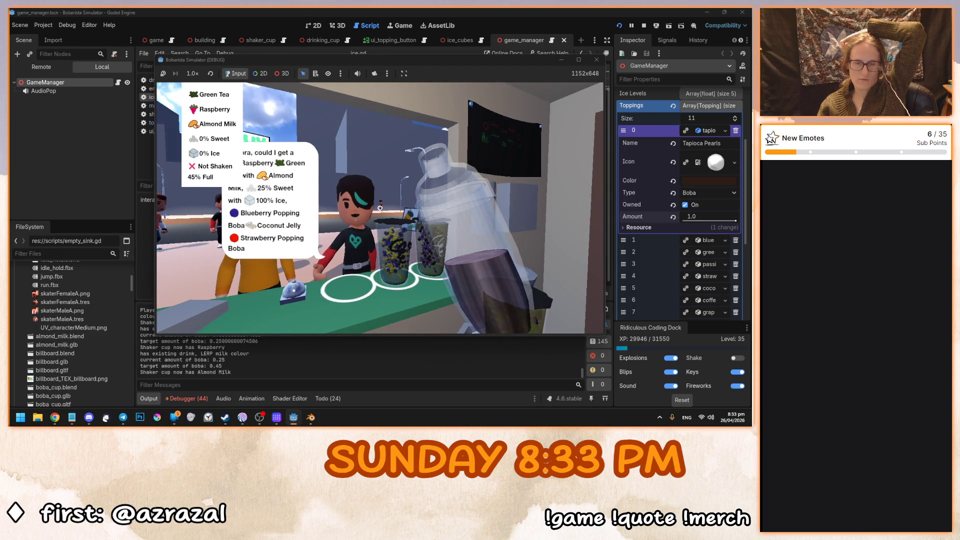
Add 25% sweetness, two ice scoops and water, shake, and pour into the drinking cup.
left_click(380, 207)
left_click(380, 207)
left_click(380, 208)
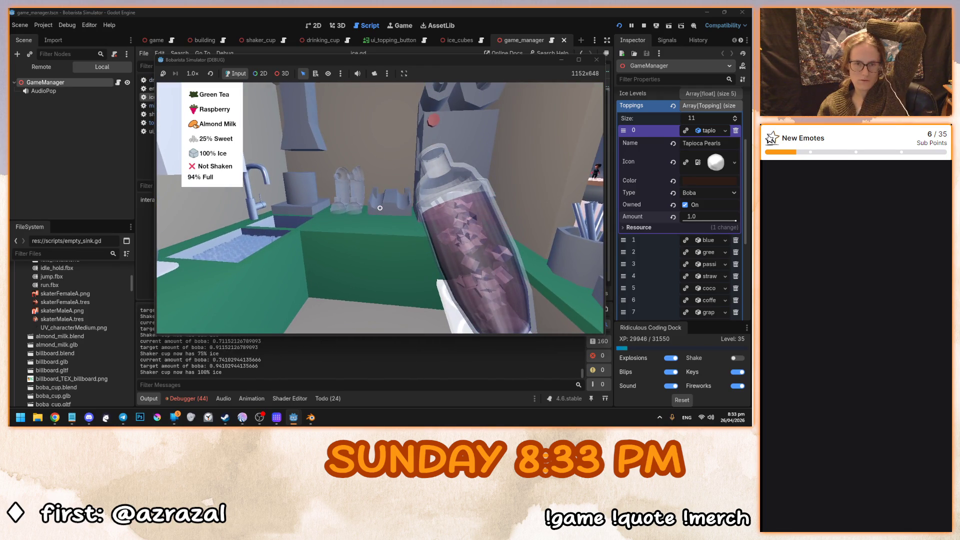
left_click(380, 208)
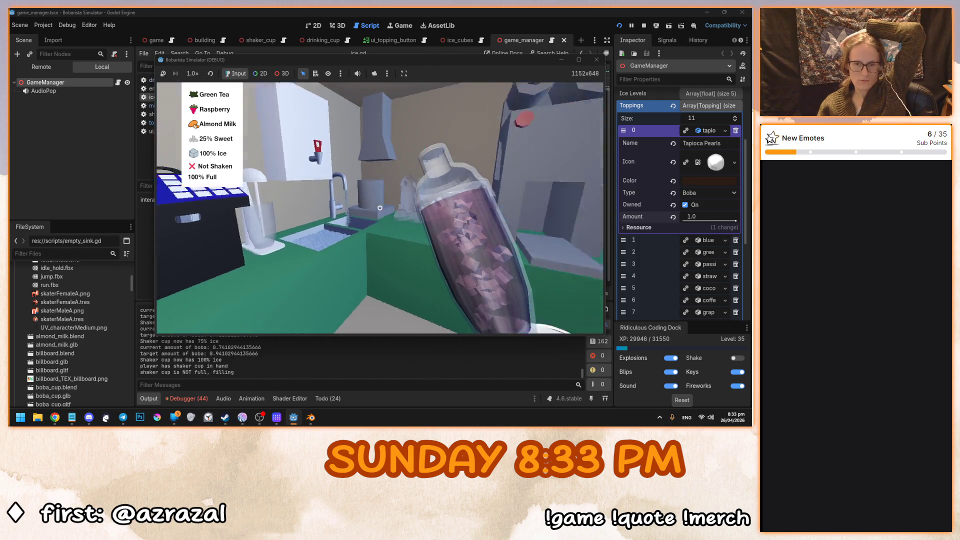
left_click(380, 207)
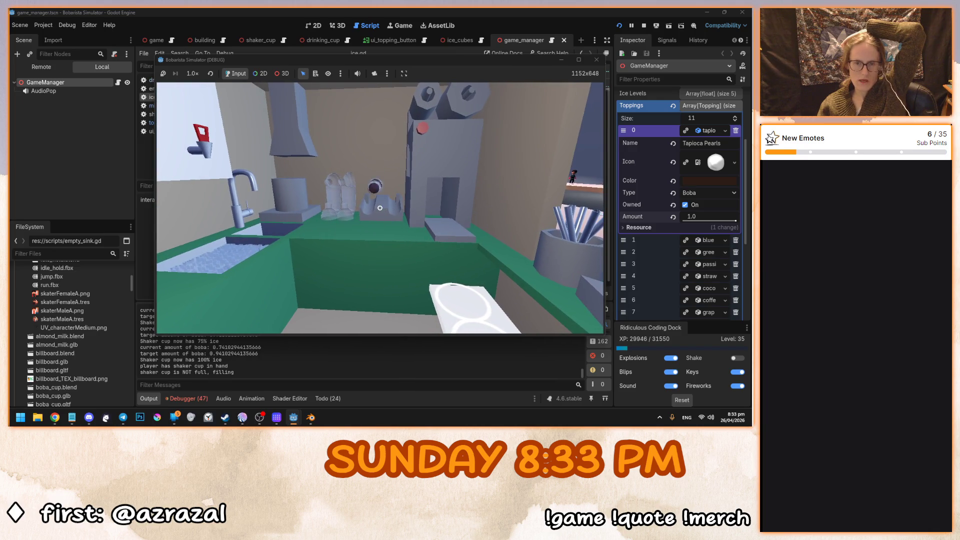
left_click(379, 207)
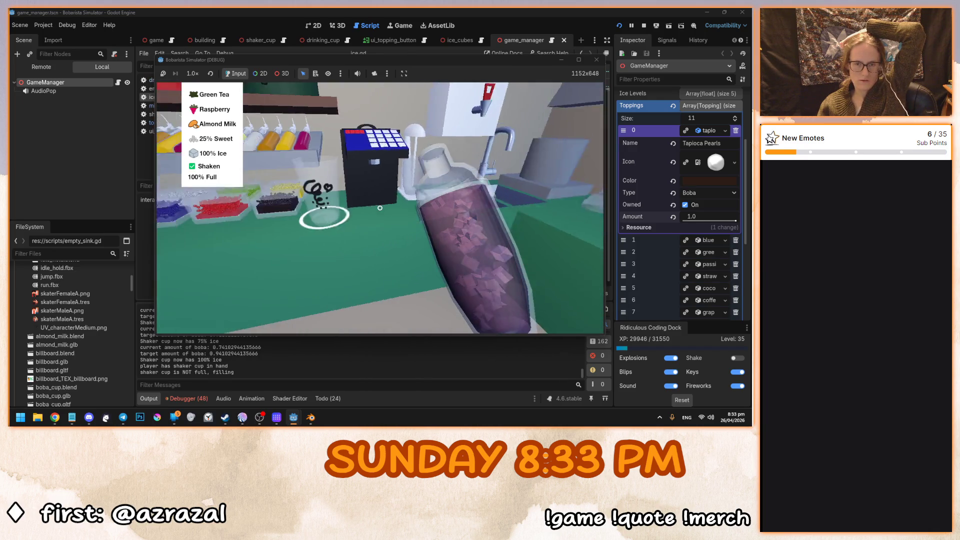
left_click(380, 208)
key("d")
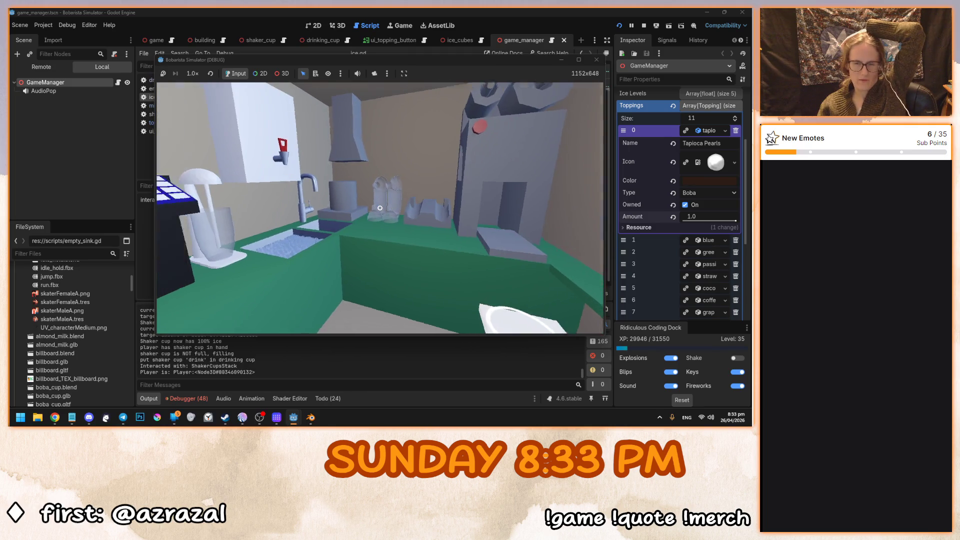
left_click(380, 207)
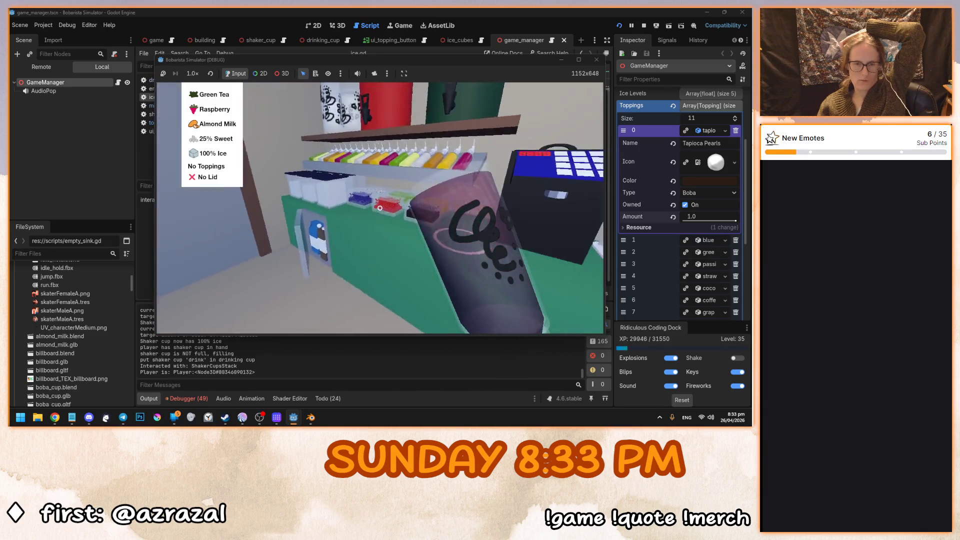
Add Blueberry Popping Boba, Strawberry Popping Boba and Coconut Jelly to the Raspberry drink.
left_click(380, 208)
left_click(368, 192)
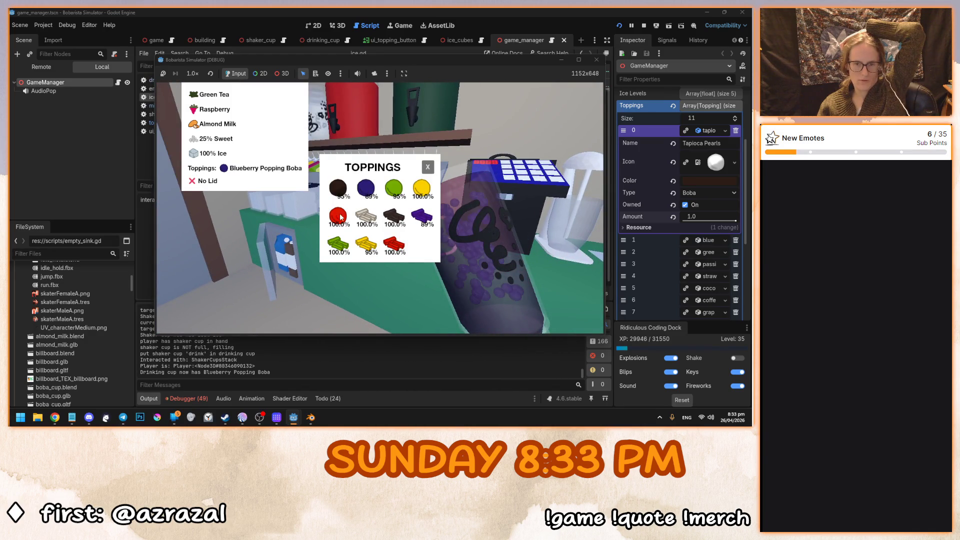
left_click(343, 214)
left_click(361, 216)
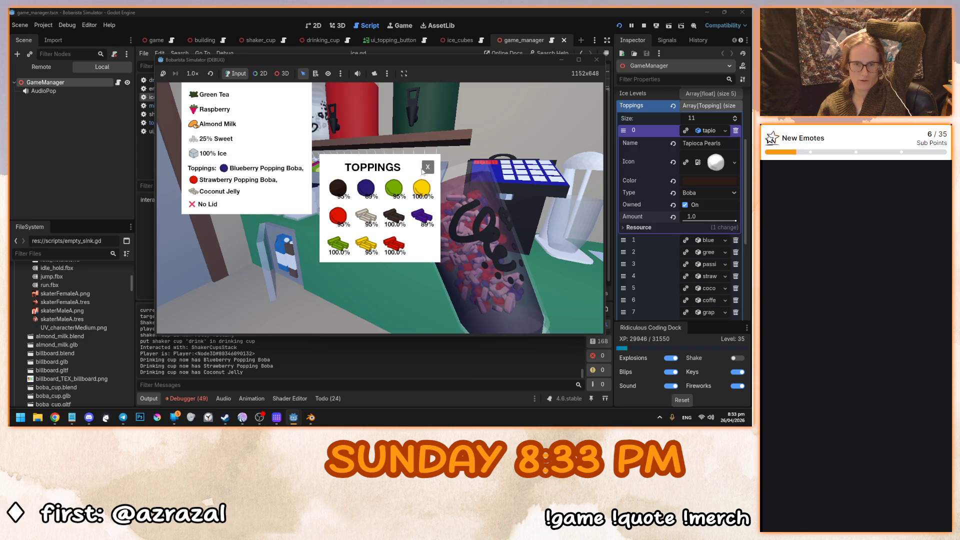
left_click(422, 171)
left_click(379, 208)
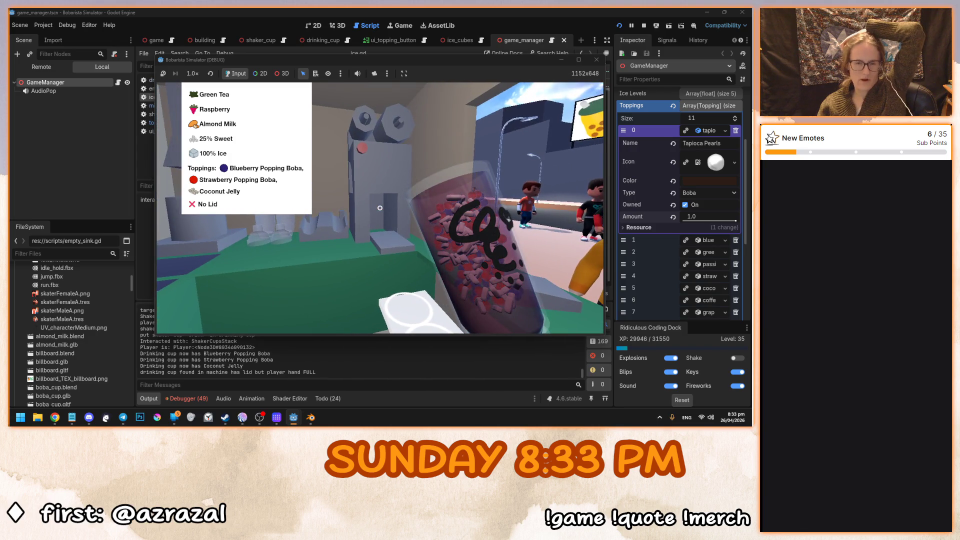
Retrieve the lidded green-and-purple cup from the machine and set it on the counter.
left_click(380, 208)
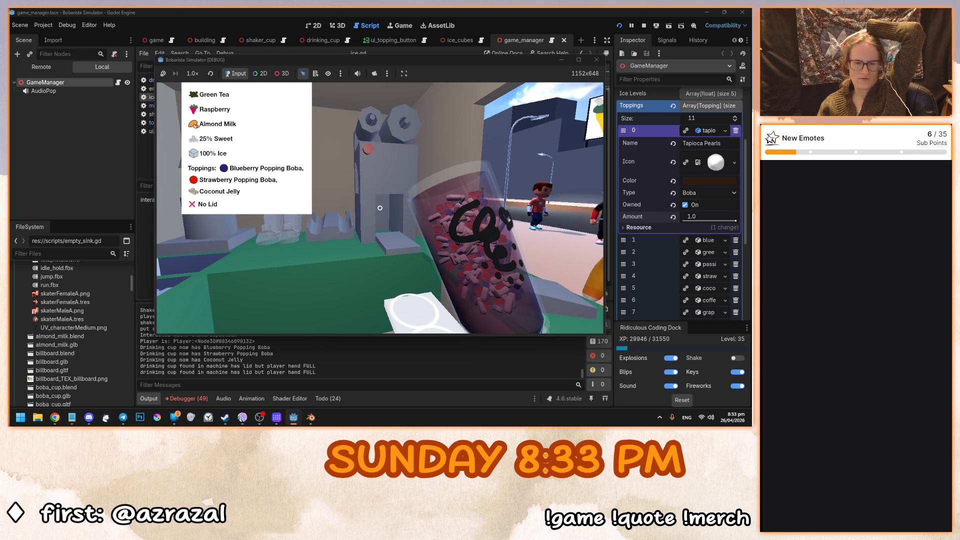
left_click(380, 208)
left_click(380, 208)
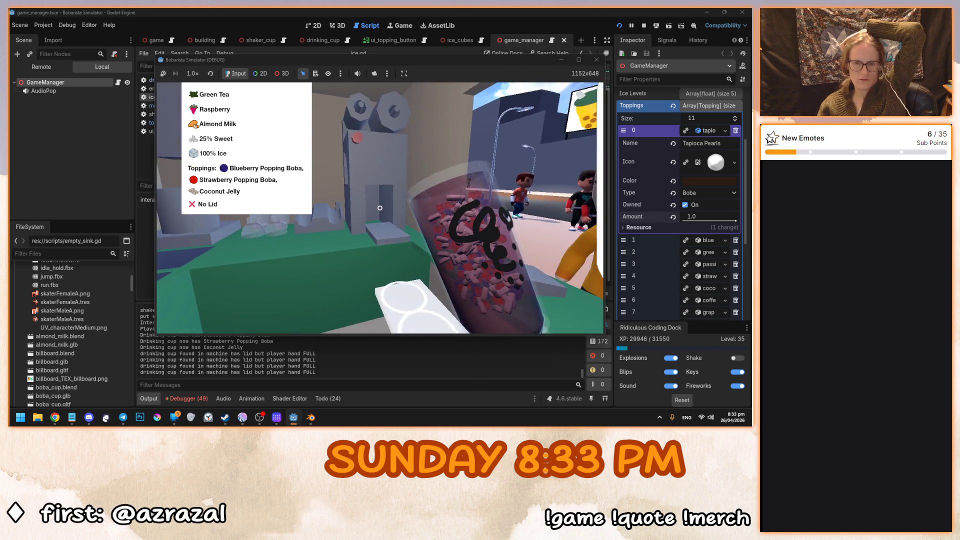
left_click(380, 208)
left_click(380, 208)
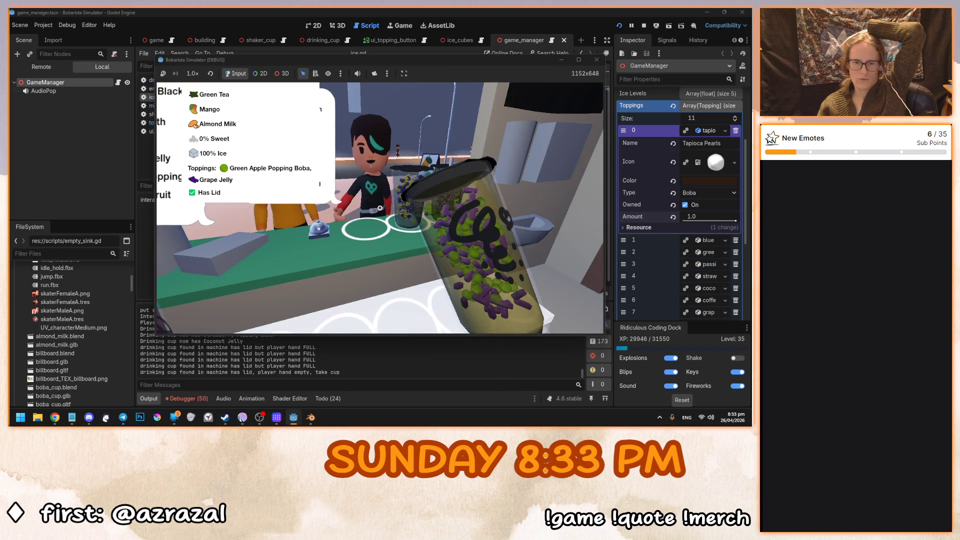
left_click(380, 207)
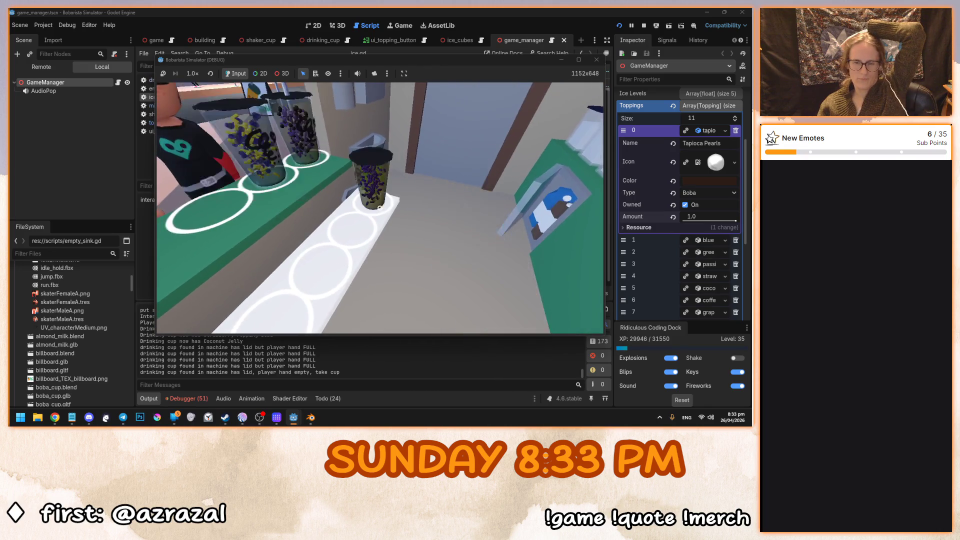
Seal the red-and-blue cup, place it on the counter platform, and stop the test run.
left_click(380, 208)
left_click(380, 208)
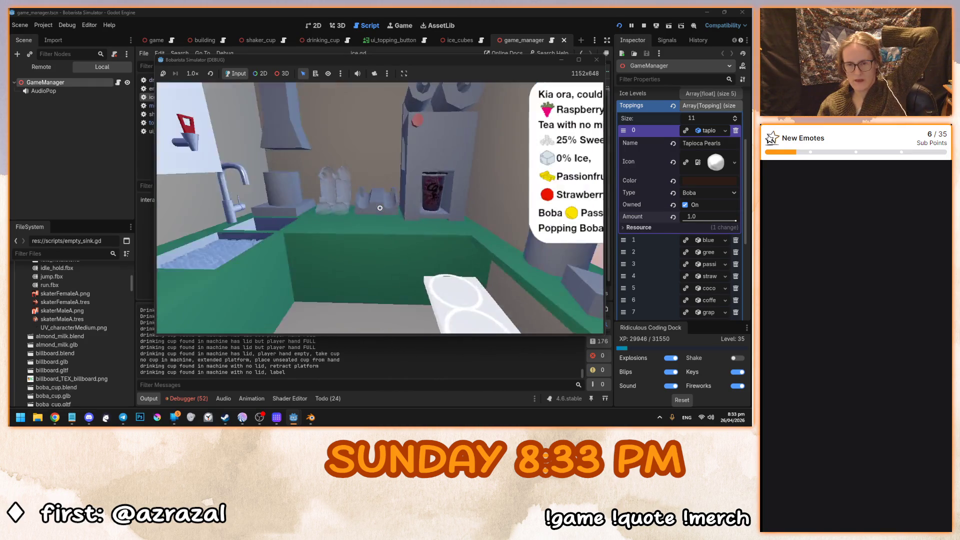
left_click(380, 208)
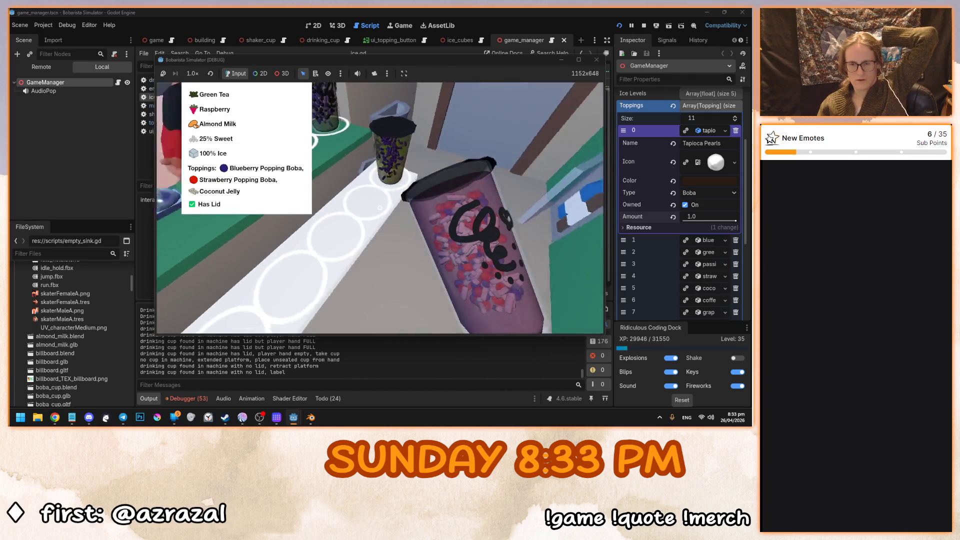
left_click(379, 208)
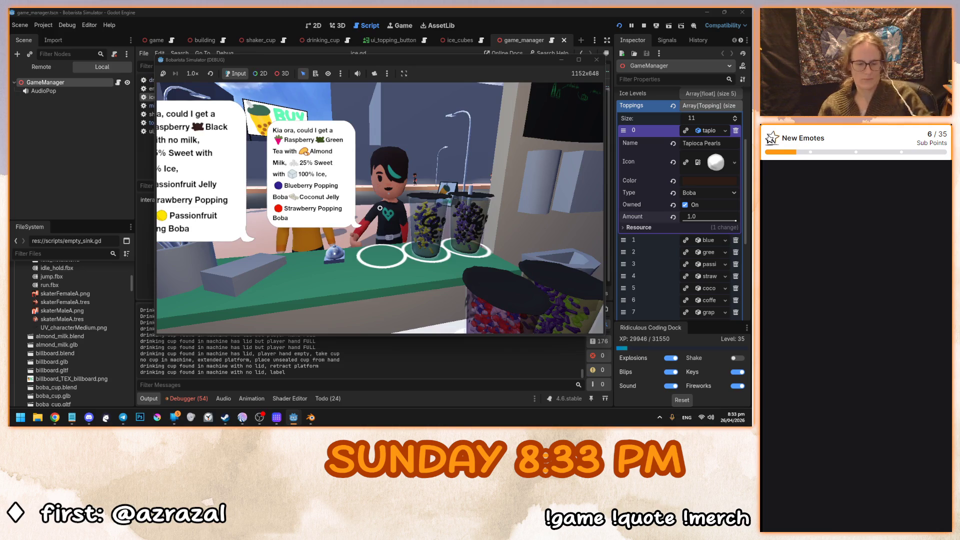
key("F8")
left_click(364, 204)
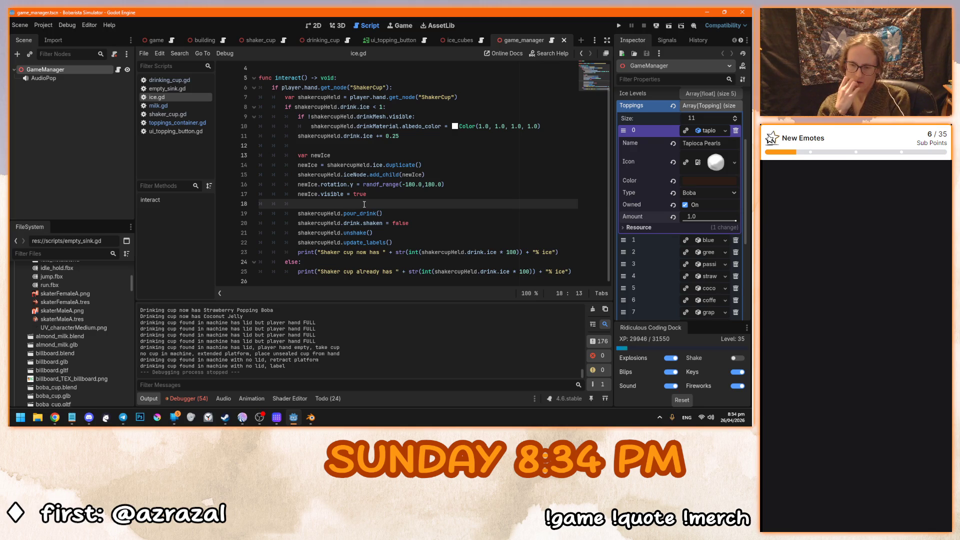
Switch the editor to the drinking_cup scene tab.
left_click(324, 41)
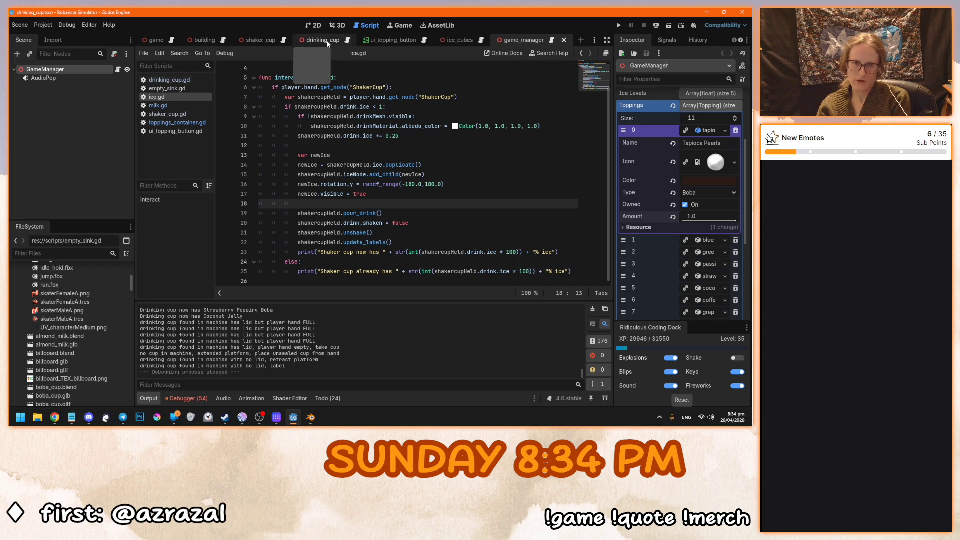
Select the DrinkingCup node, return to the script, and save the drinking_cup scene with Ctrl+S.
left_click(73, 67)
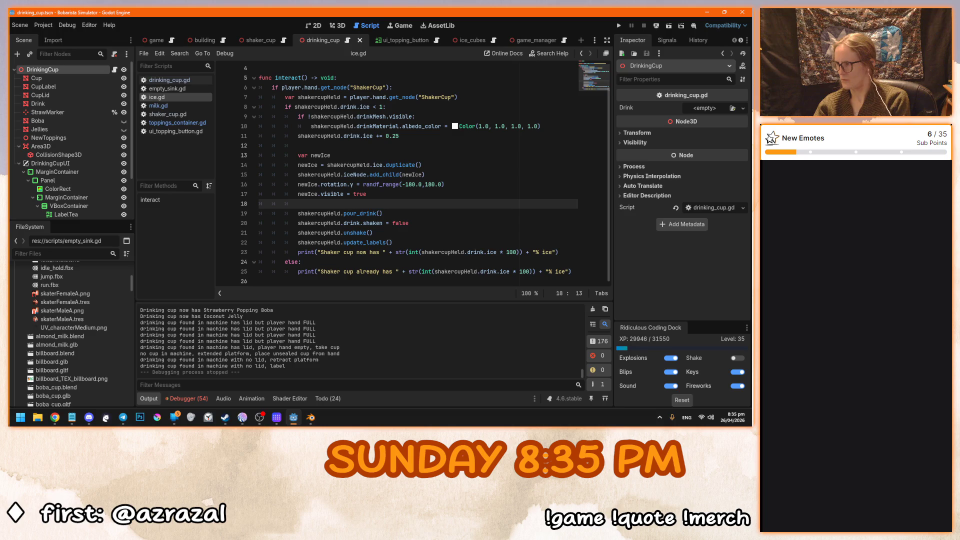
key("alt+Tab")
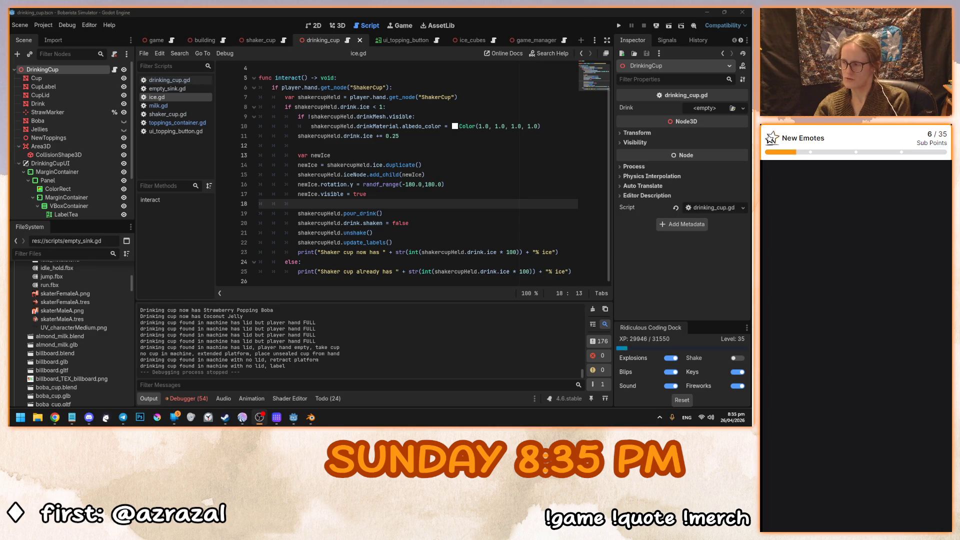
left_click(533, 253)
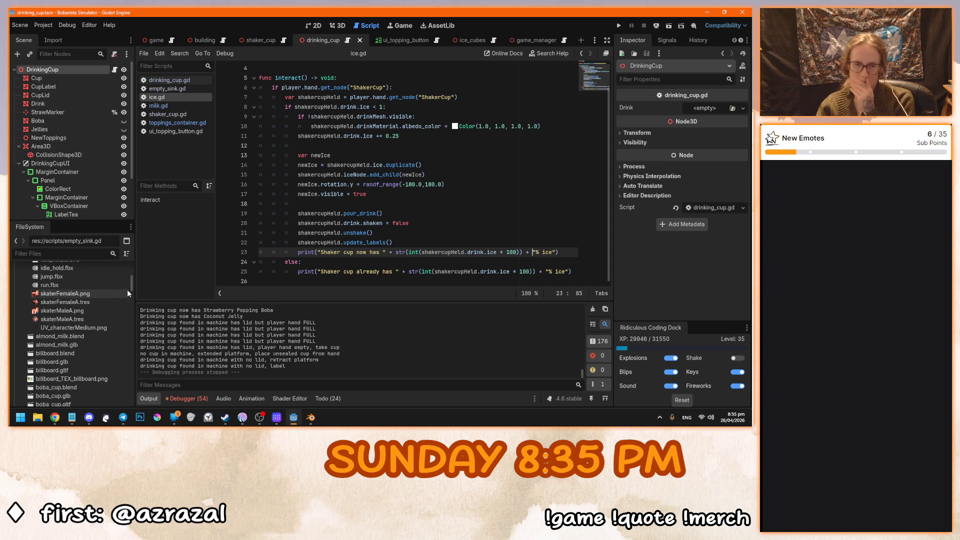
scroll(130, 286, "up", 10)
left_click(387, 224)
key("ctrl+s")
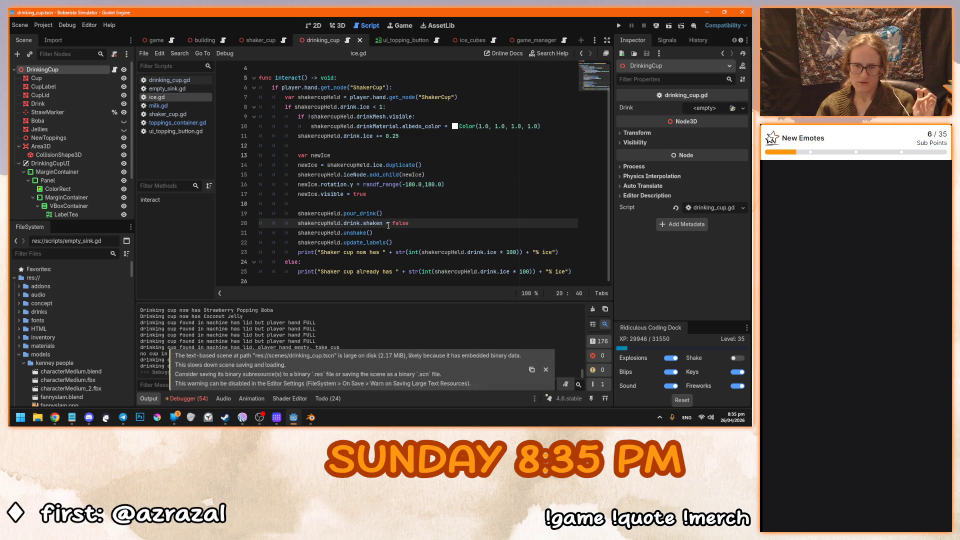
scroll(370, 245, "up", 1)
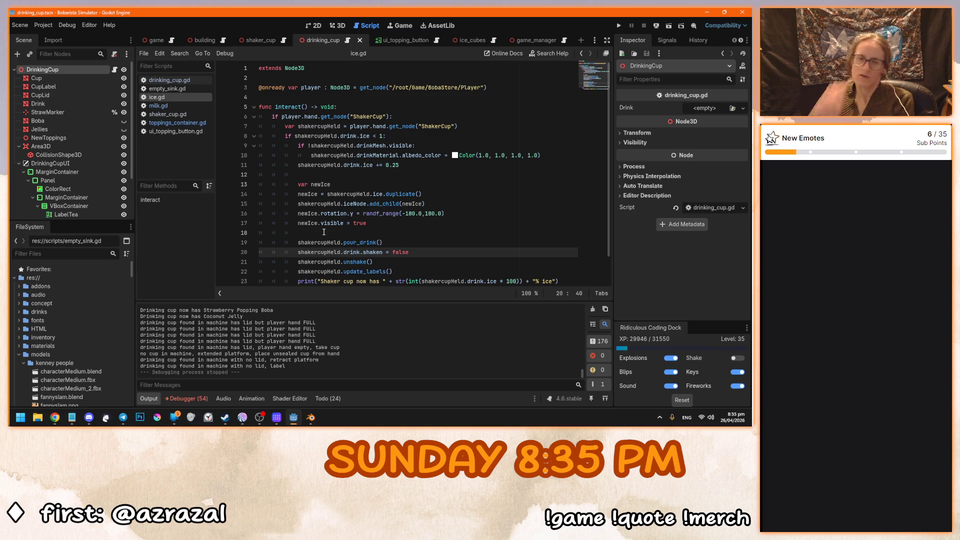
scroll(364, 215, "down", 1)
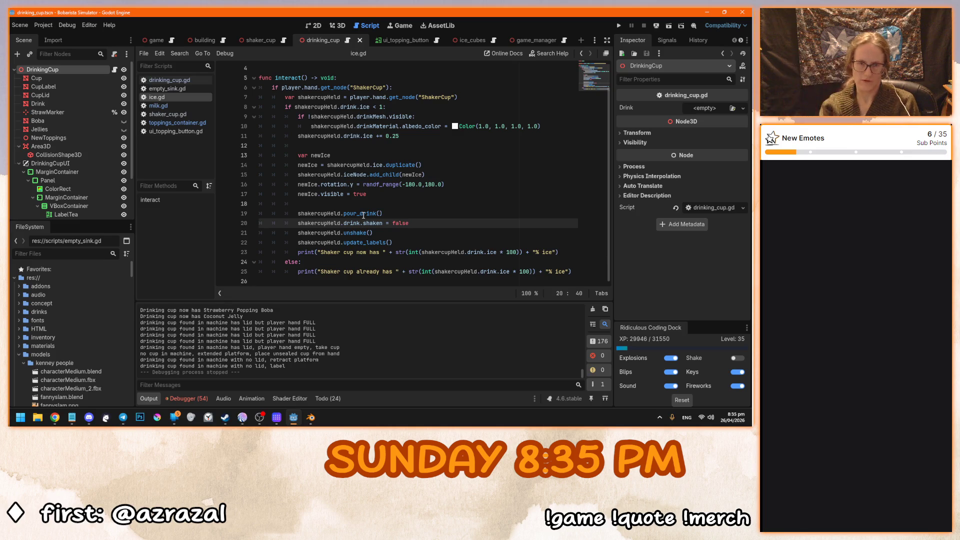
Add func regenerate_drink_visual() -> void: with '#reset drink visuals' and '#update each visual based on Drink defined' comments, and save.
left_click(373, 281)
key("Return")
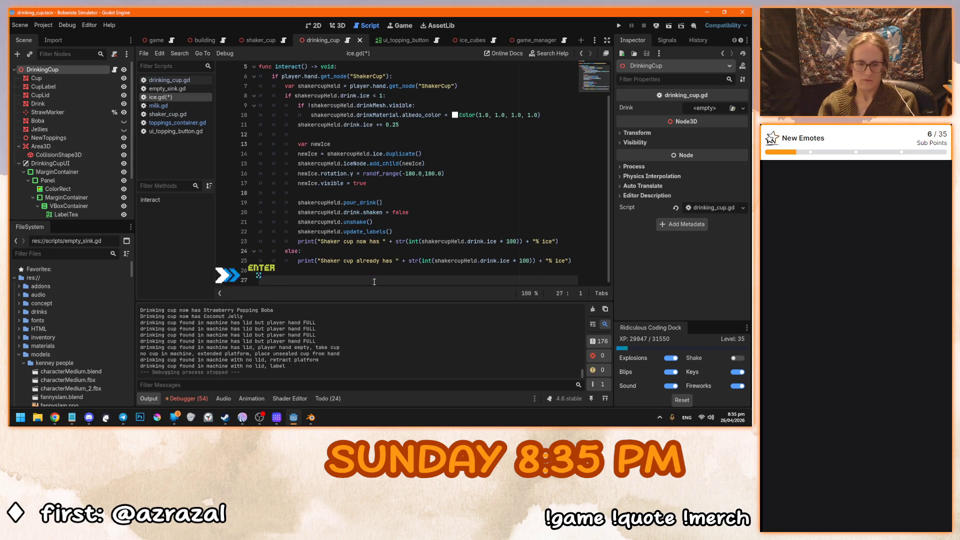
type("func ")
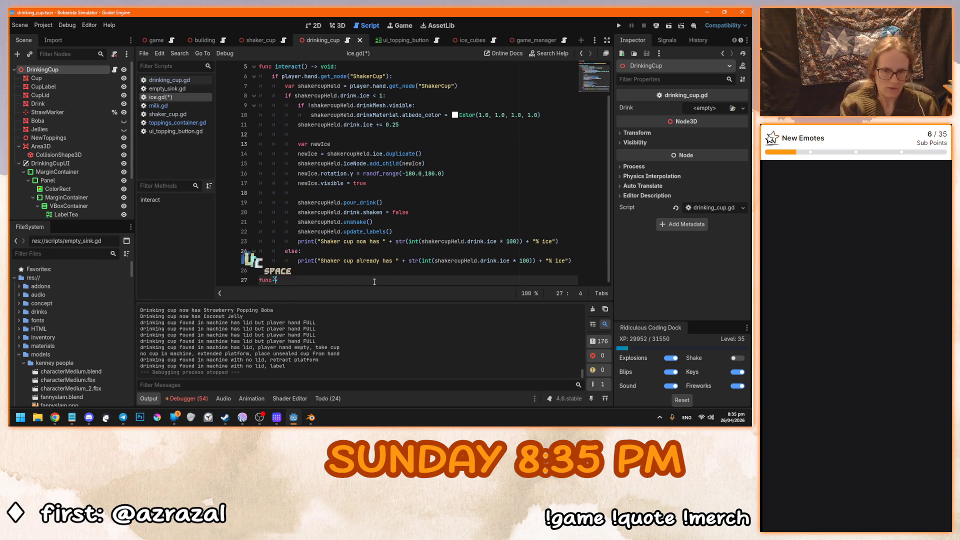
type("reg")
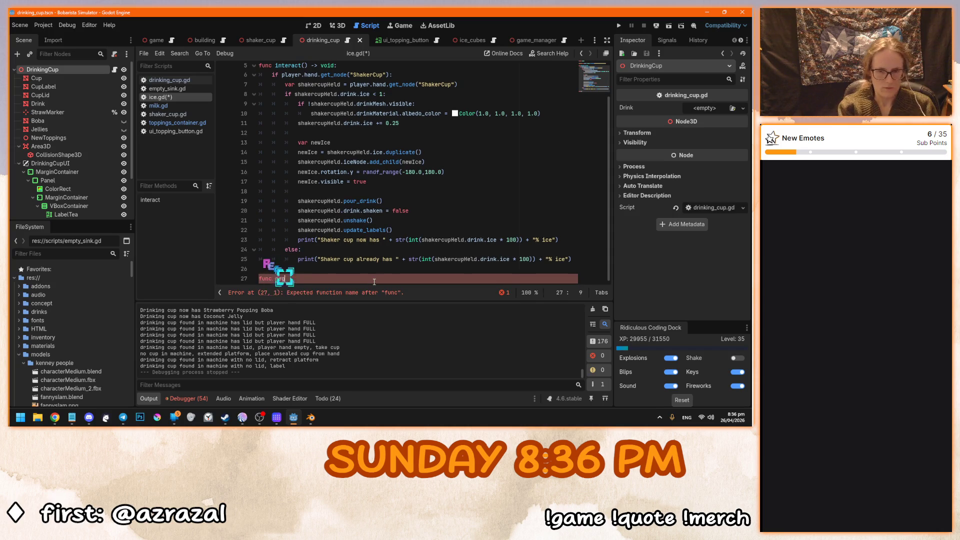
type("enerate_")
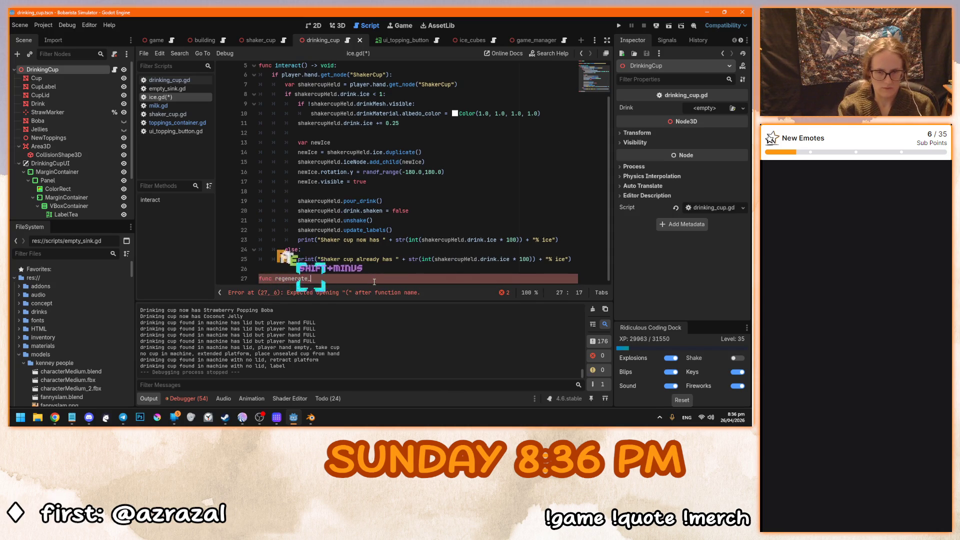
type("drink_visual()")
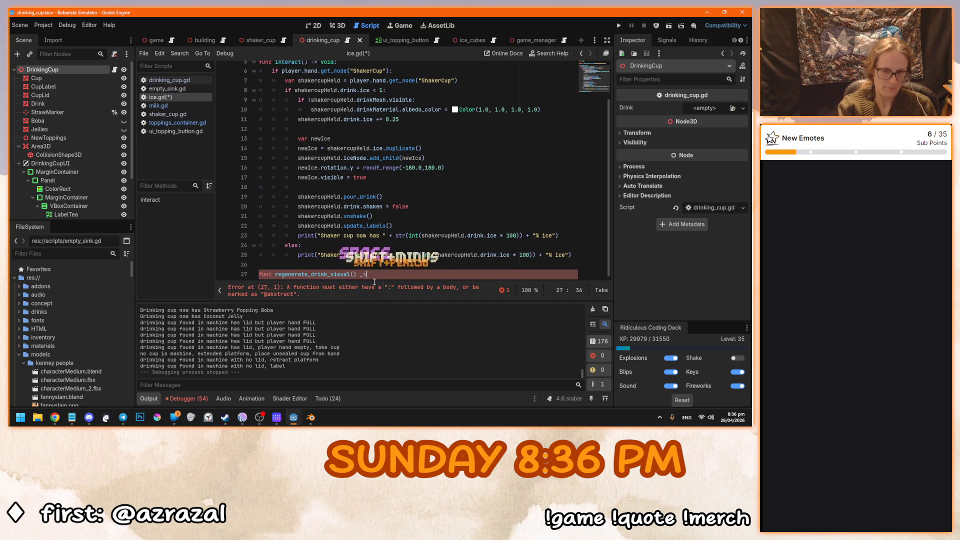
type(" -> void:")
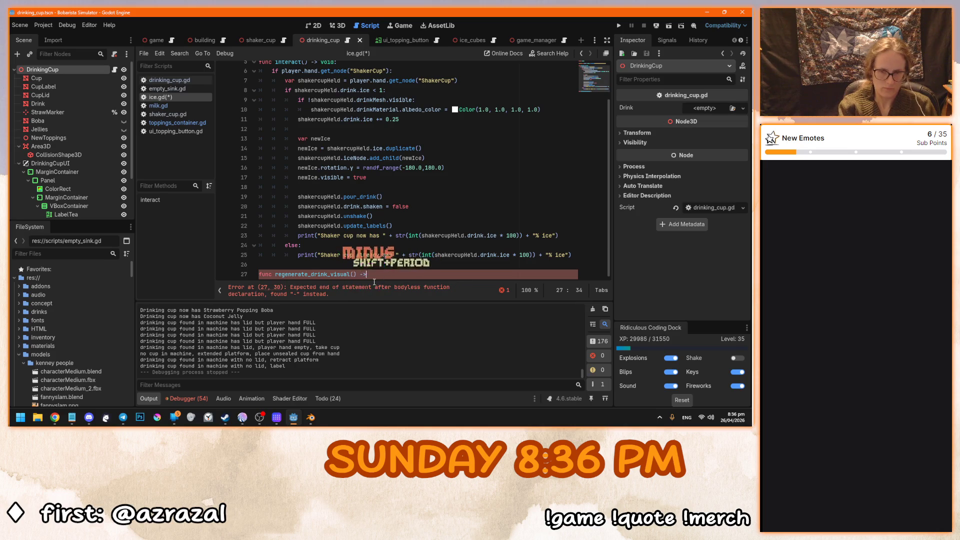
key("Return")
type("#reset drink visuals")
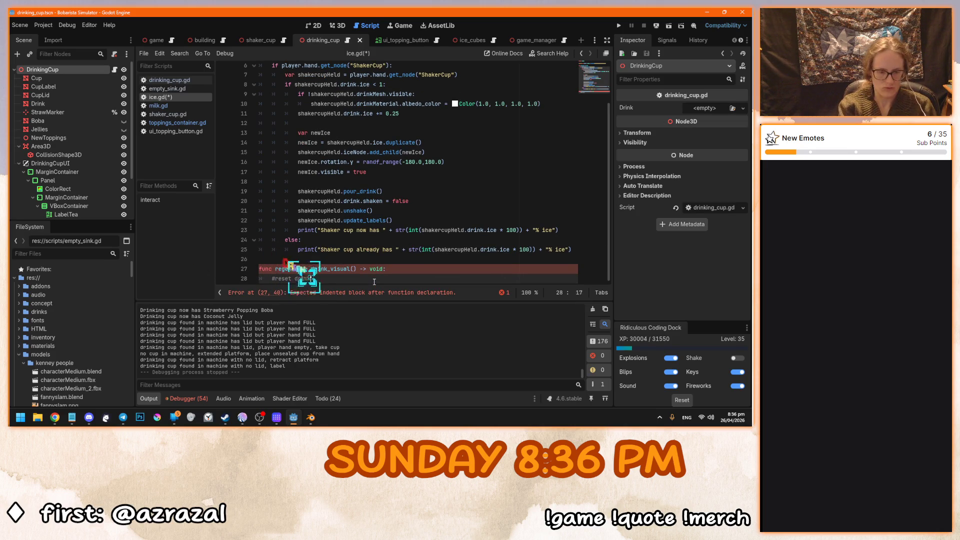
key("Return")
key("Return")
type("#")
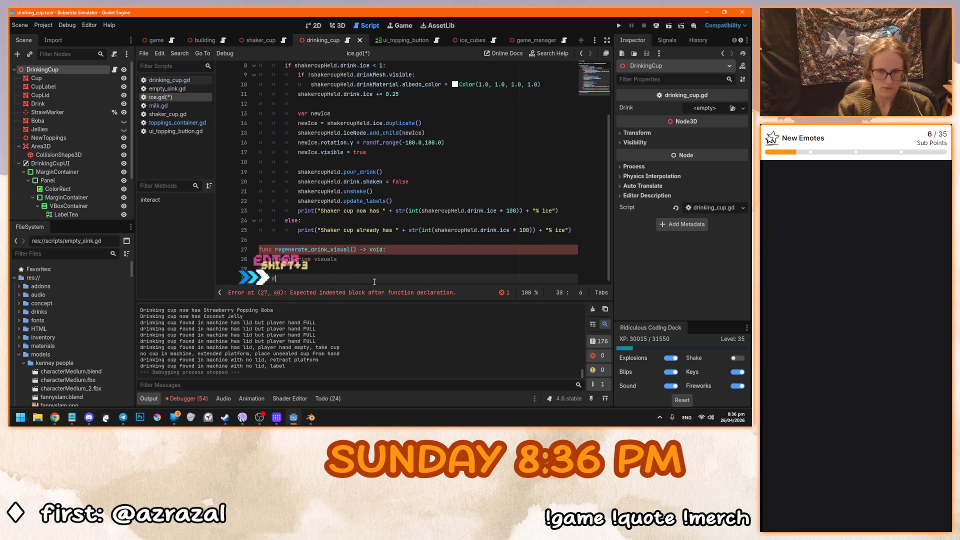
type("up")
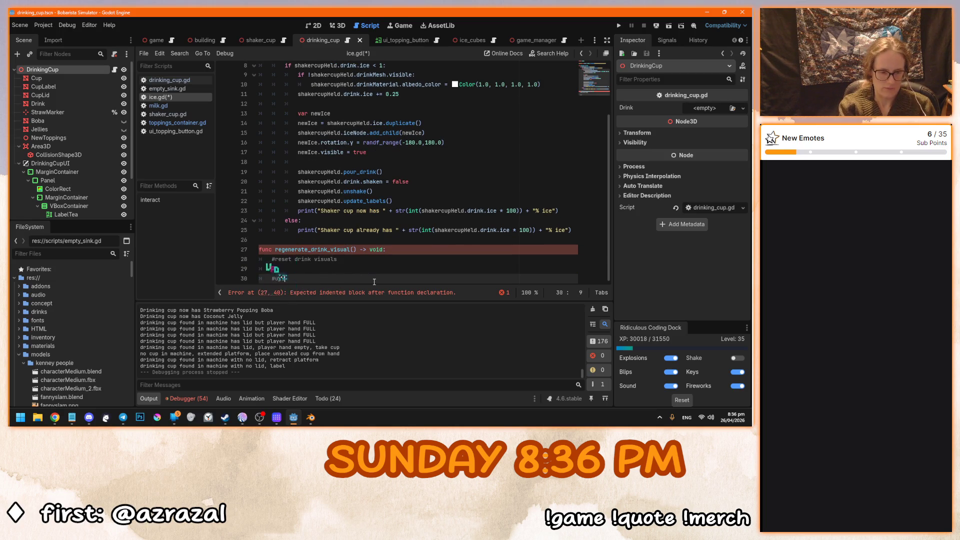
type("date each visual based on s")
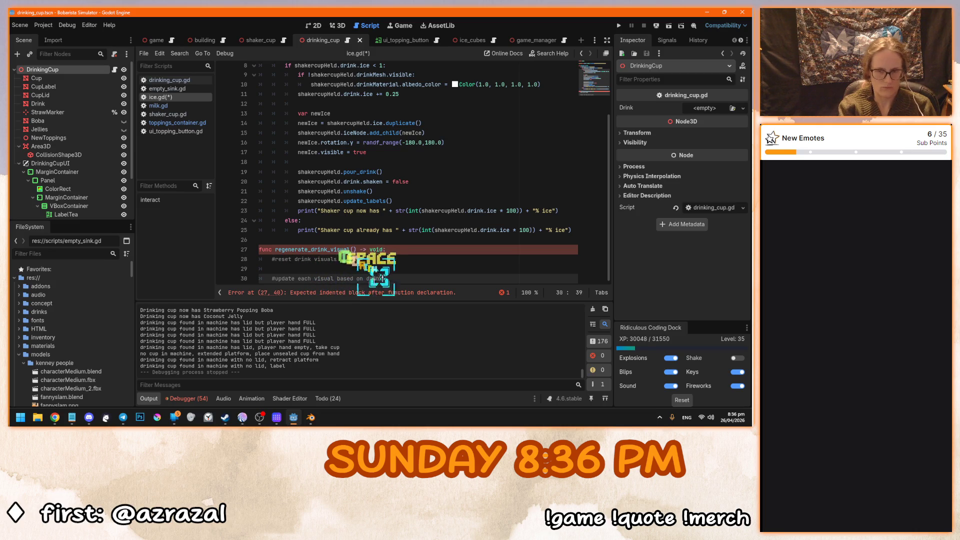
key("ctrl+BackSpace")
type("Drink defined")
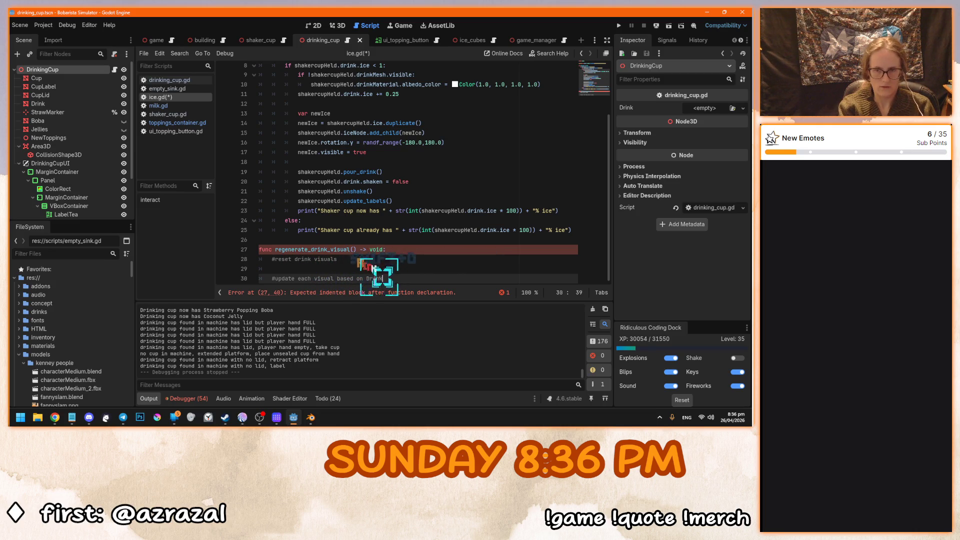
key("ctrl+s")
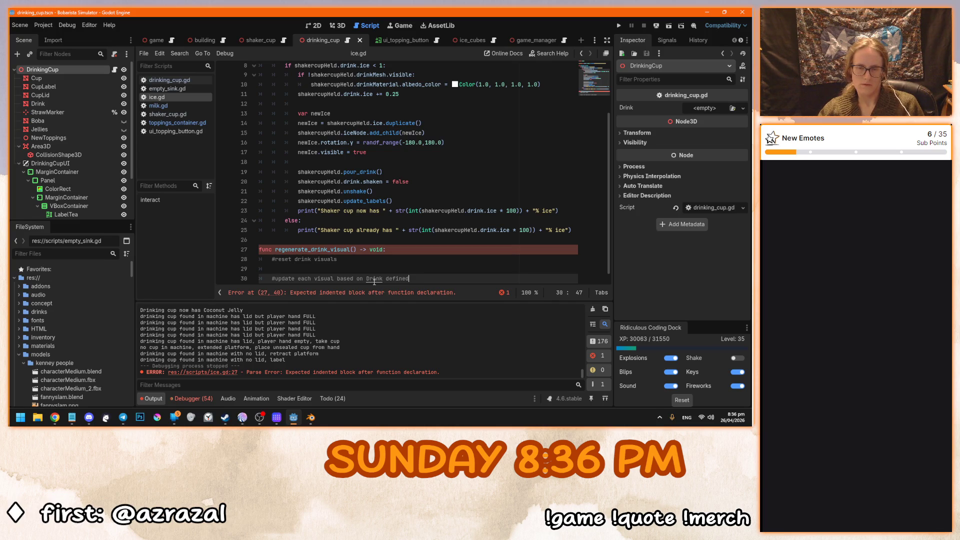
Add a '#reset drinkMesh blend shape value to FULL' comment under the reset comment.
scroll(417, 170, "up", 3)
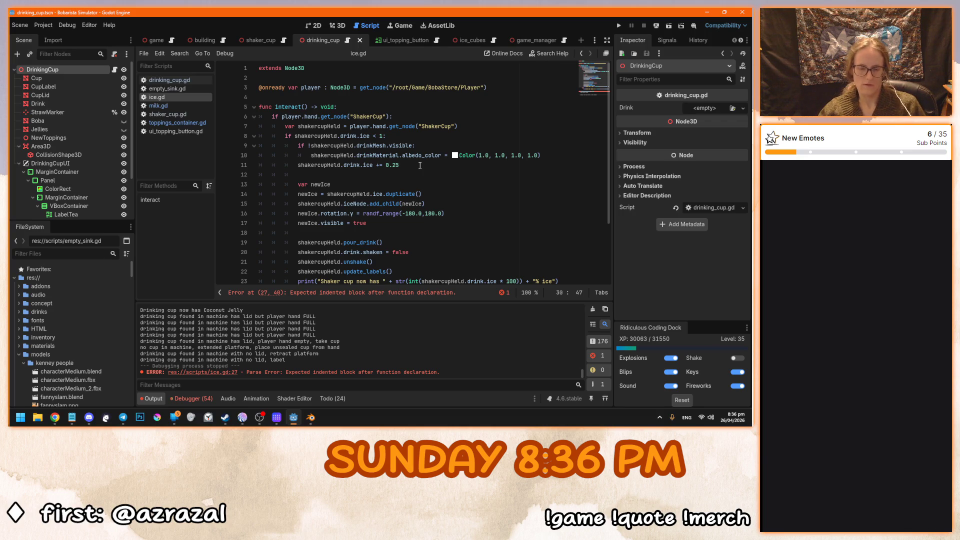
scroll(421, 168, "down", 3)
left_click(358, 252)
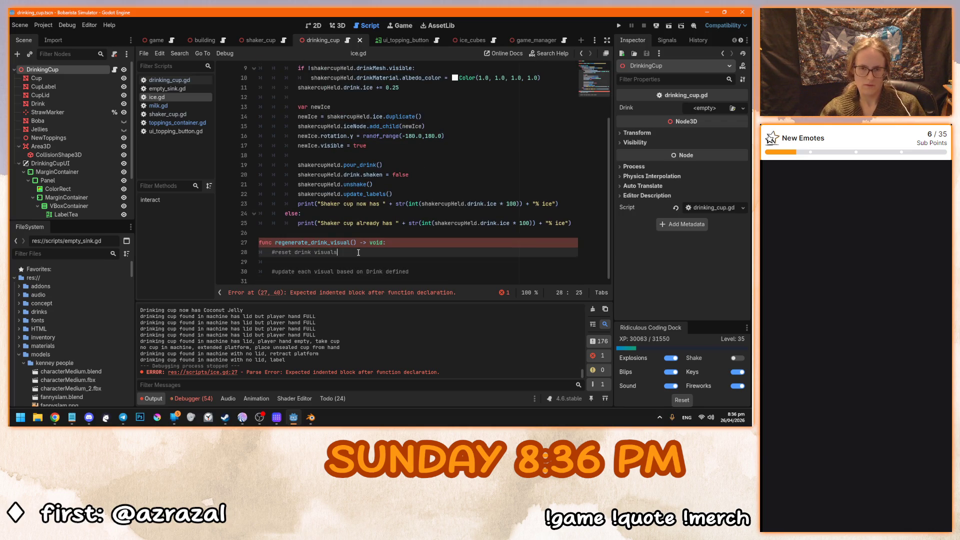
key("Return")
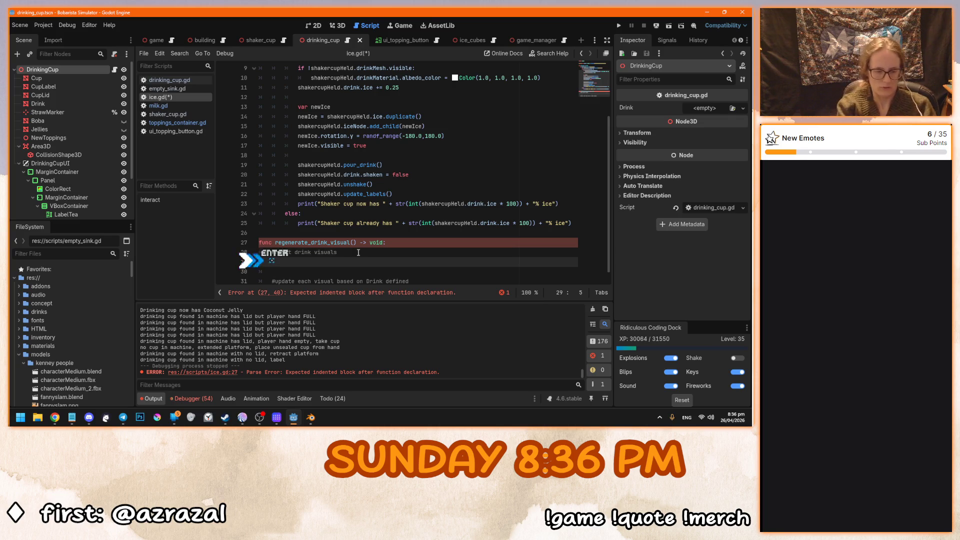
type("#")
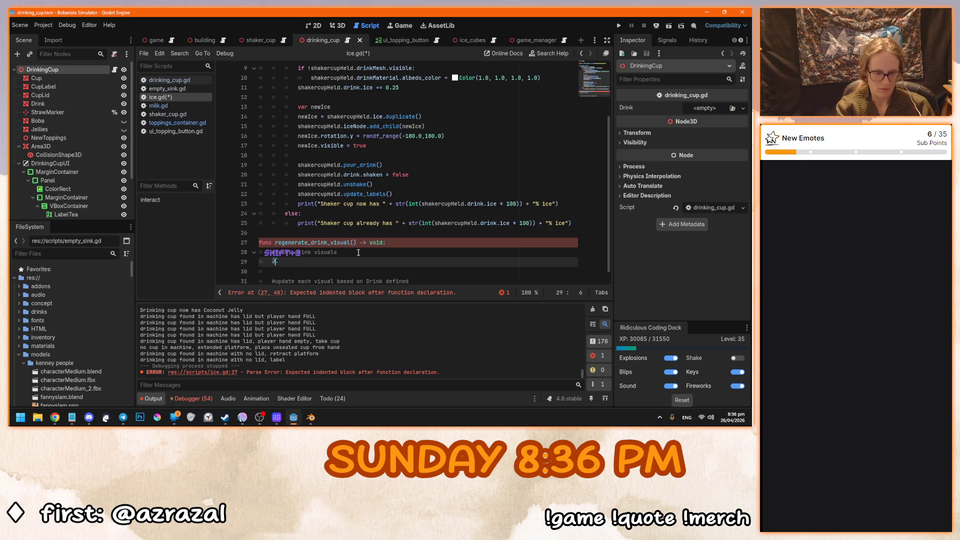
type("rese")
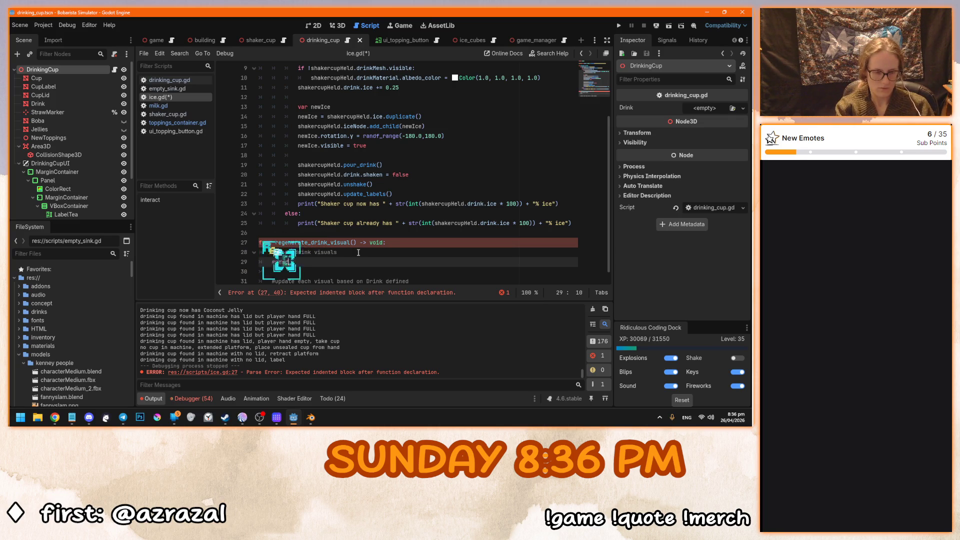
type("t drinkMesh blend shape value to ")
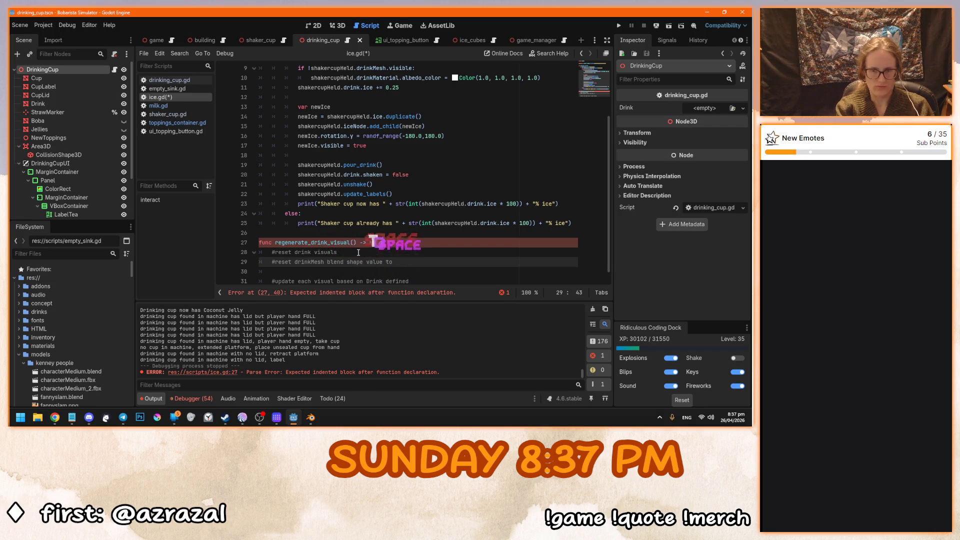
type("0")
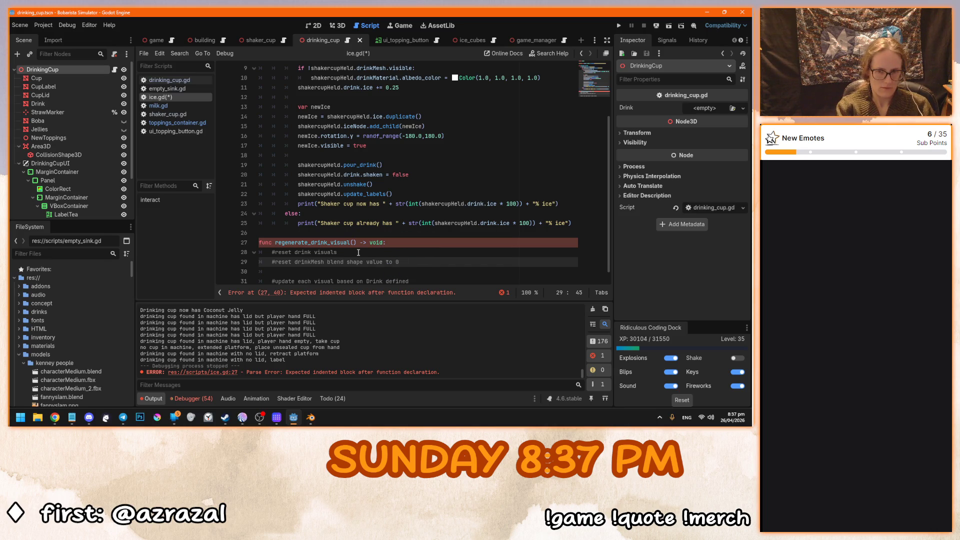
key("BackSpace")
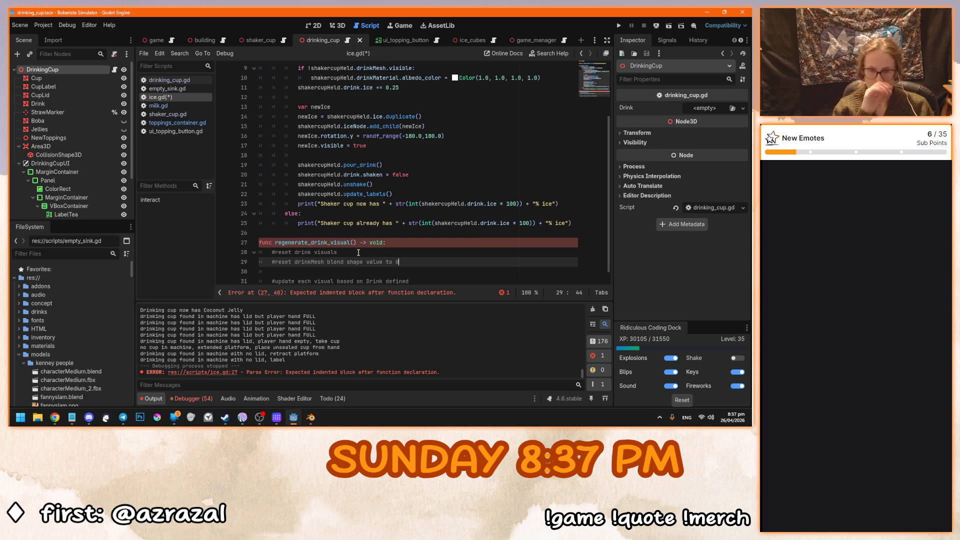
type("FULL")
Reword the blend shape comment to start with 'change' and add a '#change drinkMaterial' comment.
scroll(462, 242, "down", 1)
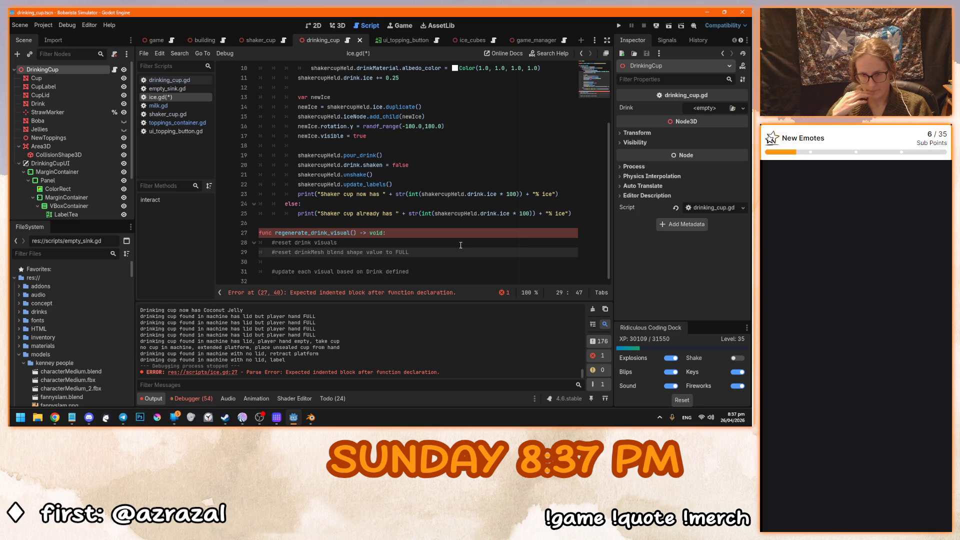
key("KP_Enter")
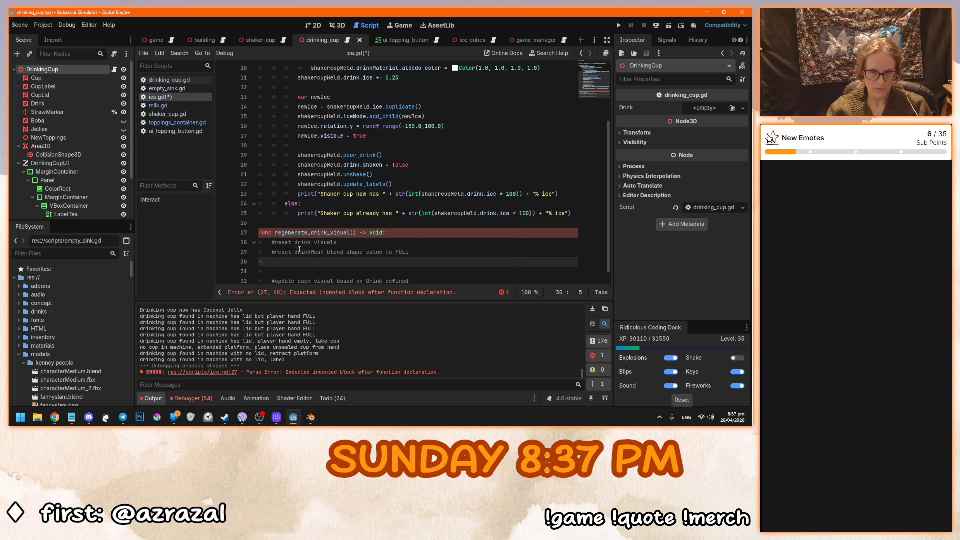
double_click(280, 253)
type("change")
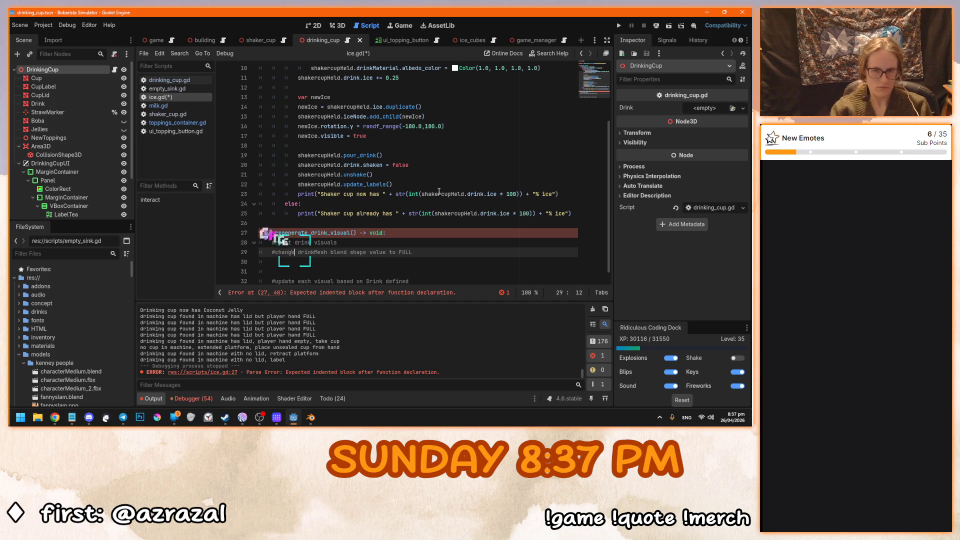
key("Home")
key("KP_Enter")
left_click(320, 252)
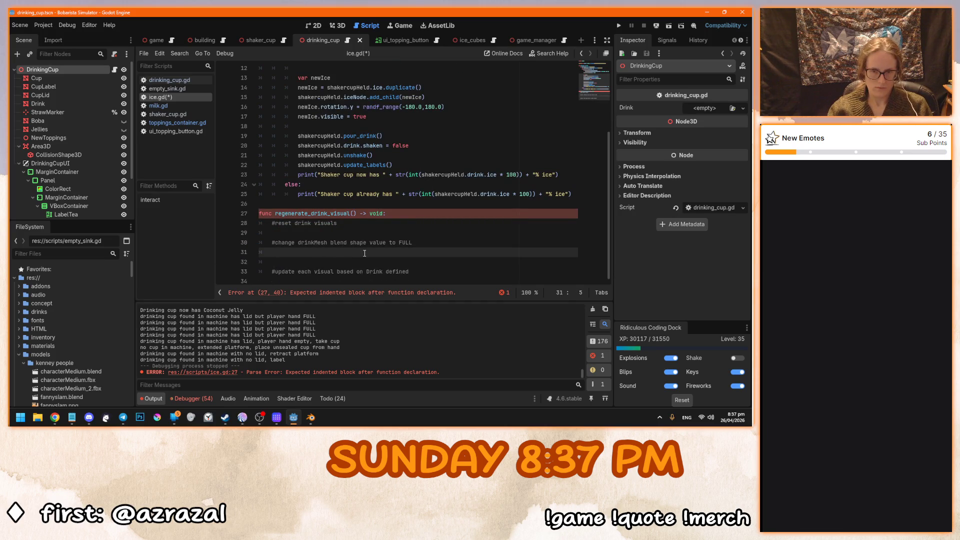
type("#")
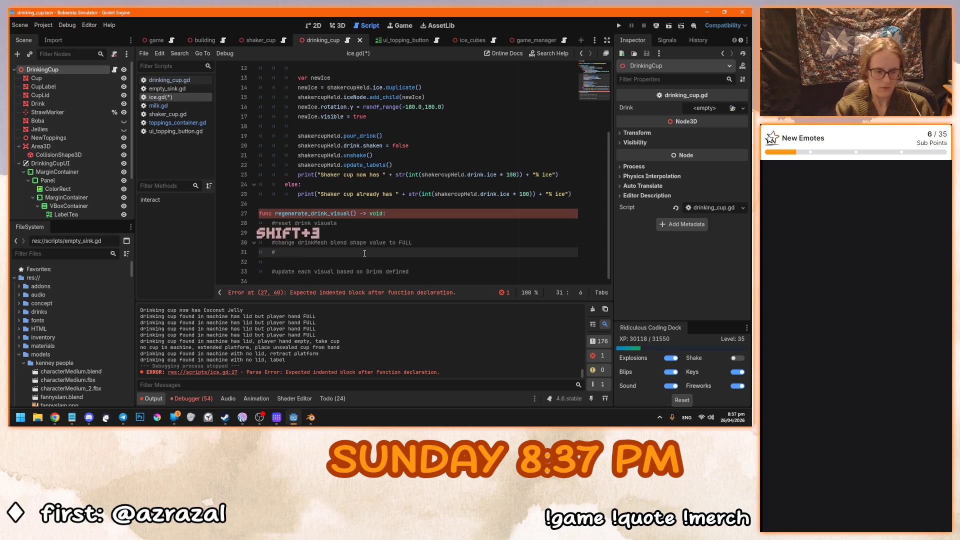
type("change #rinkMaterial")
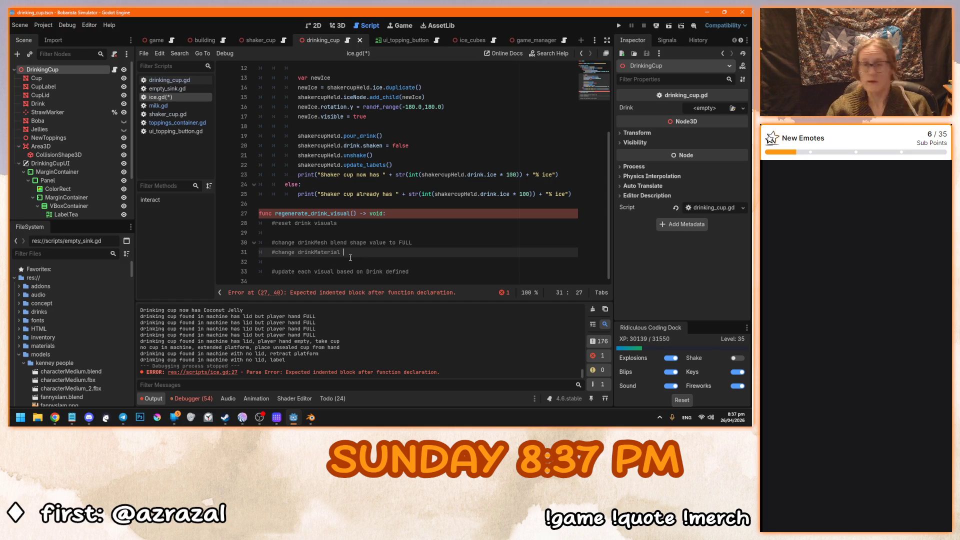
Complete the plan notes with '(do math to figure out drink colour)' and 'color to match' on the drinkMaterial comment.
type("(do math to ")
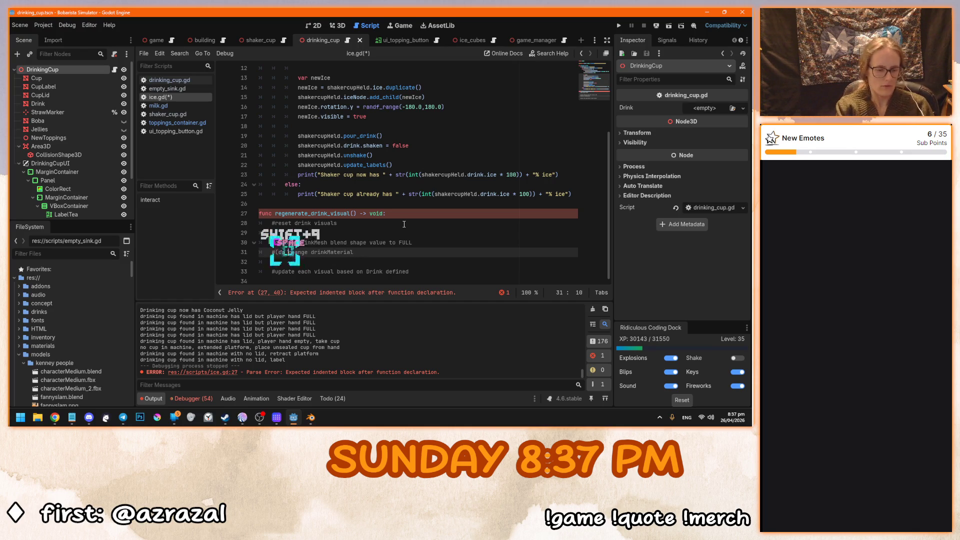
type("generate")
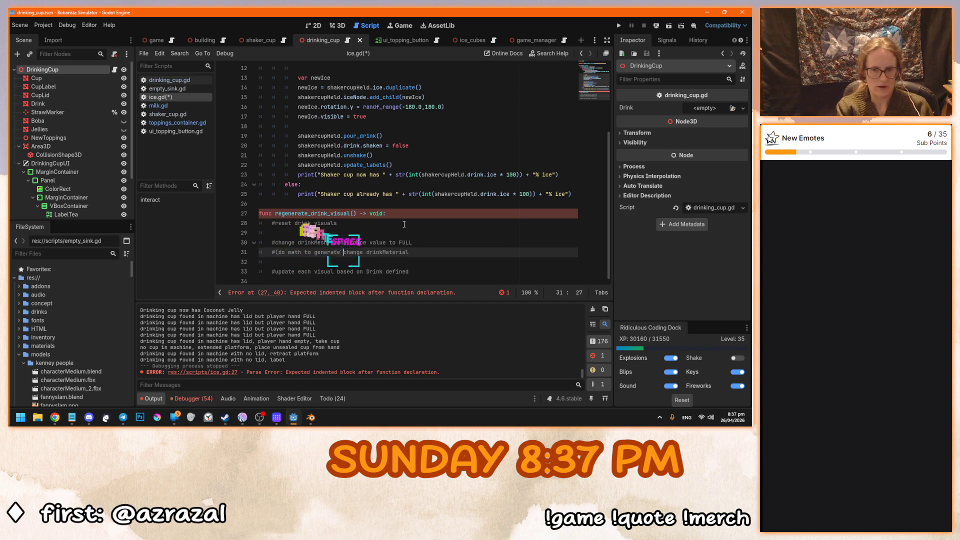
scroll(404, 224, "up", 1)
scroll(403, 225, "down", 1)
key("ctrl+BackSpace")
type("figure ou")
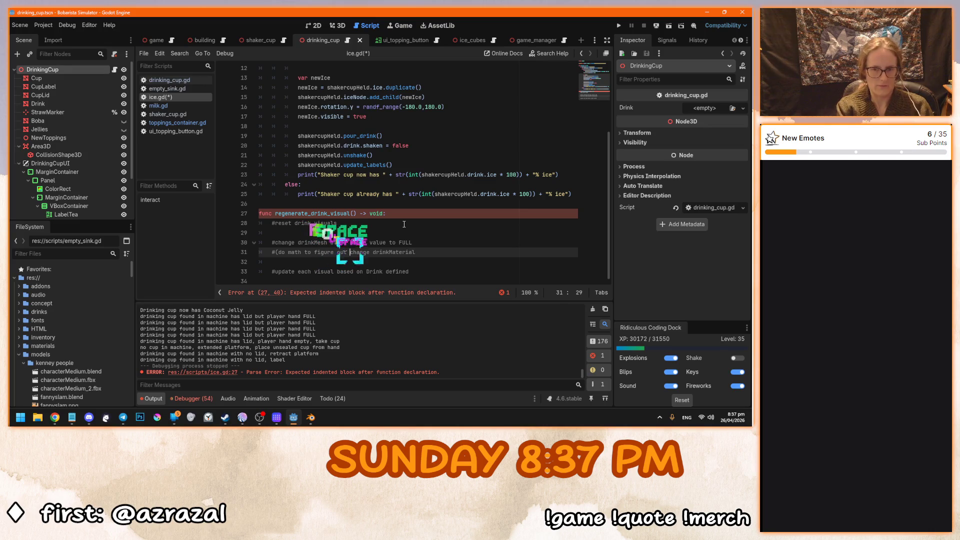
type("t drink colour")
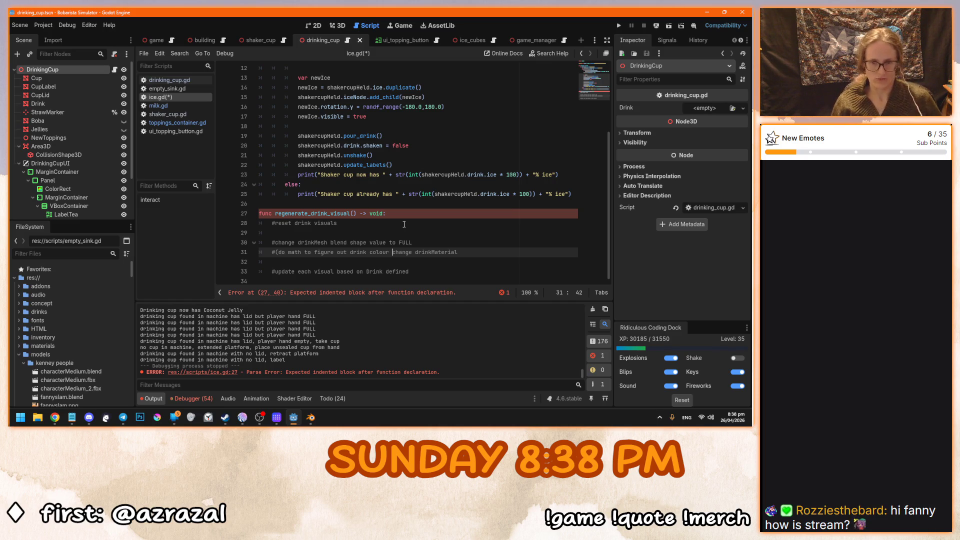
key("BackSpace")
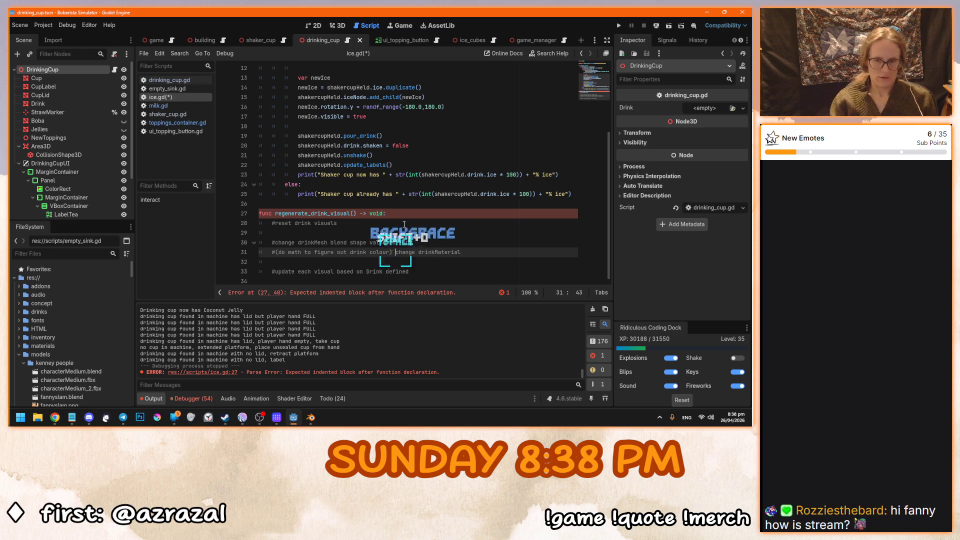
type(")")
left_click(469, 250)
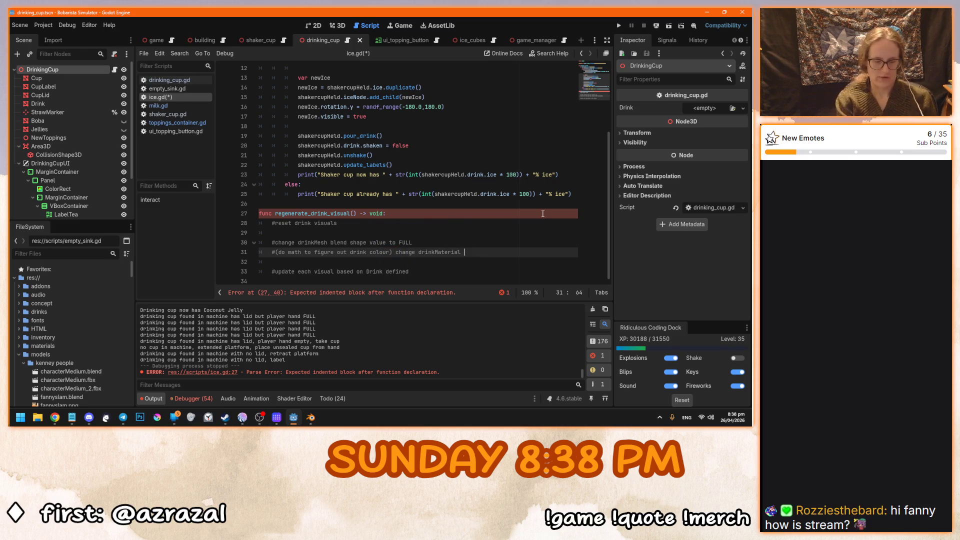
type("color")
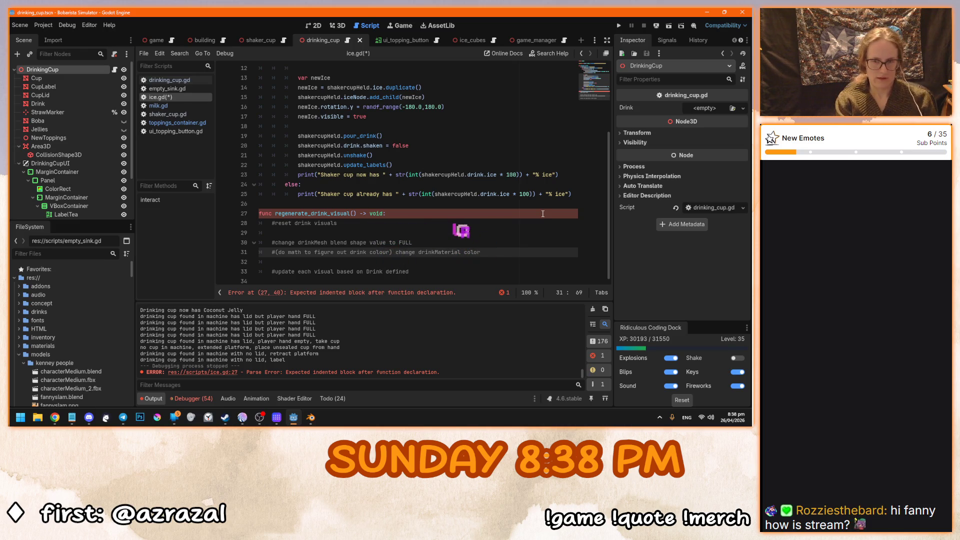
type(" to match")
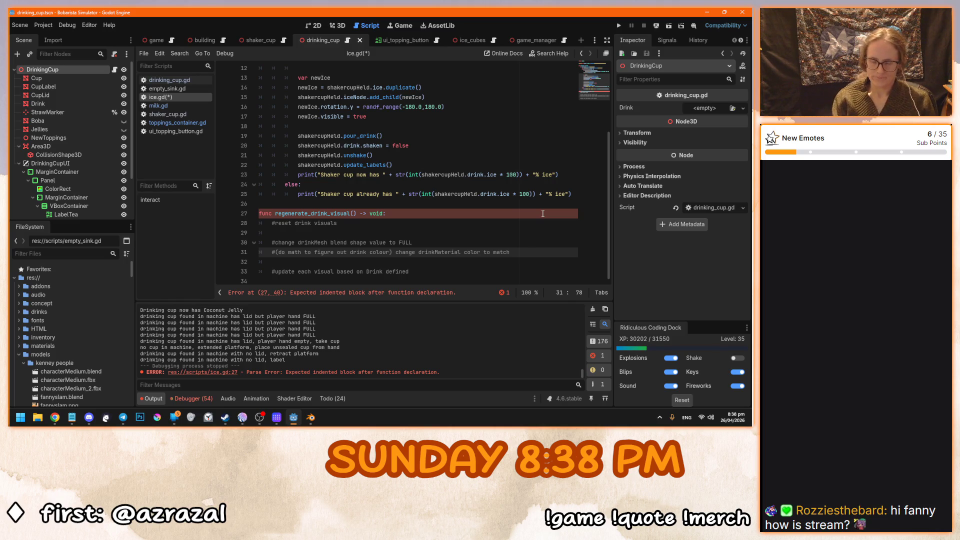
Add comments '#add topping mesh for each topping' and '#add ice (the cube not the cop)', then save.
key("KP_Enter")
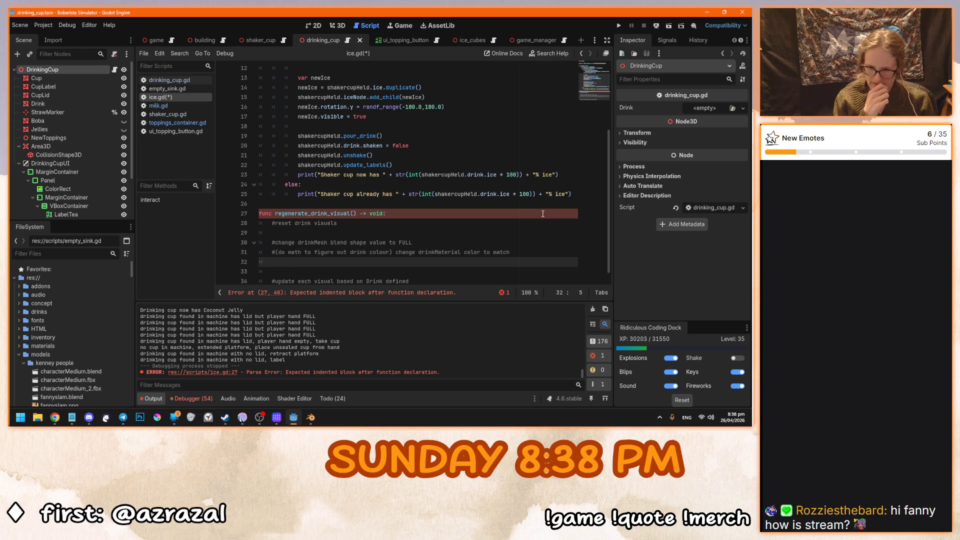
type("#add ")
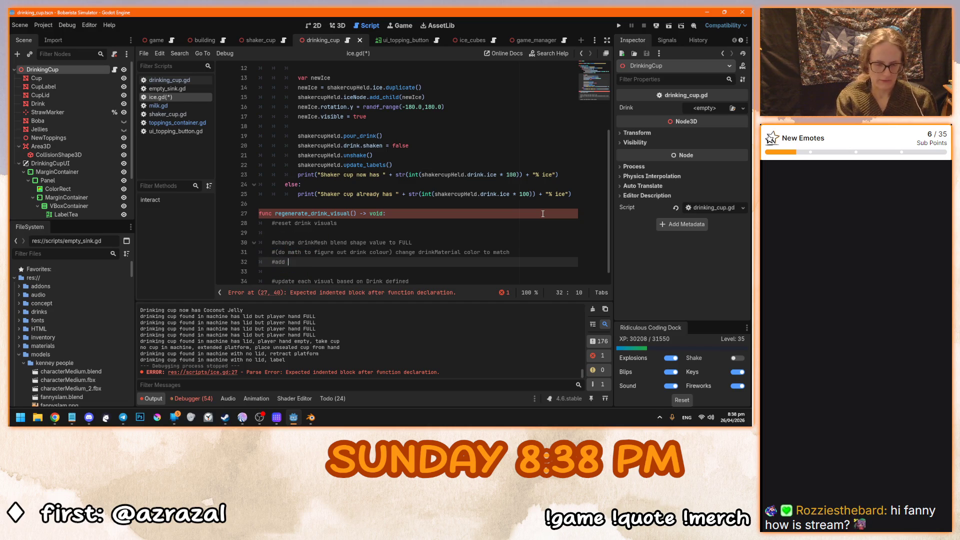
type("toppin")
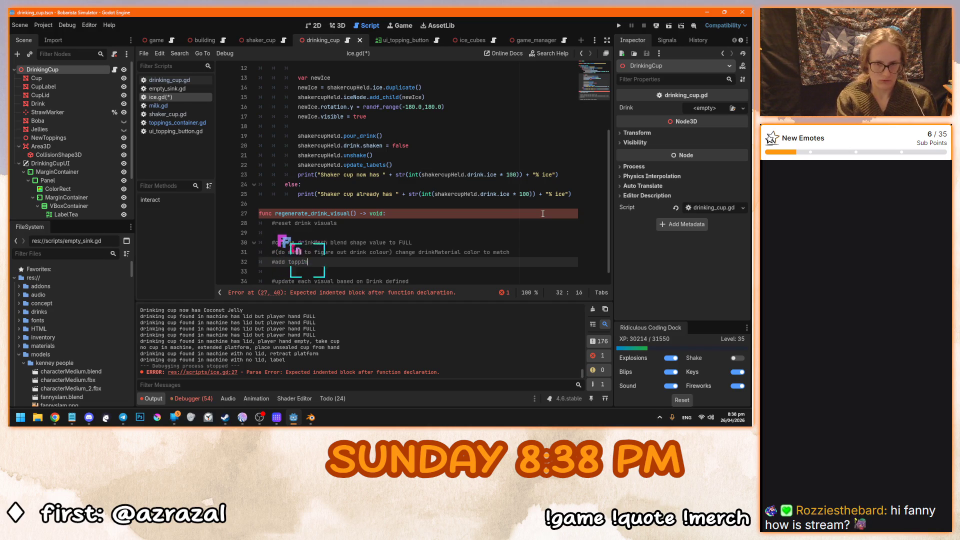
type("g mesh ")
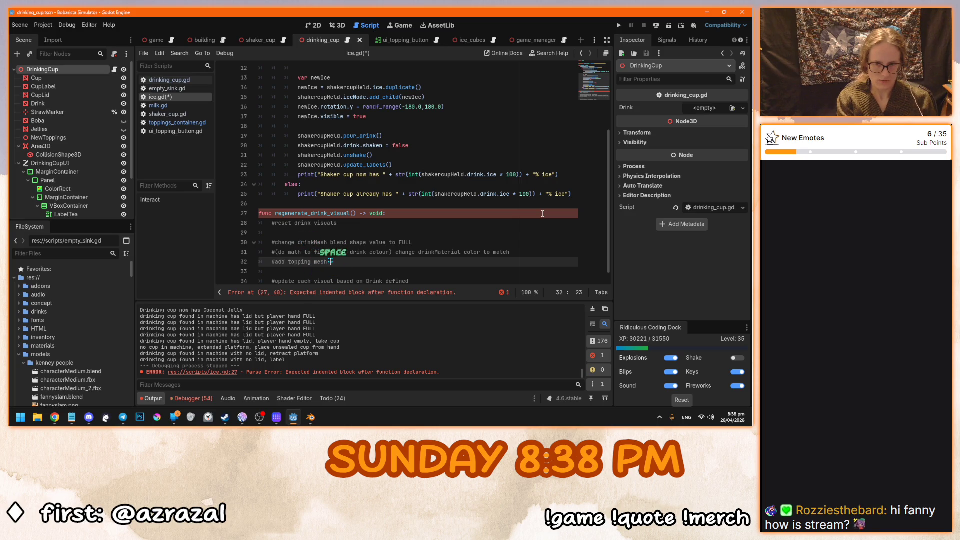
type("for each ")
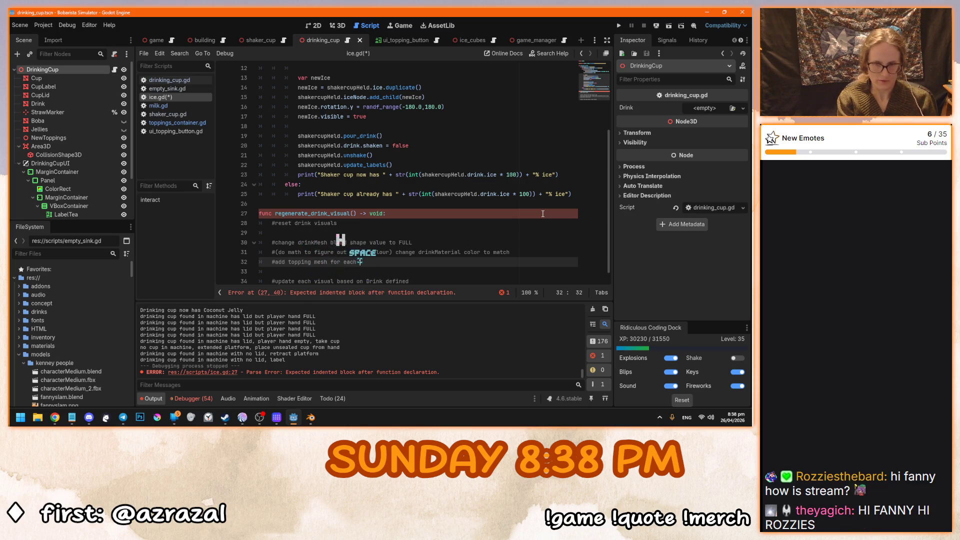
type("topping")
key("Return")
type("#a")
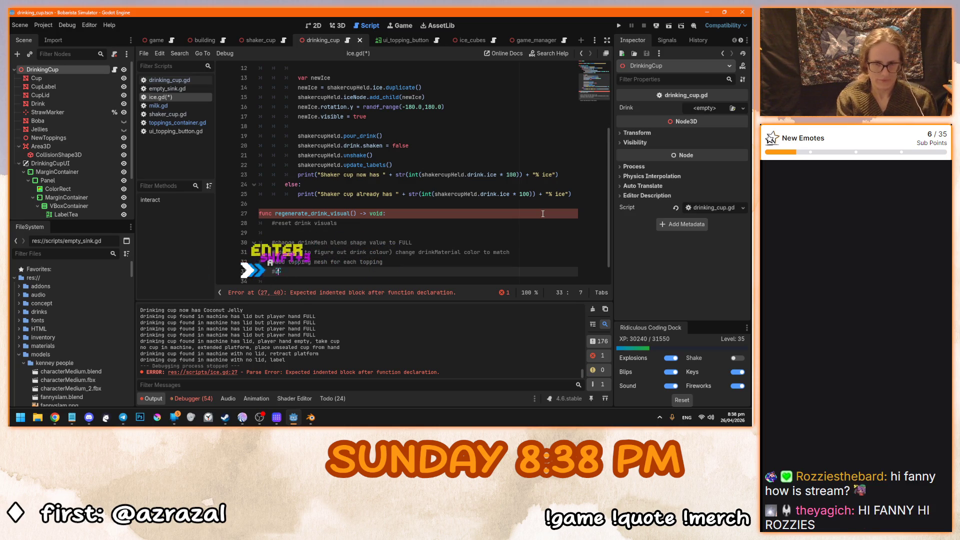
type("dd ice")
key("ctrl+s")
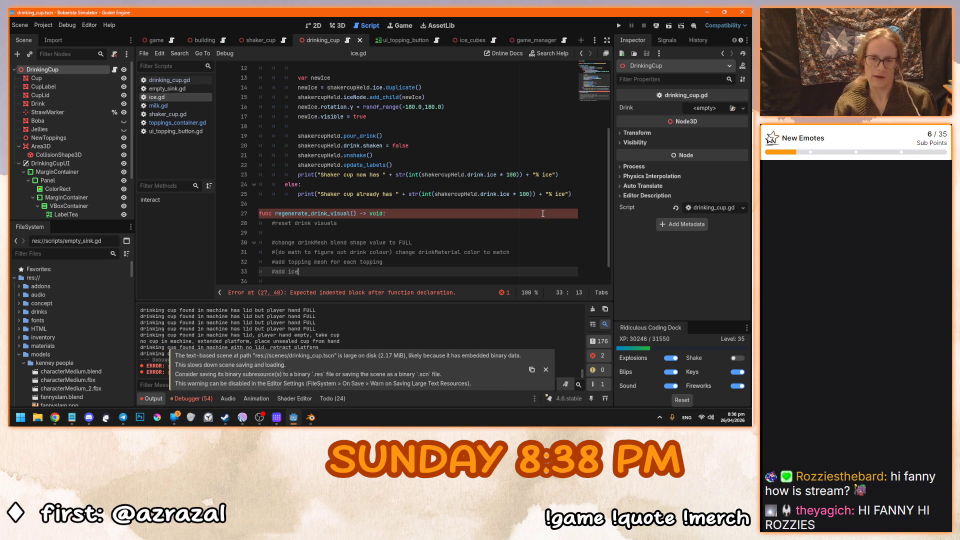
type("(")
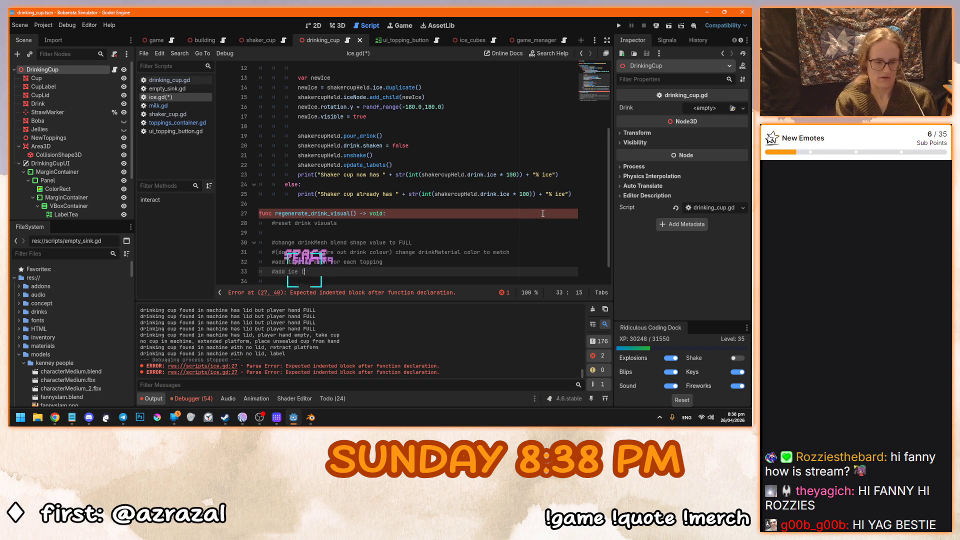
type("the ")
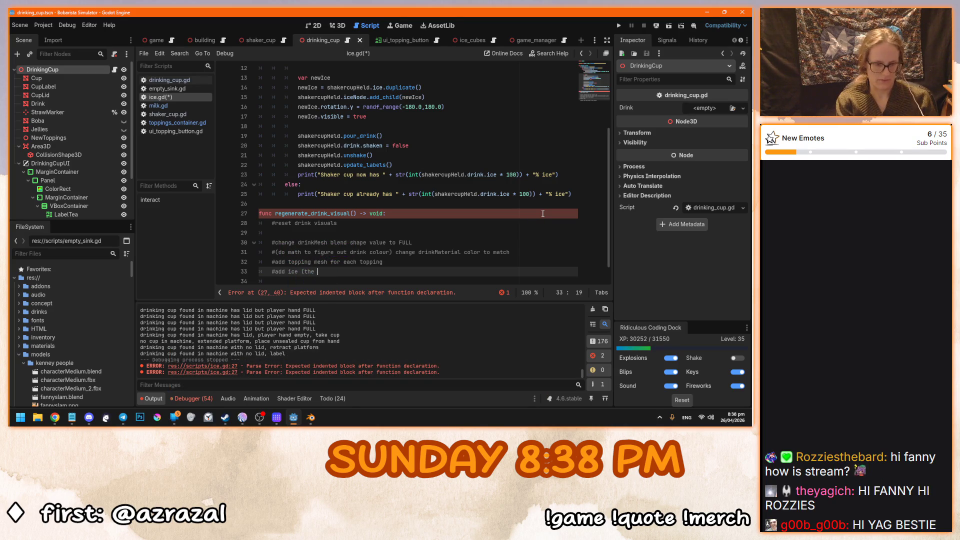
type("cub")
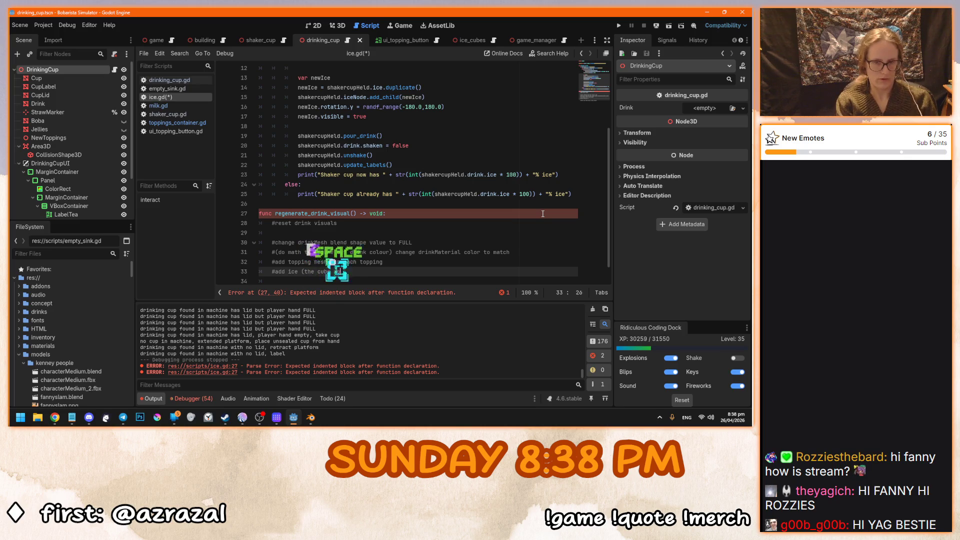
type("e not the ")
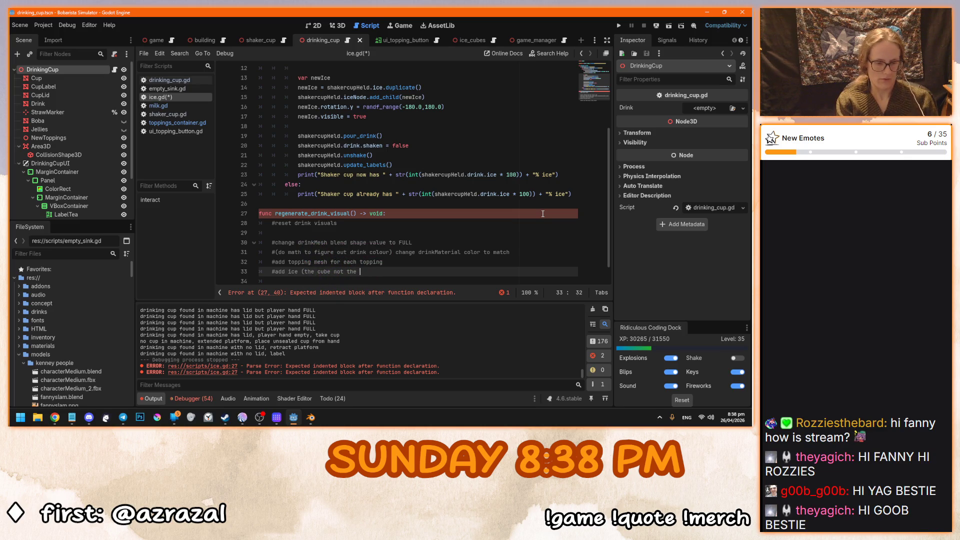
type("cop)")
key("ctrl+s")
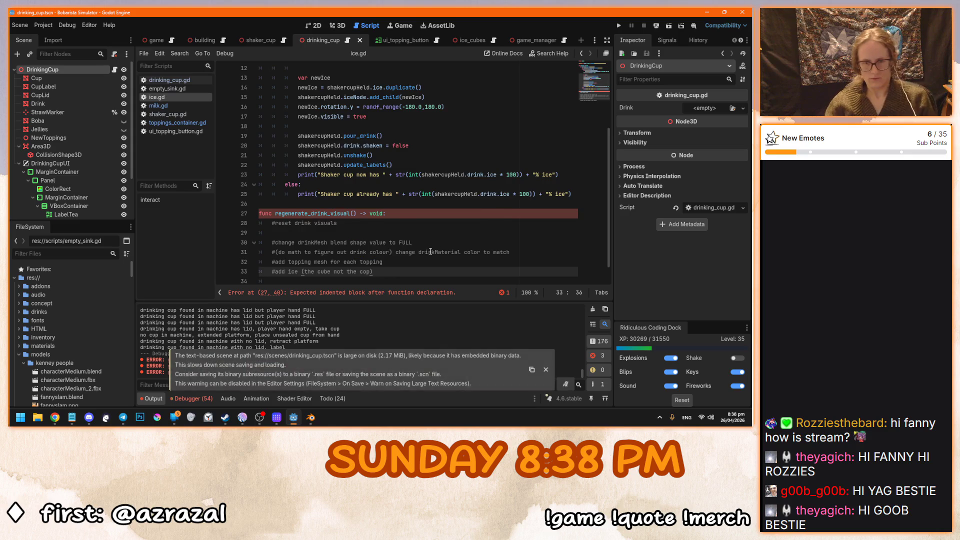
scroll(438, 239, "down", 1)
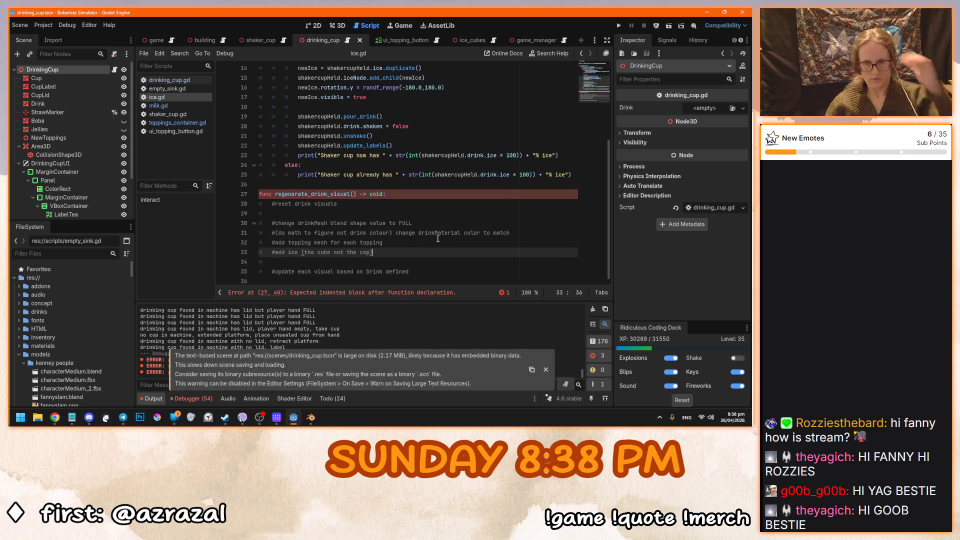
left_click(426, 273)
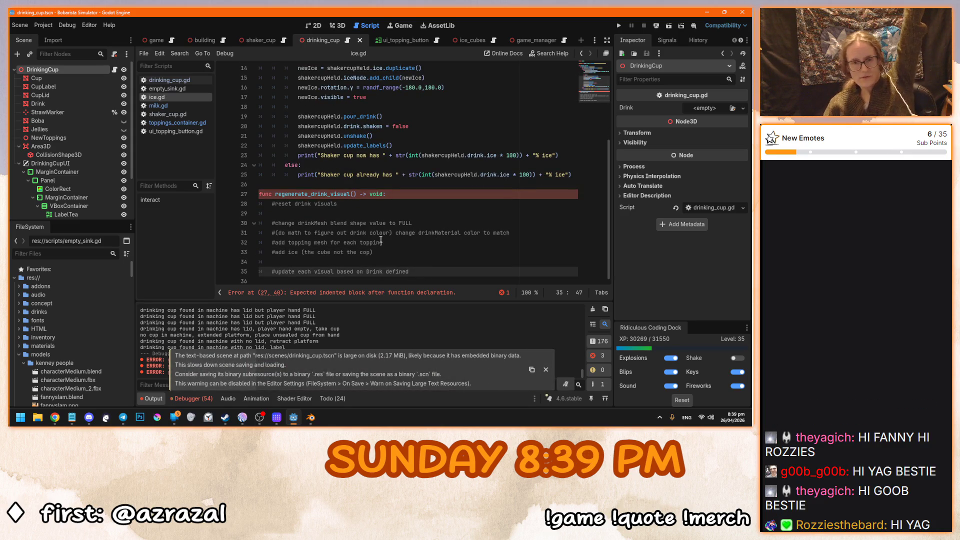
key("Return")
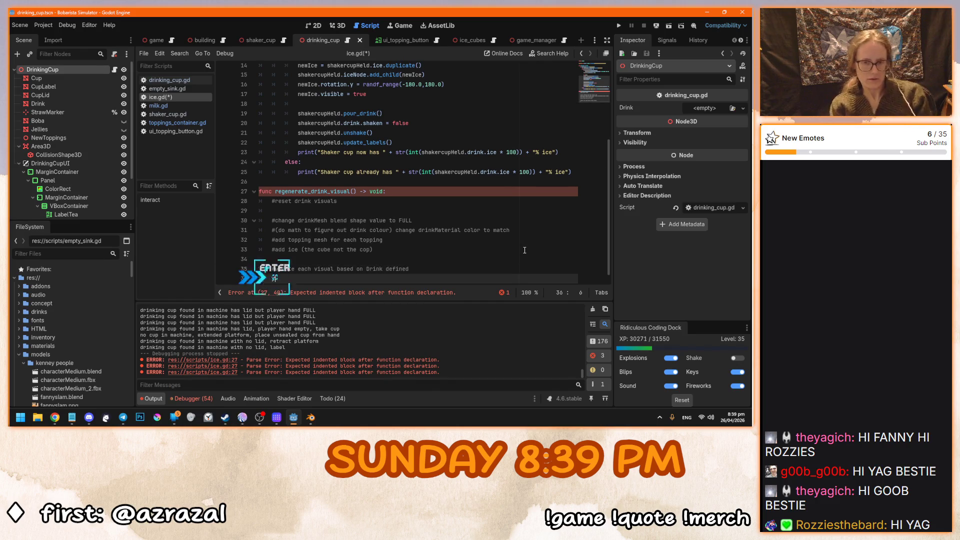
Give the function a 'pass' body, rename it regenerate_drink_visuals, and save ice.gd.
type("pass")
key("ctrl+s")
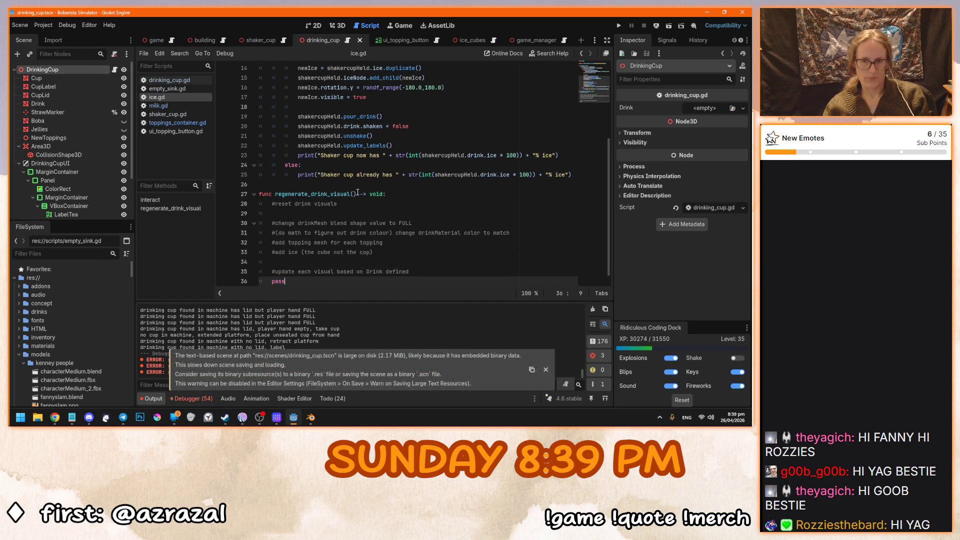
left_click(352, 194)
type("s")
key("ctrl+s")
Select the whole regenerate_drink_visuals function and cut it out of ice.gd.
left_click_drag(360, 194, 275, 194)
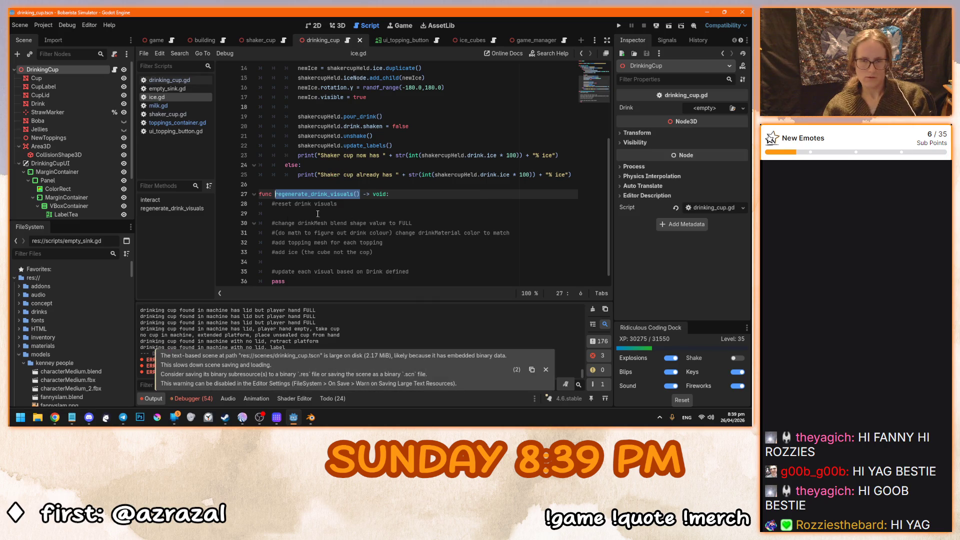
left_click(317, 213)
scroll(340, 223, "up", 5)
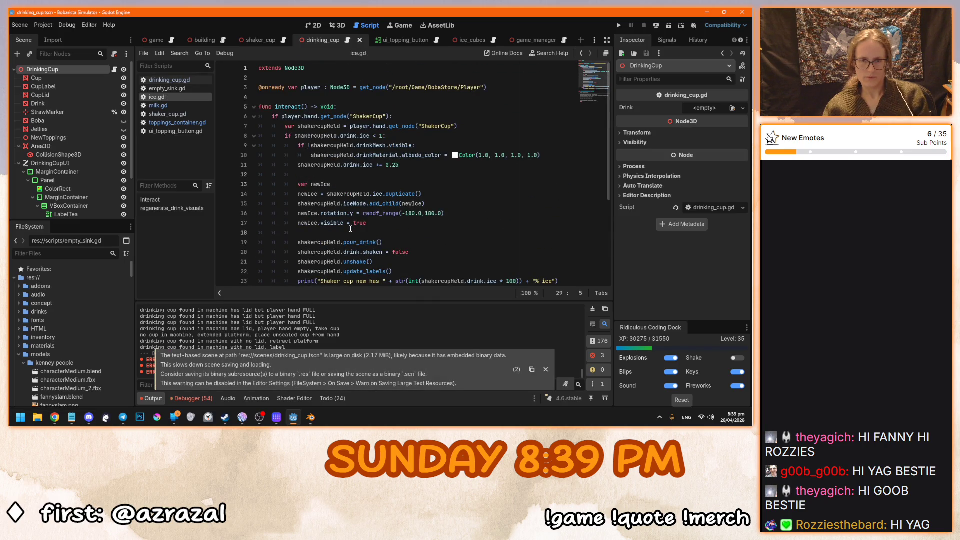
scroll(350, 228, "down", 5)
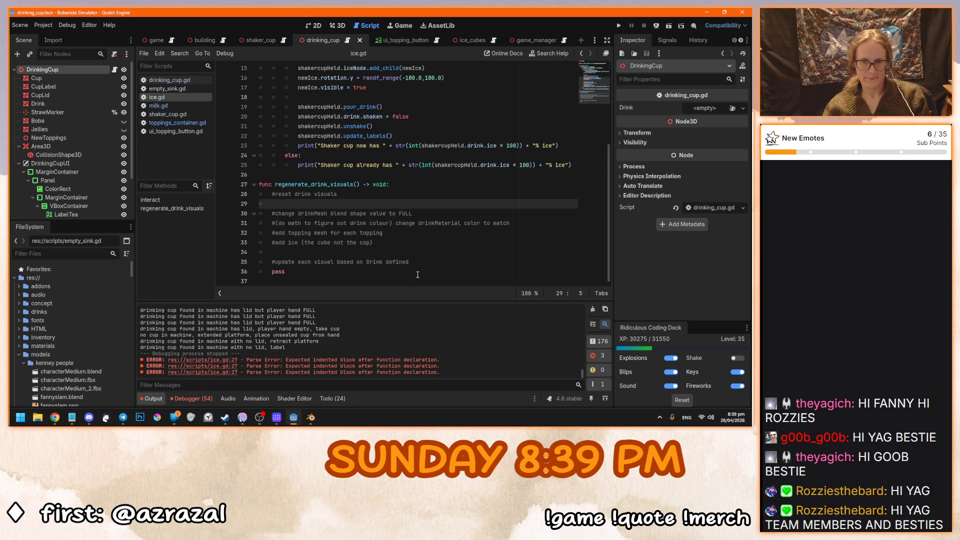
scroll(417, 275, "up", 5)
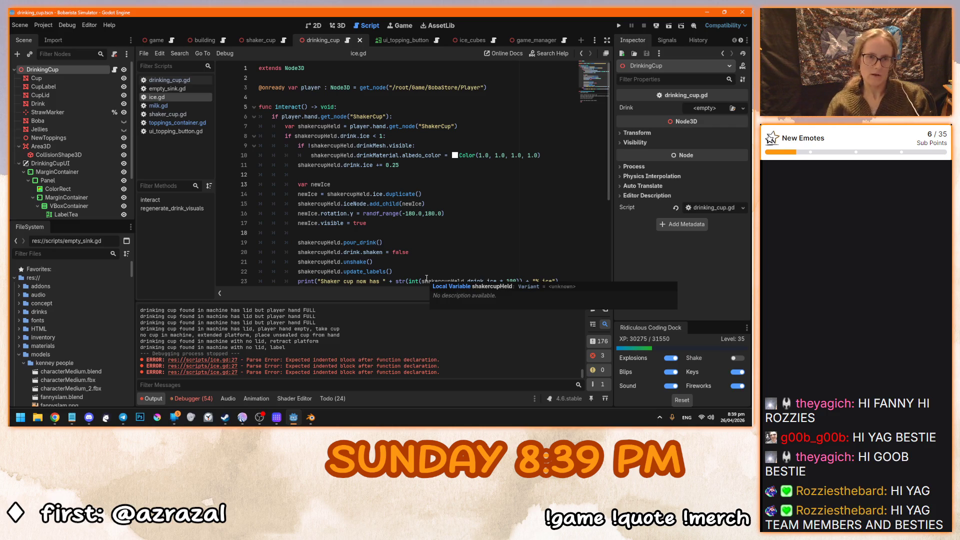
scroll(426, 279, "down", 5)
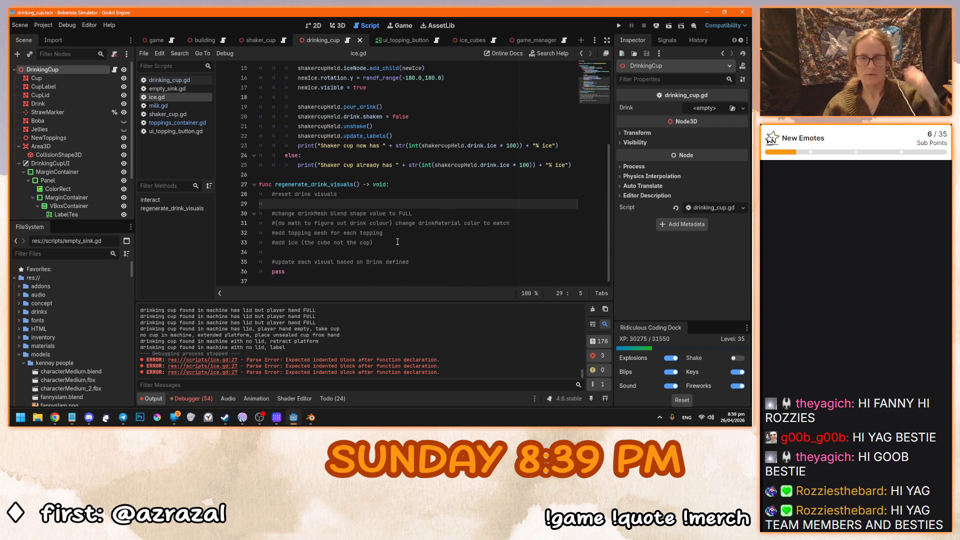
left_click(397, 242)
scroll(397, 250, "up", 5)
scroll(397, 257, "down", 5)
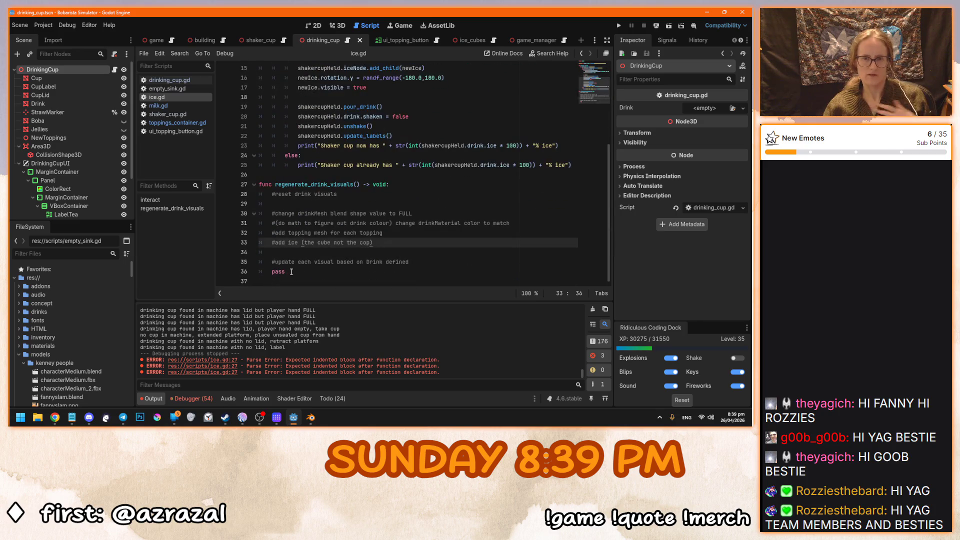
left_click_drag(310, 274, 259, 184)
key("ctrl+x")
Remove the leftover blank lines, save ice.gd, and paste the function at the end of drinking_cup.gd.
key("BackSpace")
key("BackSpace")
key("ctrl+s")
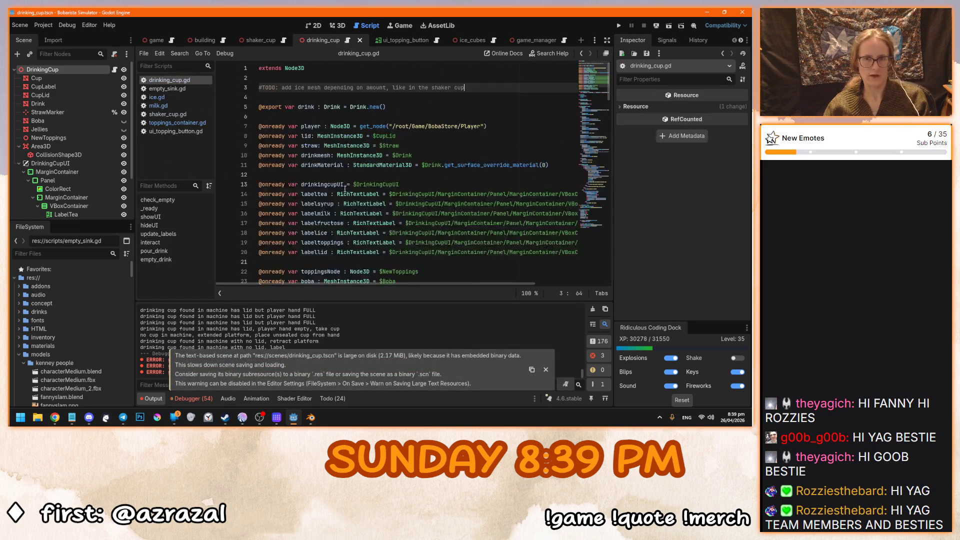
scroll(337, 234, "down", 20)
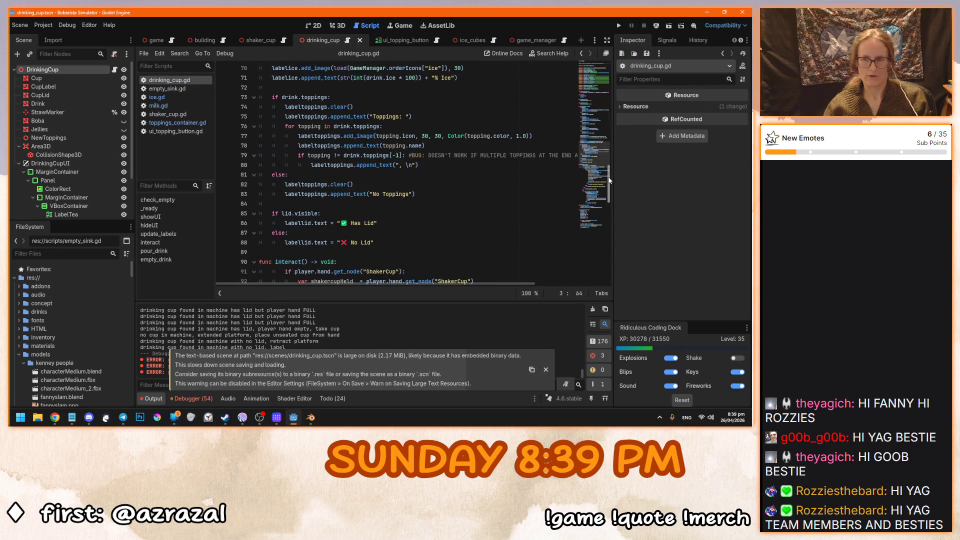
key("ctrl+End")
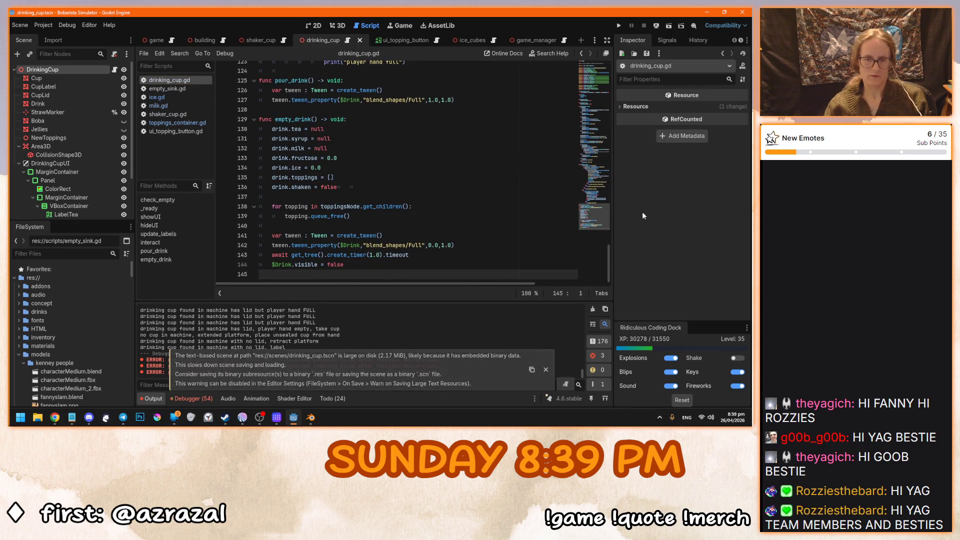
key("Return")
key("ctrl+v")
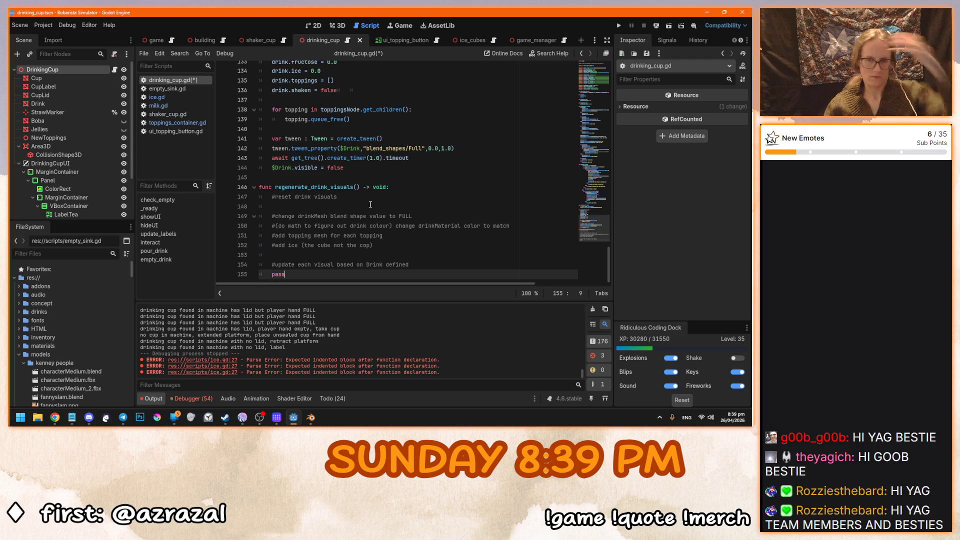
Add drinkmesh.set_blend_shape_value(0, 1.0) under the reset comment.
left_click(425, 218)
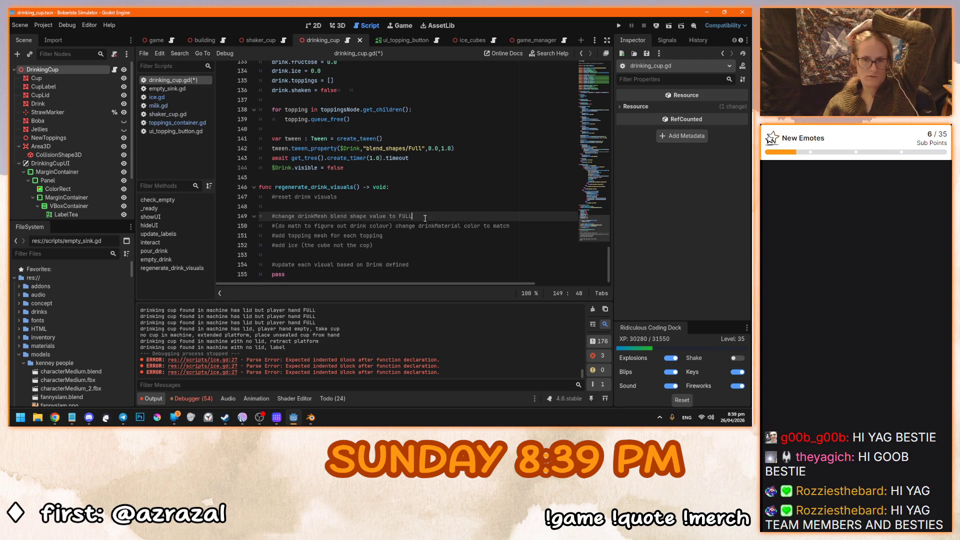
key("ctrl+shift+Return")
type("drink")
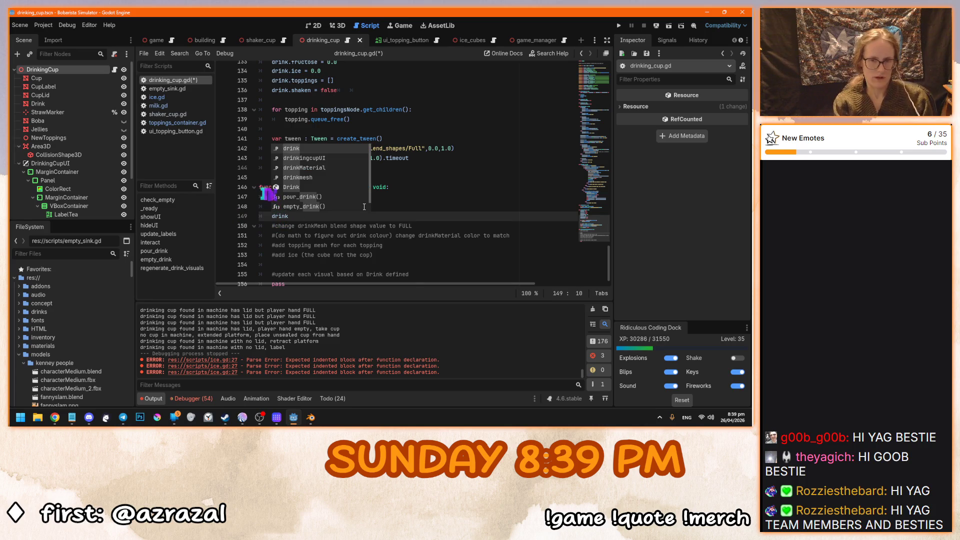
type("m")
key("Tab")
type(".")
scroll(479, 244, "up", 6)
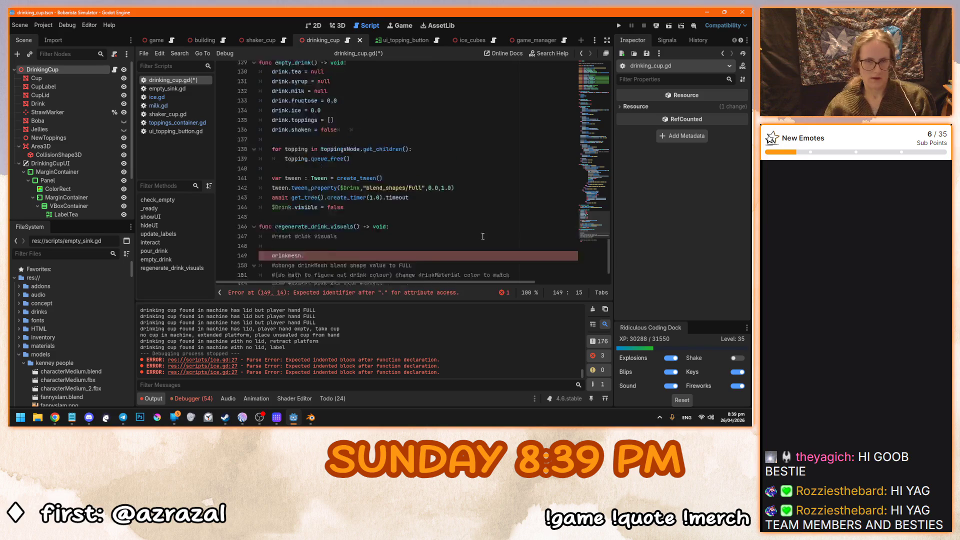
scroll(480, 243, "up", 10)
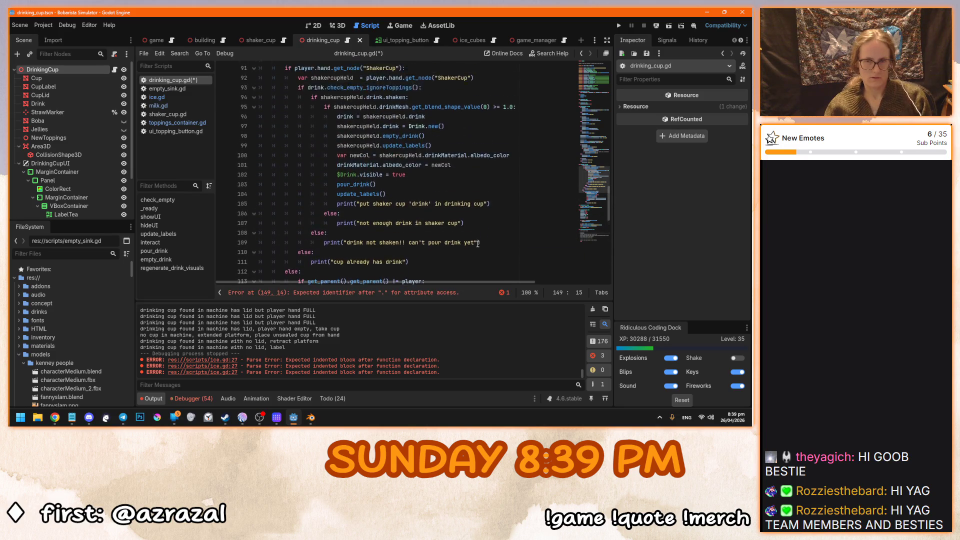
scroll(427, 166, "down", 17)
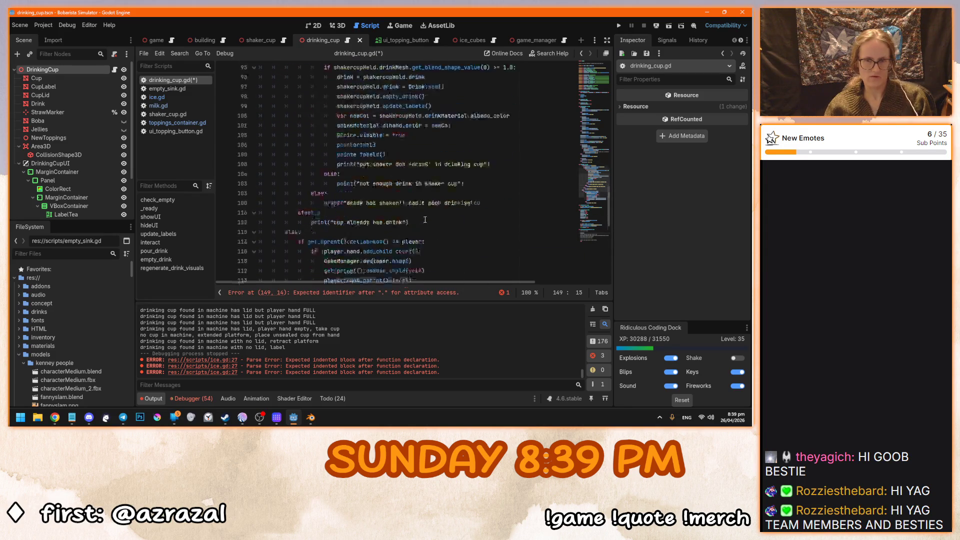
type("set_blend_shape_value(")
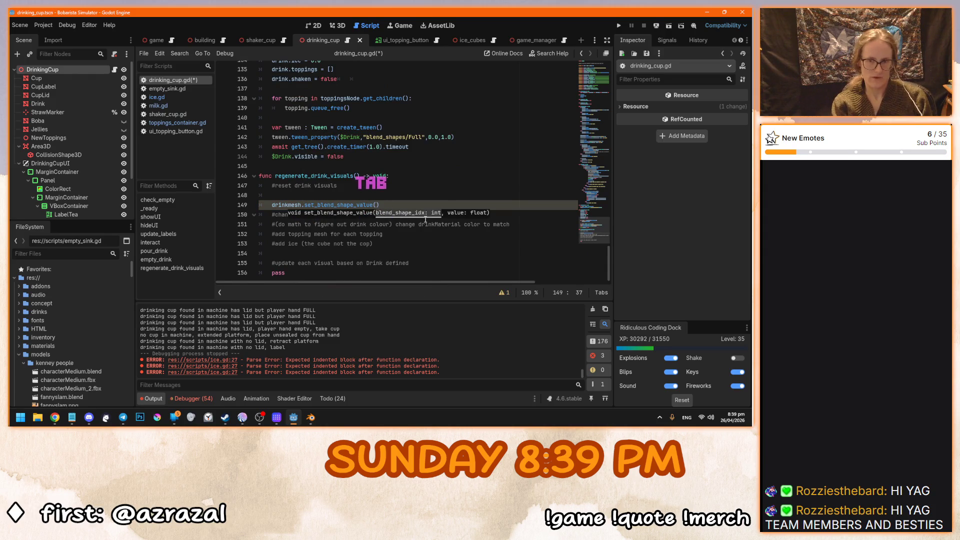
type("0")
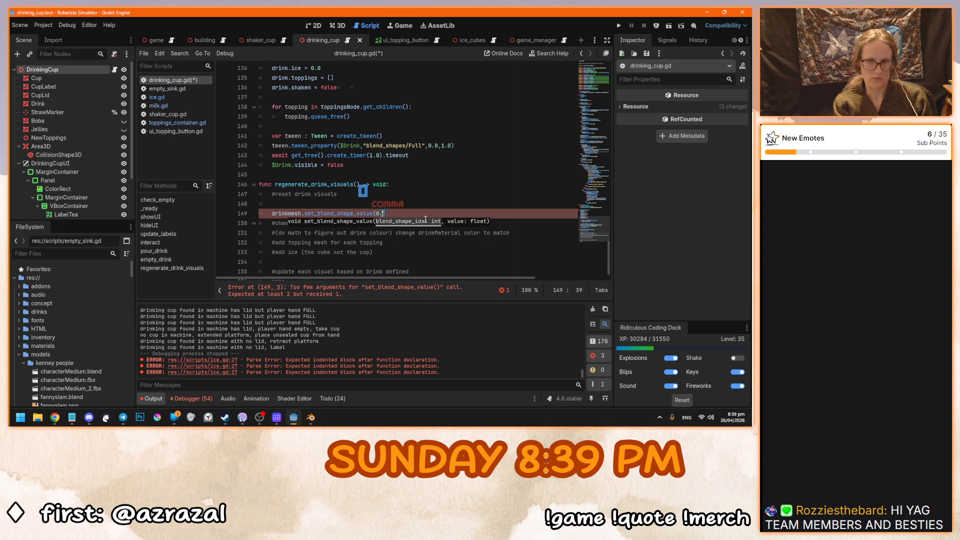
type(",")
type(" 1.0")
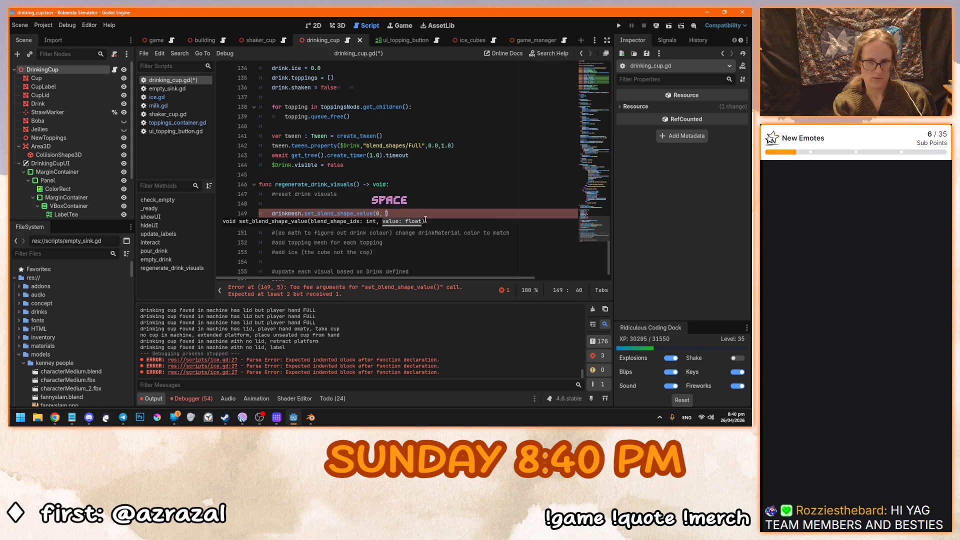
After checking the Drink mesh's Full and Ripple shapes, duplicate the line for blend shape 1.
left_click(416, 194)
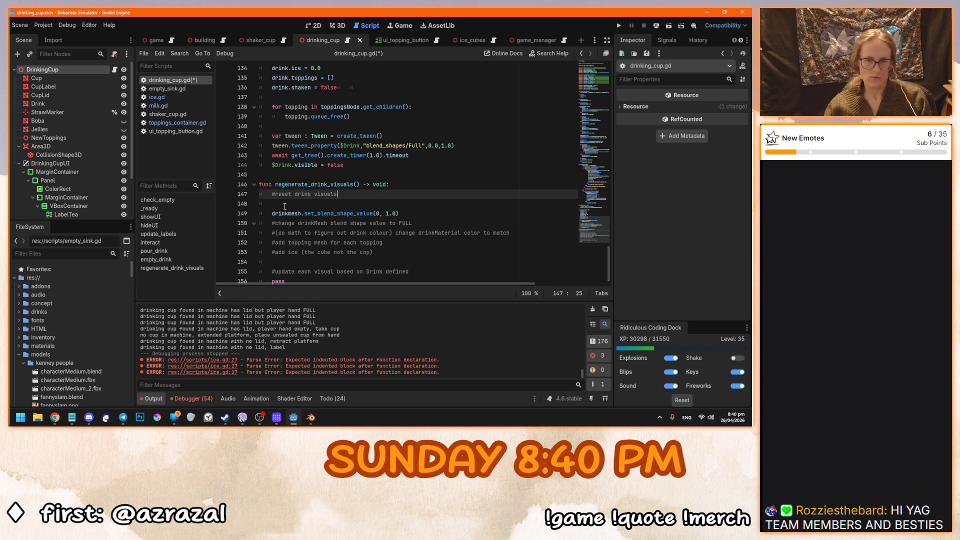
left_click(58, 104)
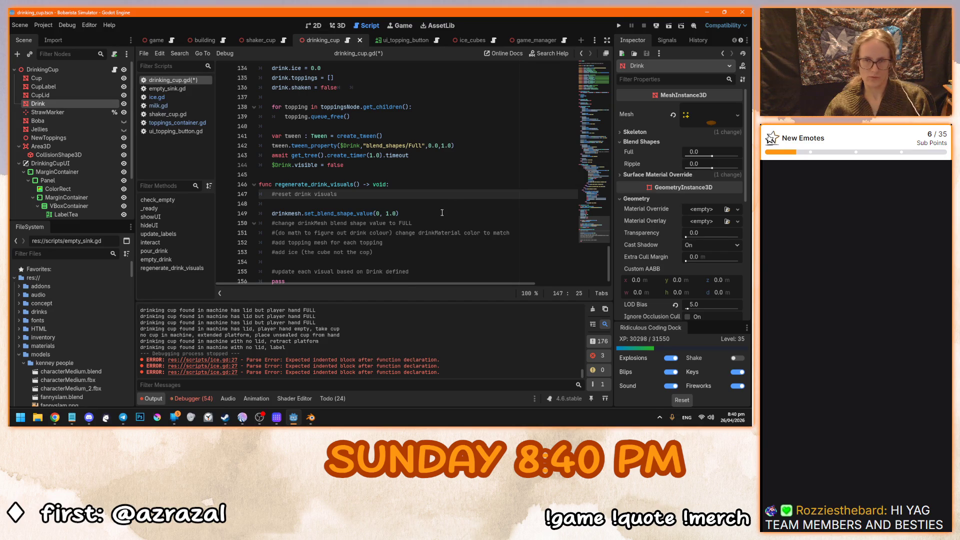
scroll(442, 214, "up", 15)
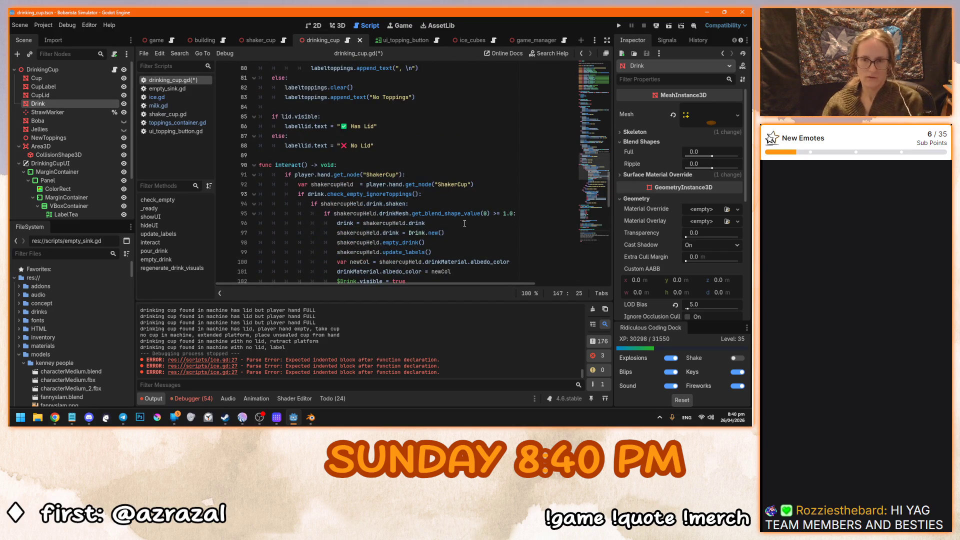
scroll(484, 237, "down", 8)
scroll(485, 236, "down", 9)
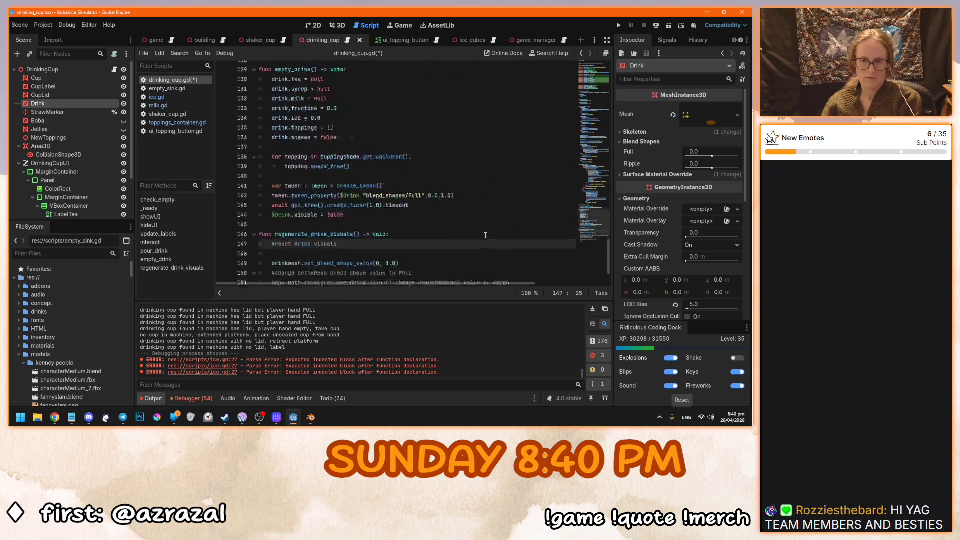
left_click(418, 209)
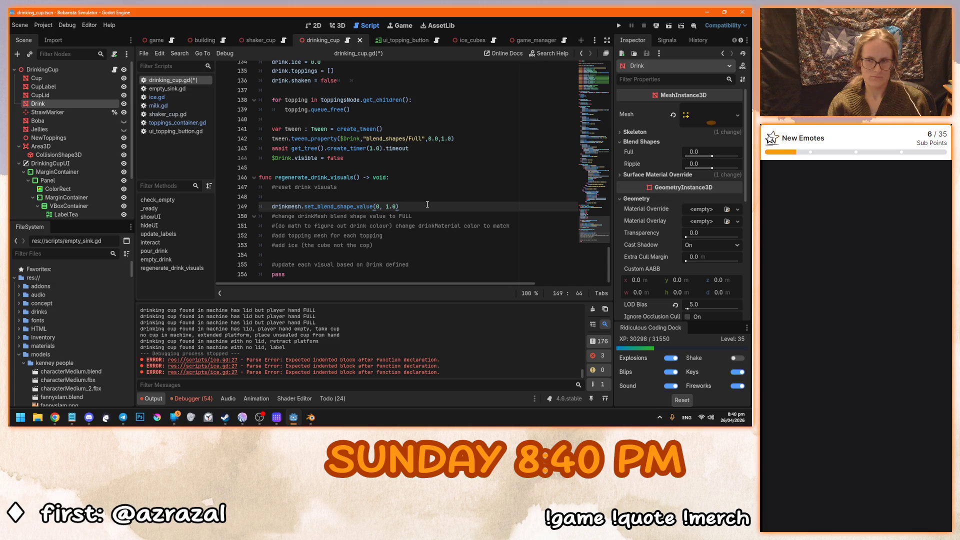
key("ctrl+alt+Down")
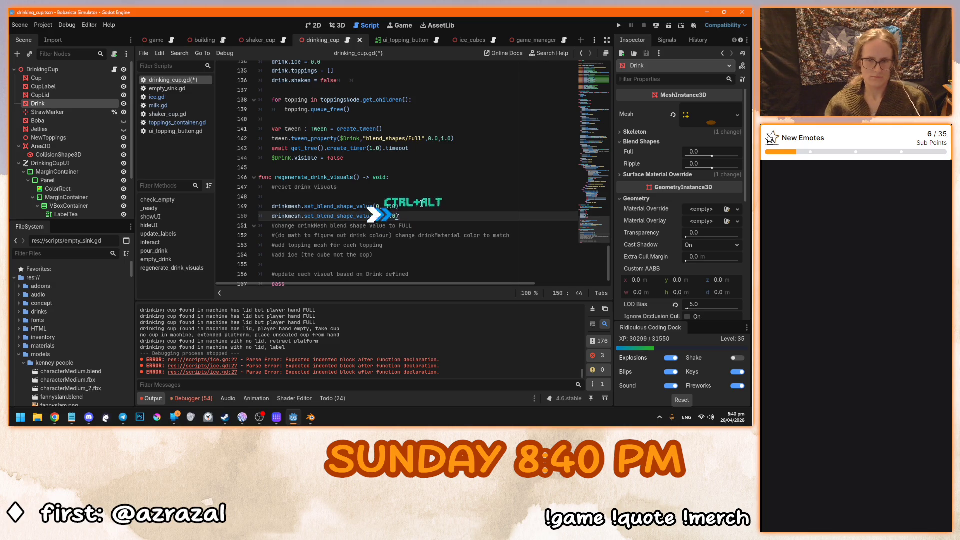
left_click(377, 216)
type("1")
key("End")
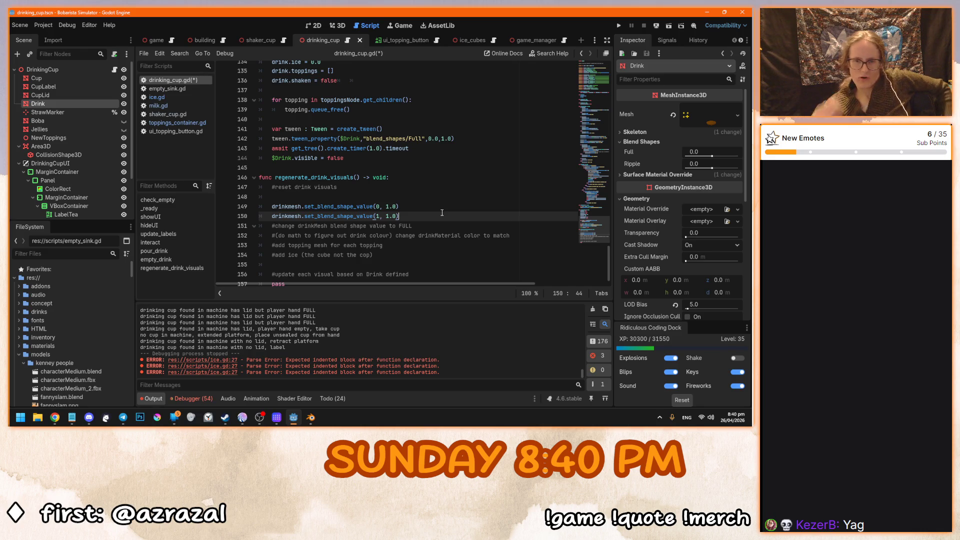
scroll(441, 213, "down", 1)
left_click(444, 247)
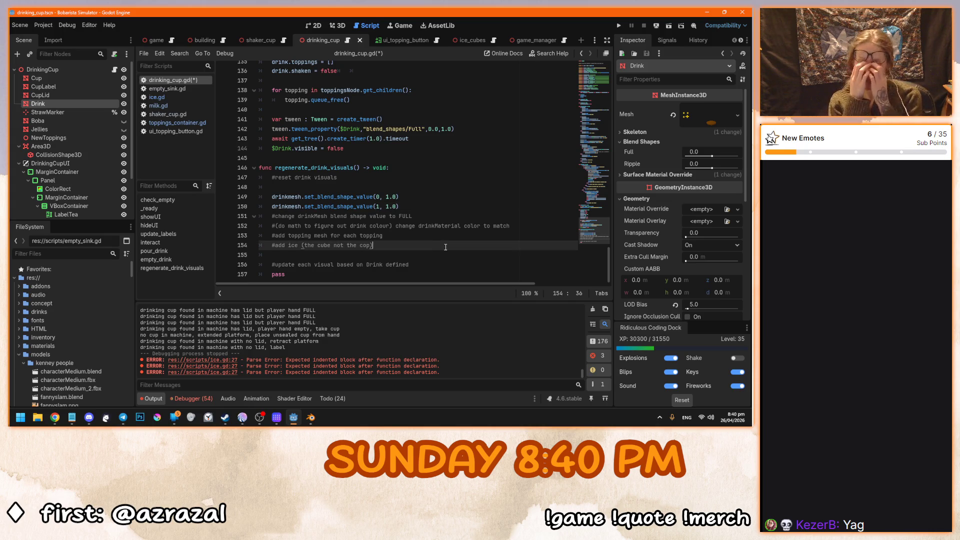
left_click(274, 187)
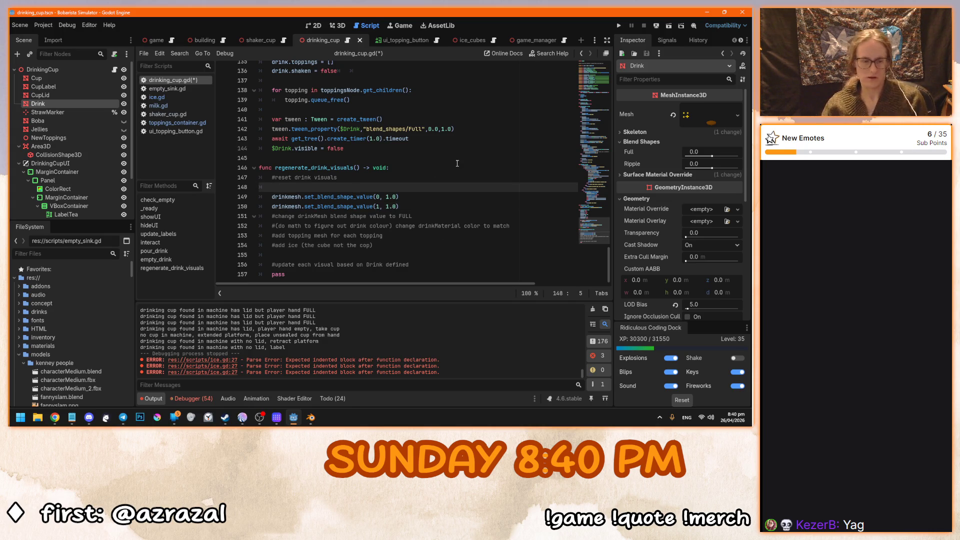
Wrap the blend-shape reset lines inside an 'if Drink:' block.
type("if Dri")
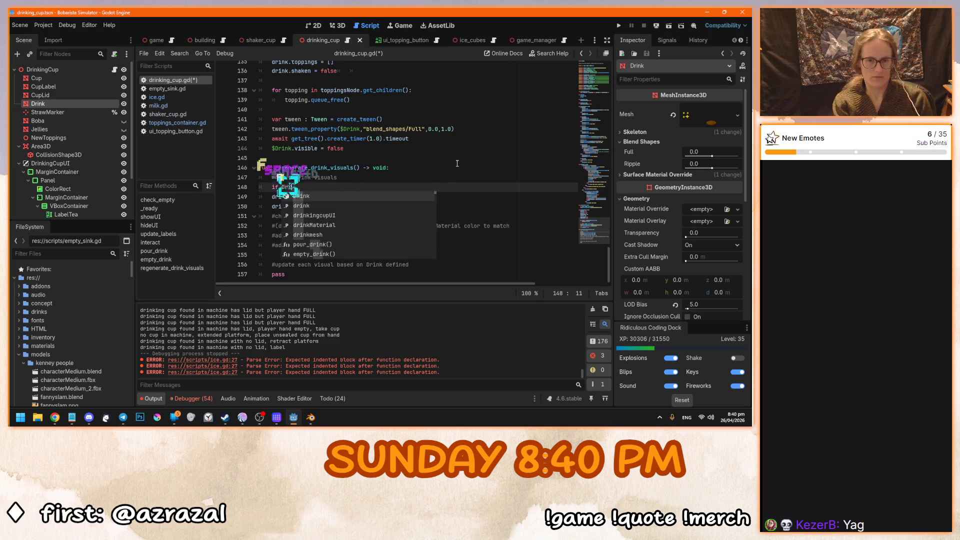
type("nk:")
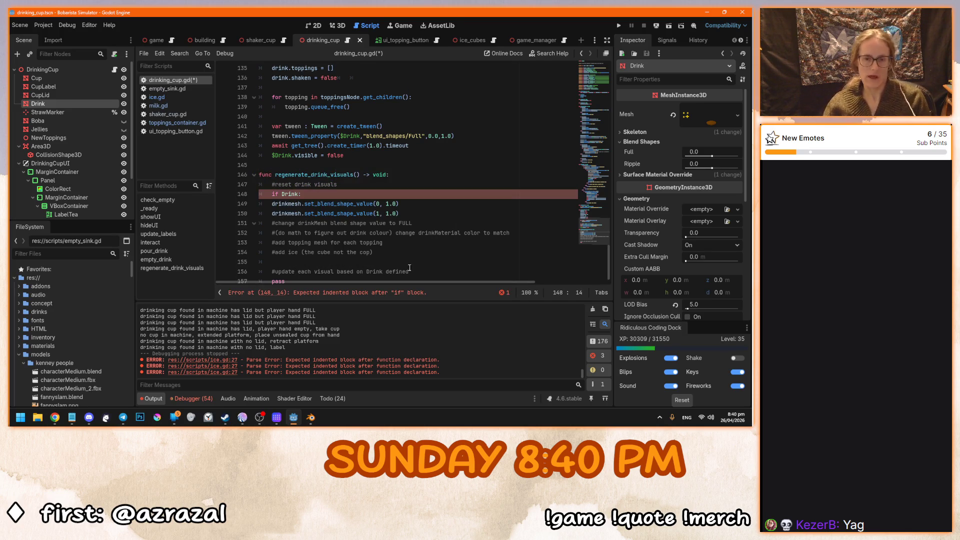
mouse_move(387, 278)
left_mouse_down()
mouse_move(383, 206)
mouse_move(263, 206)
left_mouse_up()
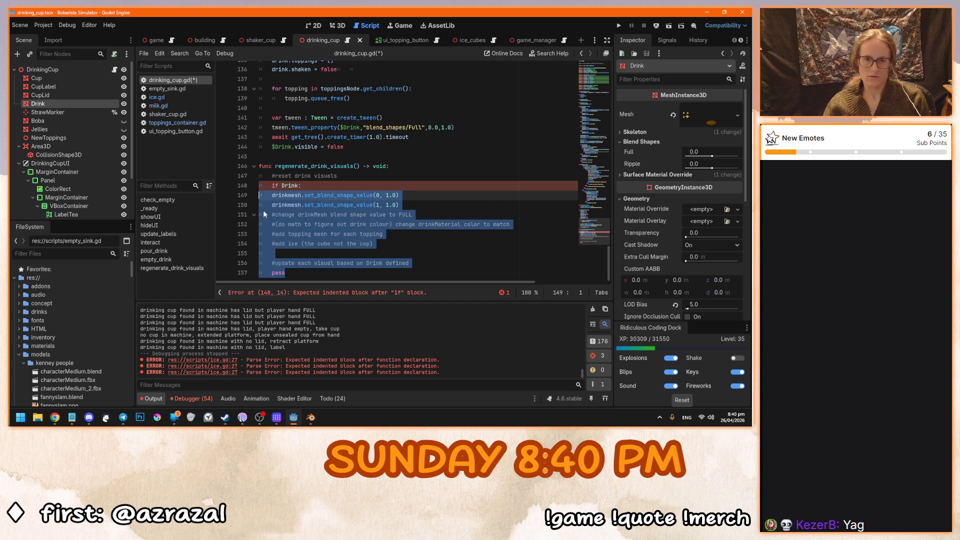
key("Tab")
left_click(374, 273)
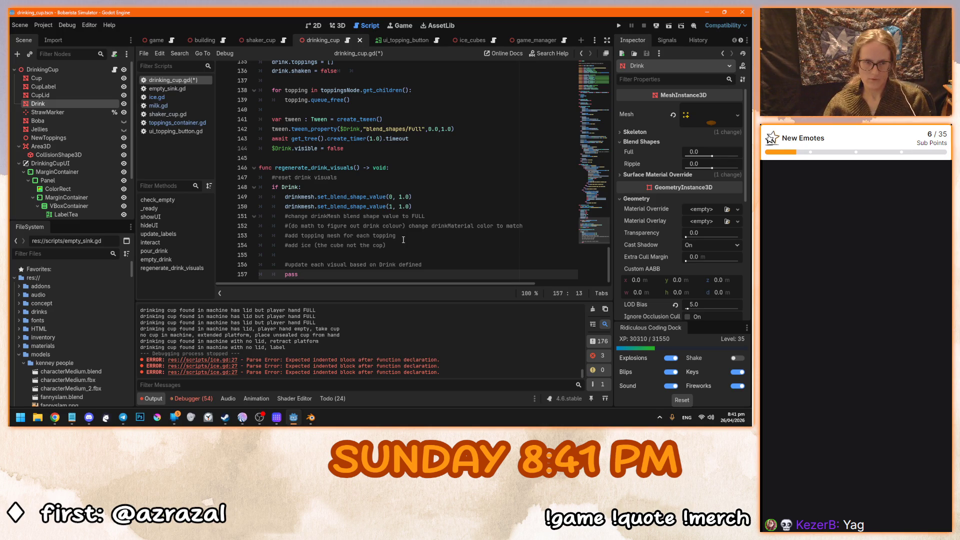
Start a 'for topping in Drink.top…' loop and open the Drink class definition to check its fields.
left_click(403, 237)
key("Return")
type("for toppings")
key("BackSpace")
type("in")
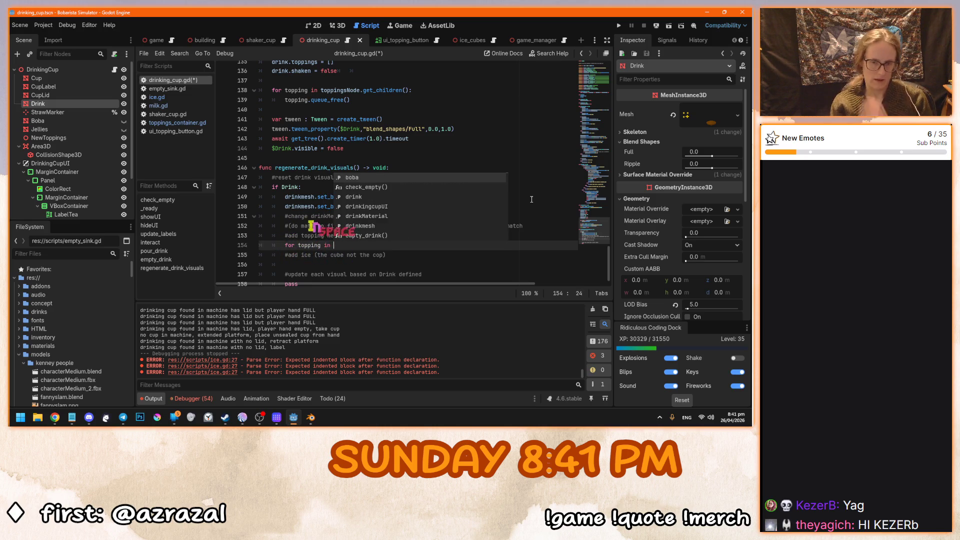
type(" Drink.")
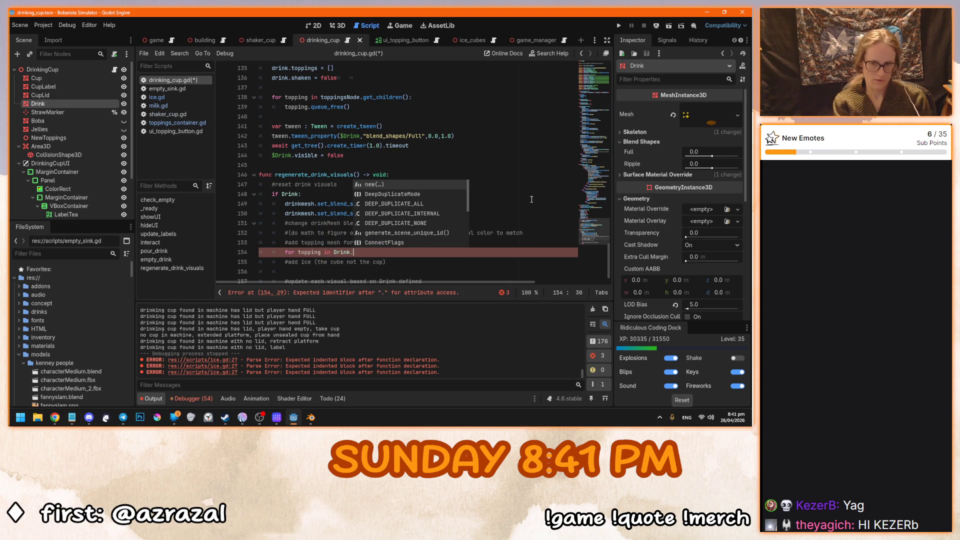
type("top")
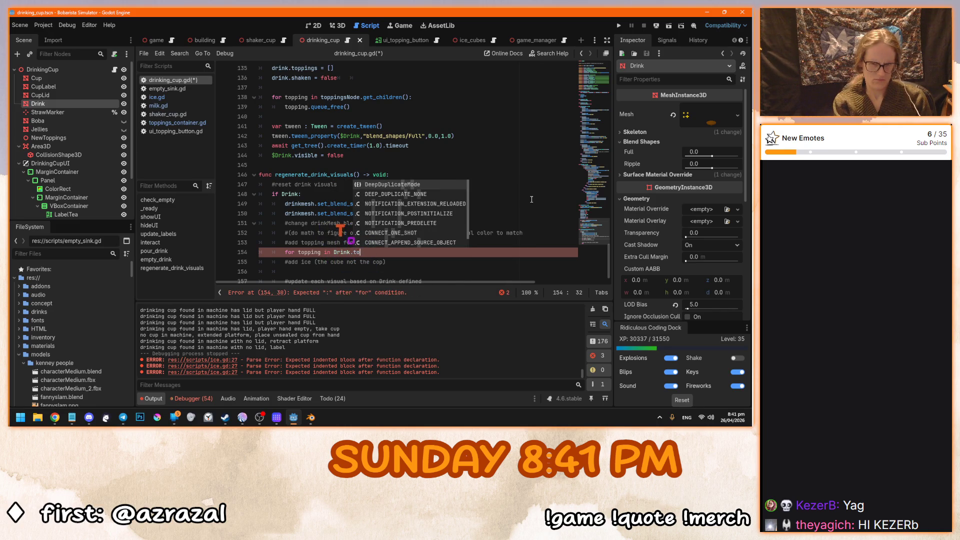
scroll(500, 200, "down", 1)
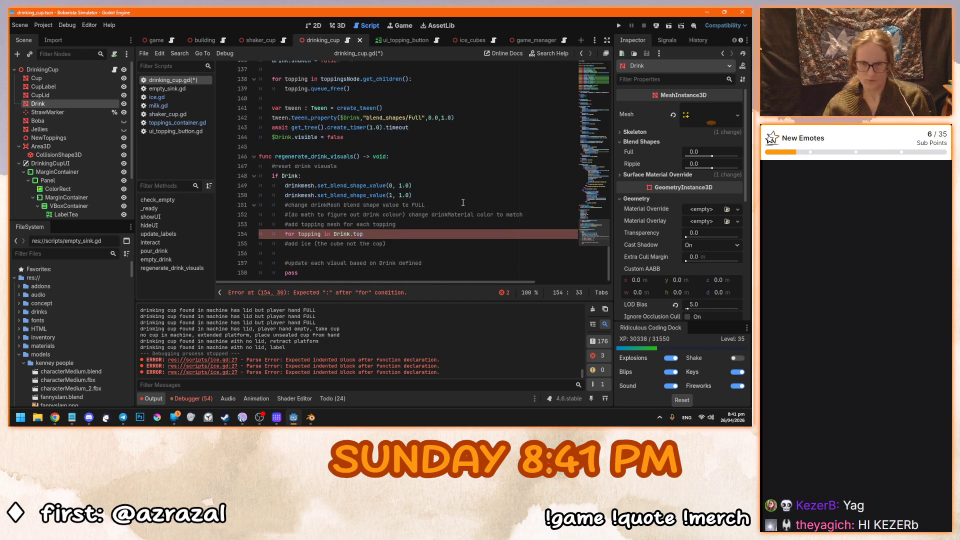
left_click(440, 205)
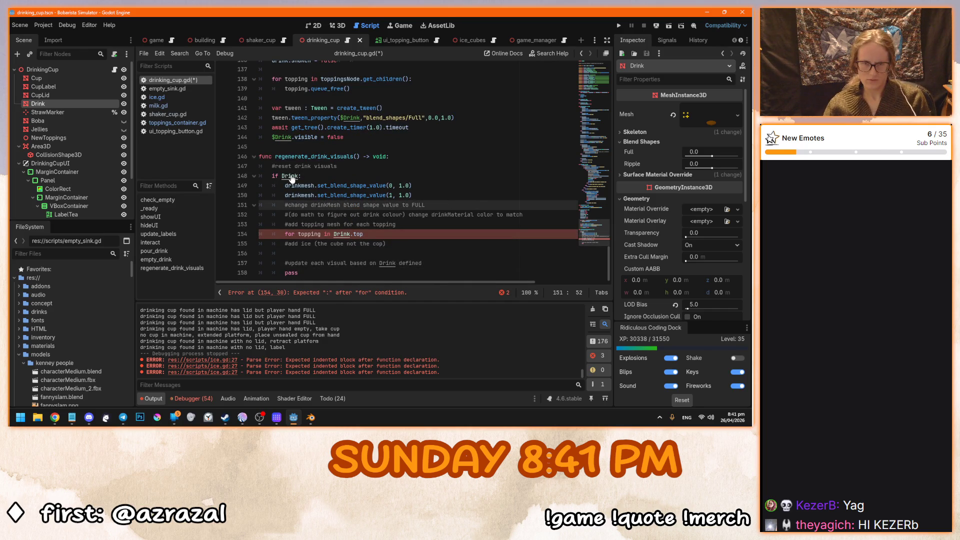
left_click(292, 176, "ctrl")
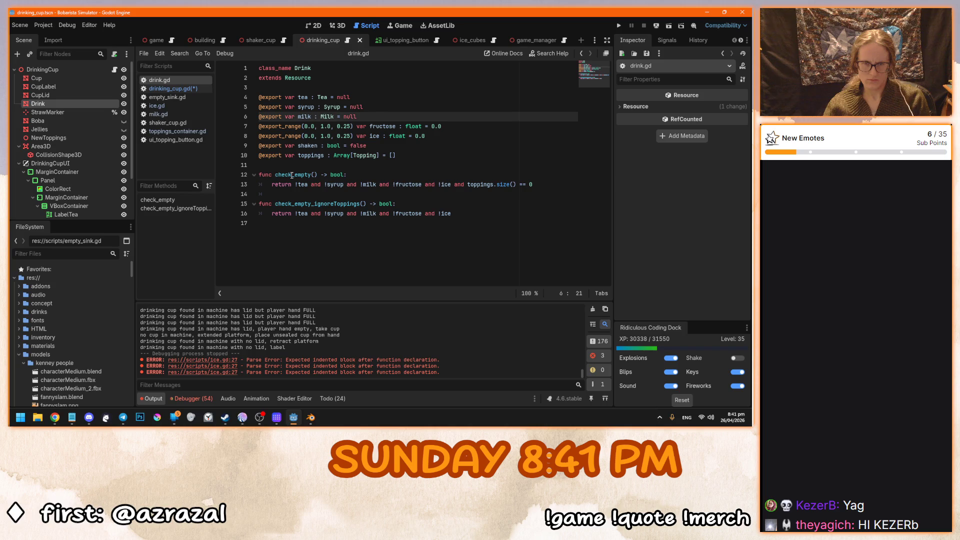
Back in drinking_cup.gd, finish the toppings for-loop header and move the topping comment inside it.
key("alt+Left")
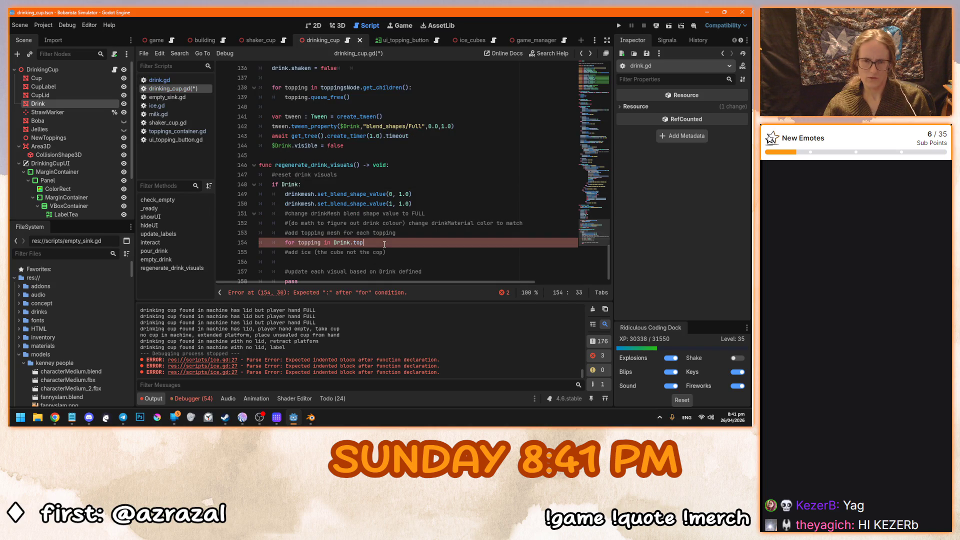
scroll(383, 244, "up", 6)
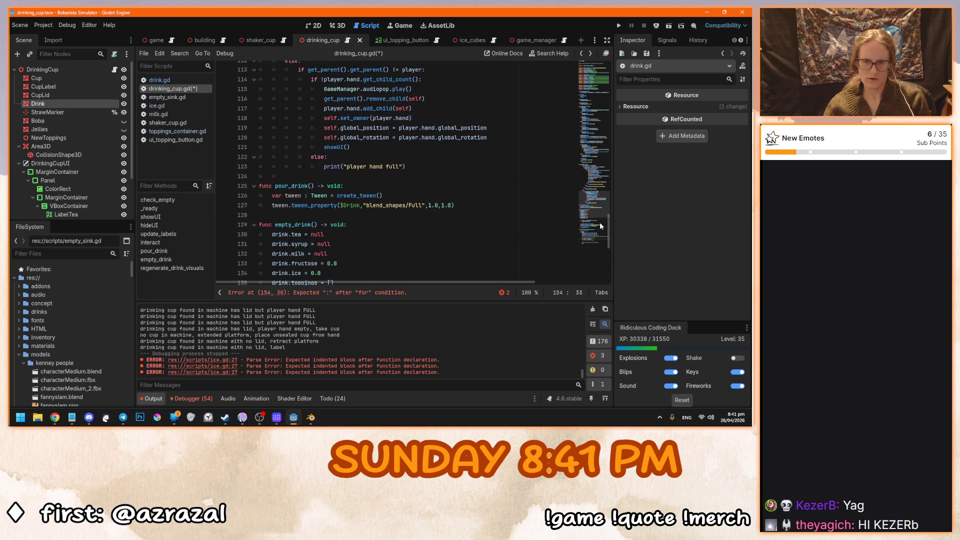
scroll(607, 225, "down", 6)
key("Tab")
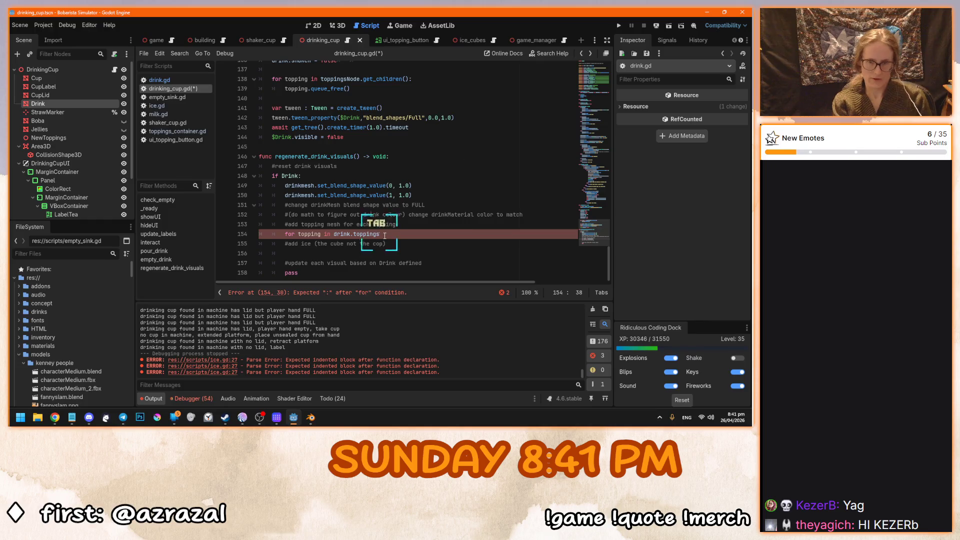
type(":")
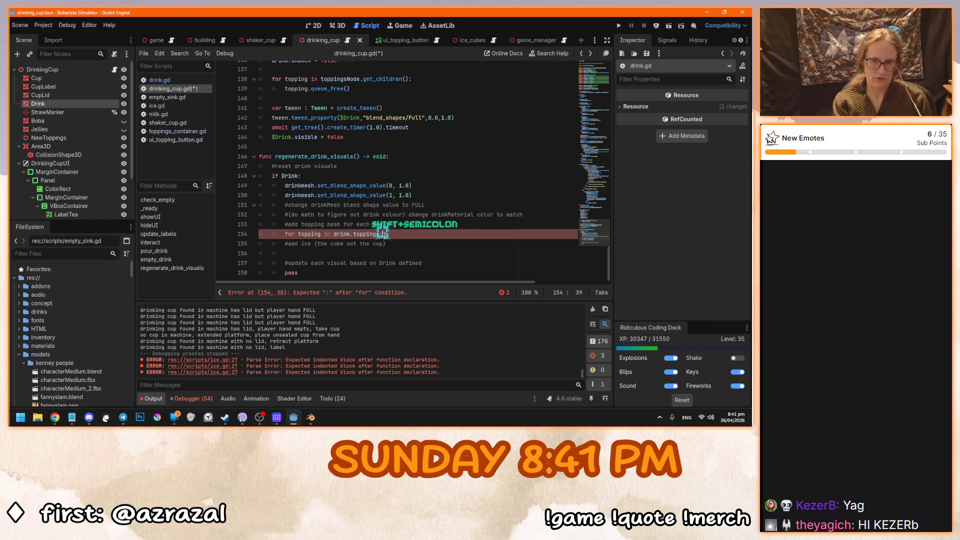
key("Return")
left_click_drag(422, 227, 284, 225)
key("ctrl+x")
left_click(317, 244)
key("ctrl+v")
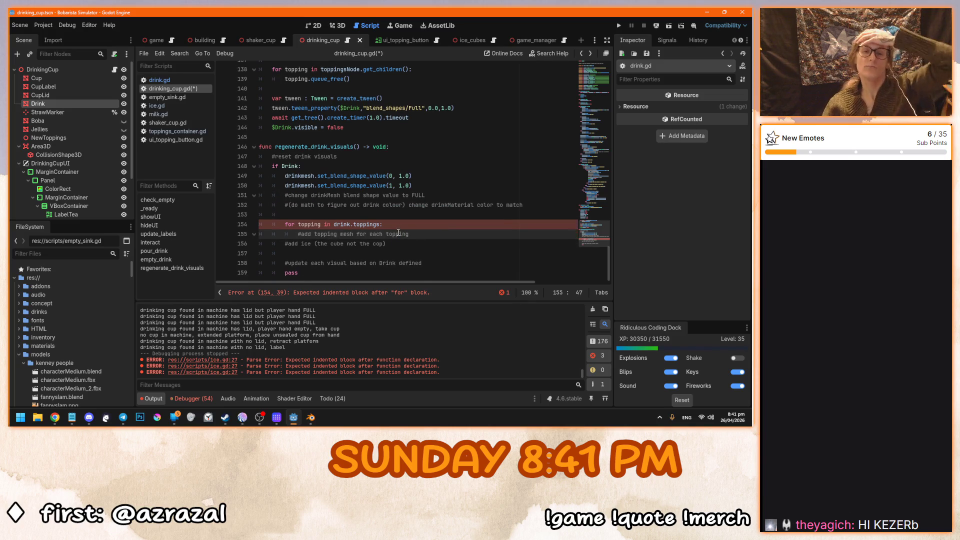
Add a 'pass' line to the topping loop body.
scroll(415, 274, "up", 10)
scroll(415, 275, "up", 7)
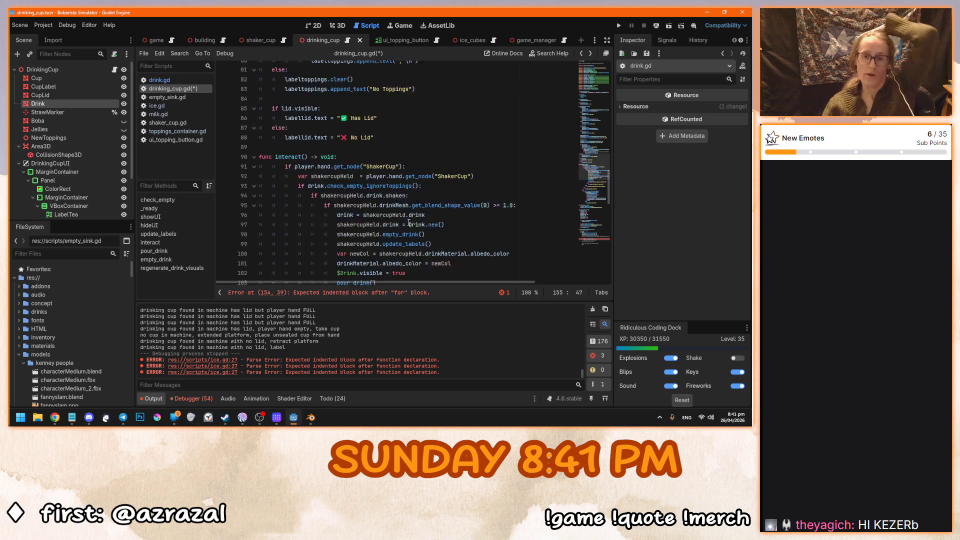
left_click_drag(610, 172, 613, 280)
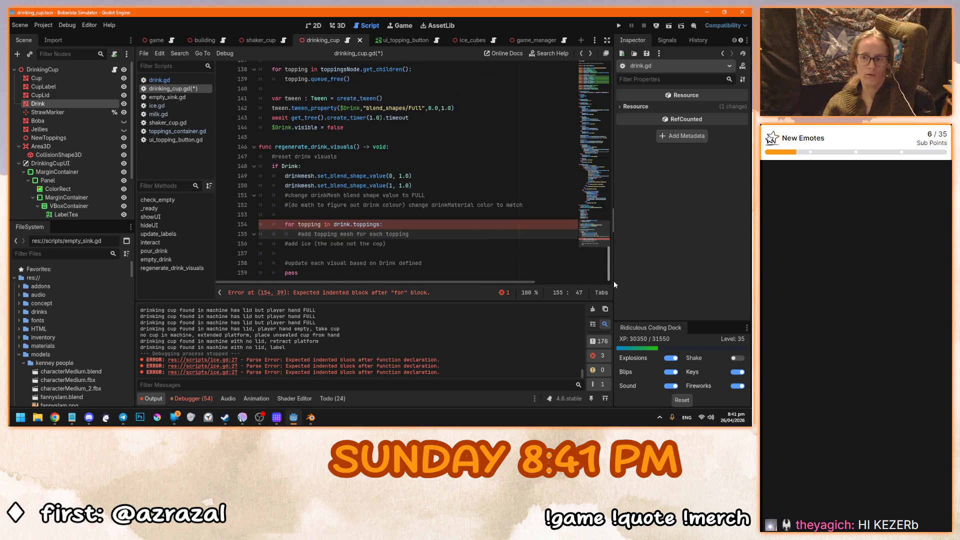
left_click(467, 224)
left_click(445, 230)
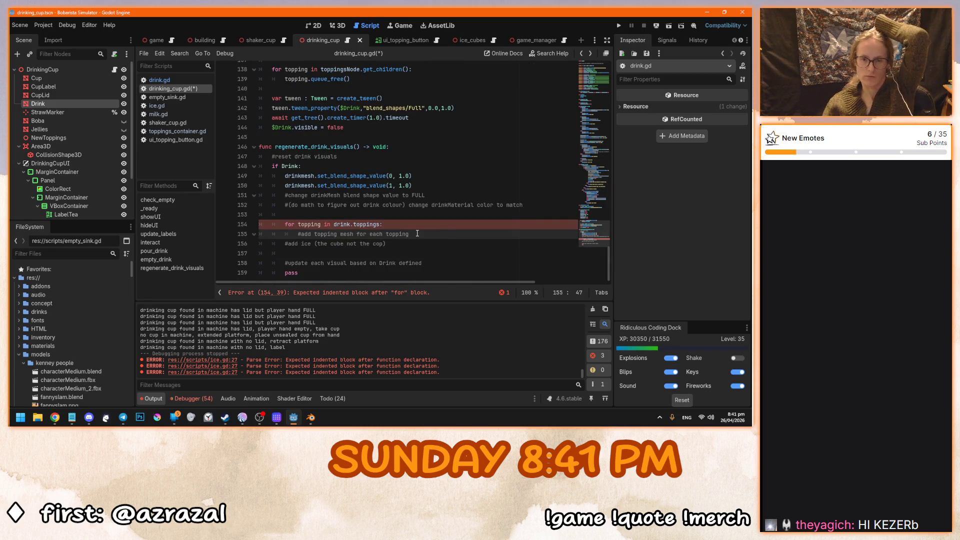
key("Return")
type("pass")
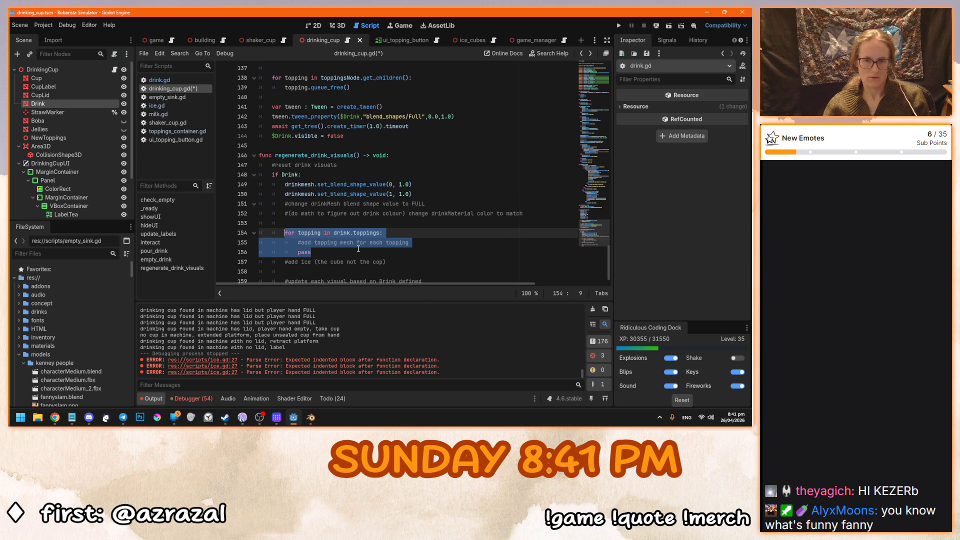
Duplicate the topping loop below and change the copy to 'for ice in drink.ice'.
key("Return")
key("BackSpace")
key("Return")
key("ctrl+v")
scroll(396, 236, "down", 1)
double_click(310, 216)
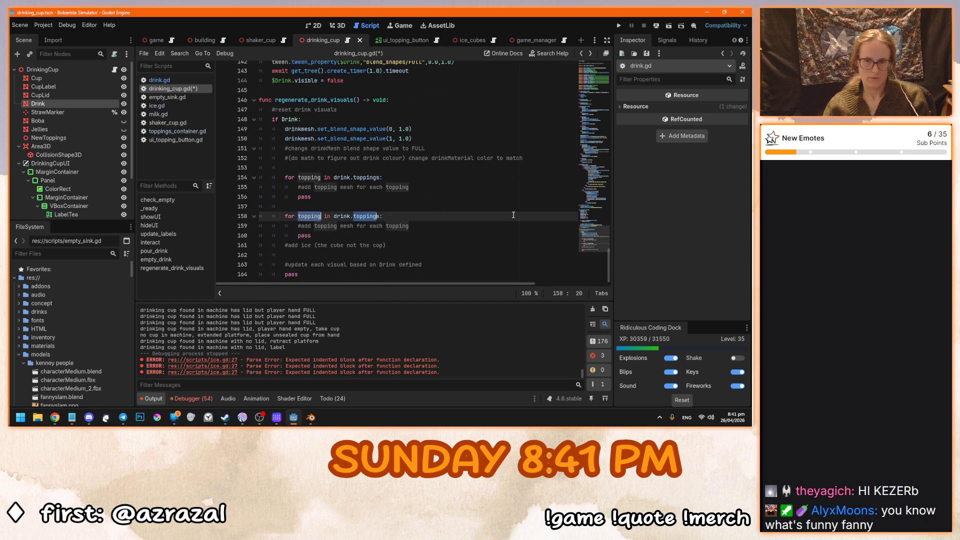
type("ice")
double_click(370, 216)
type("ices")
key("BackSpace")
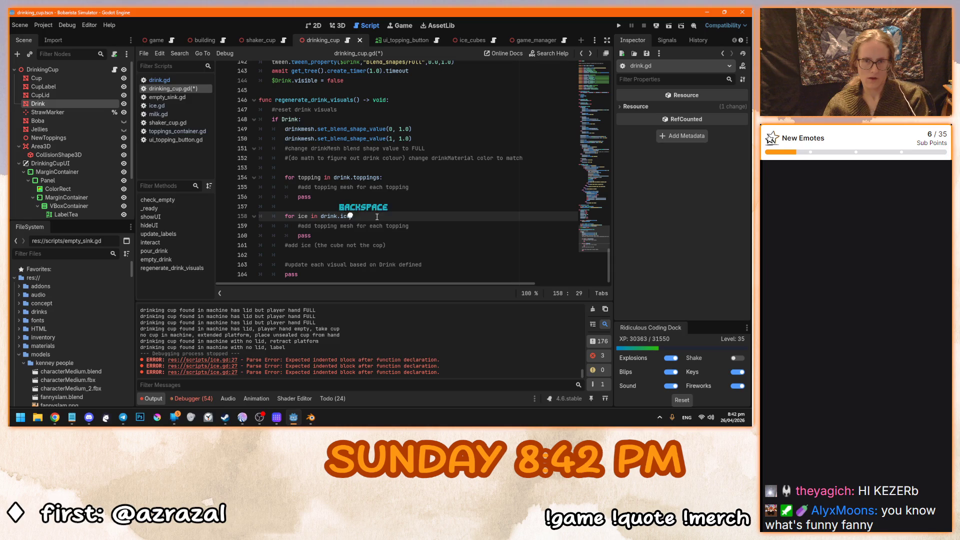
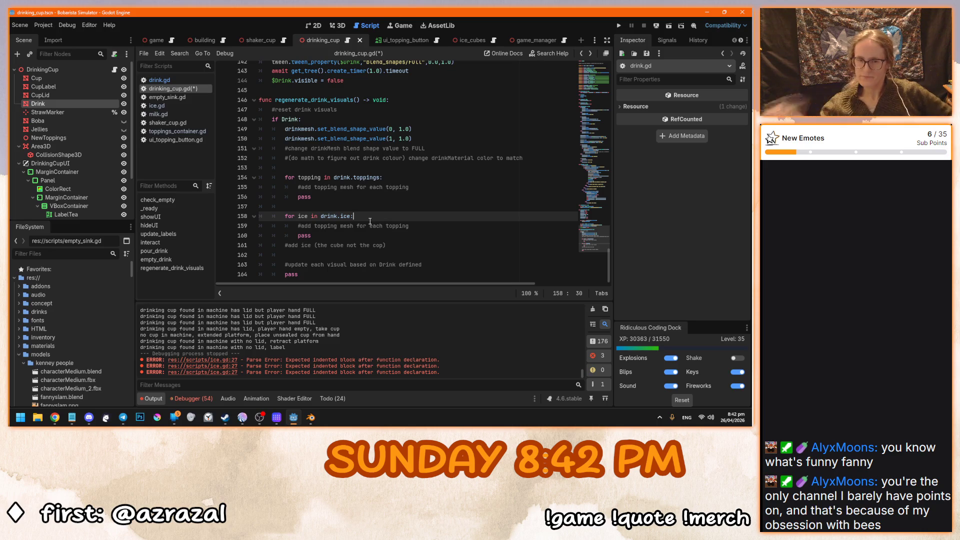
Undo the last loop edit and delete the duplicated toppings loop.
key("ctrl+z")
key("ctrl+z")
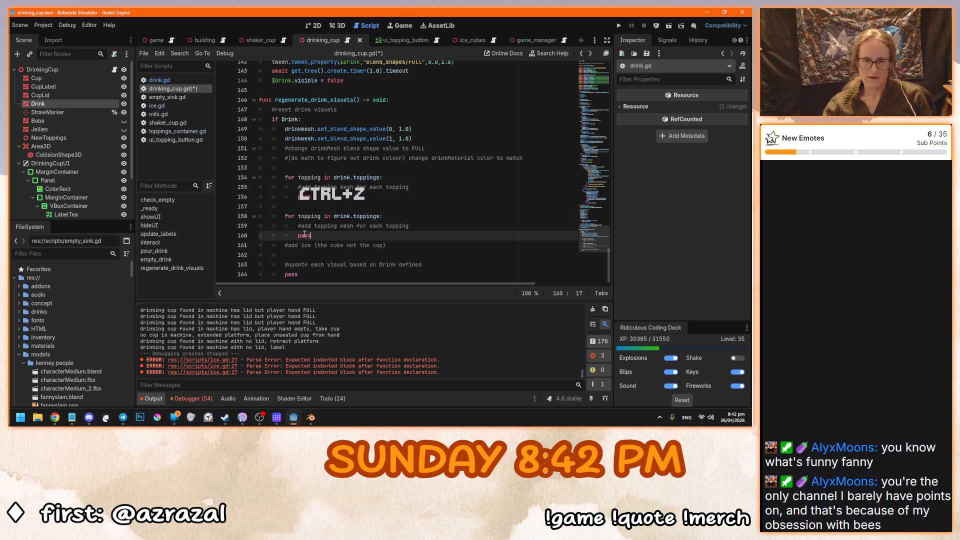
left_click_drag(284, 216, 311, 235)
key("BackSpace")
type("#")
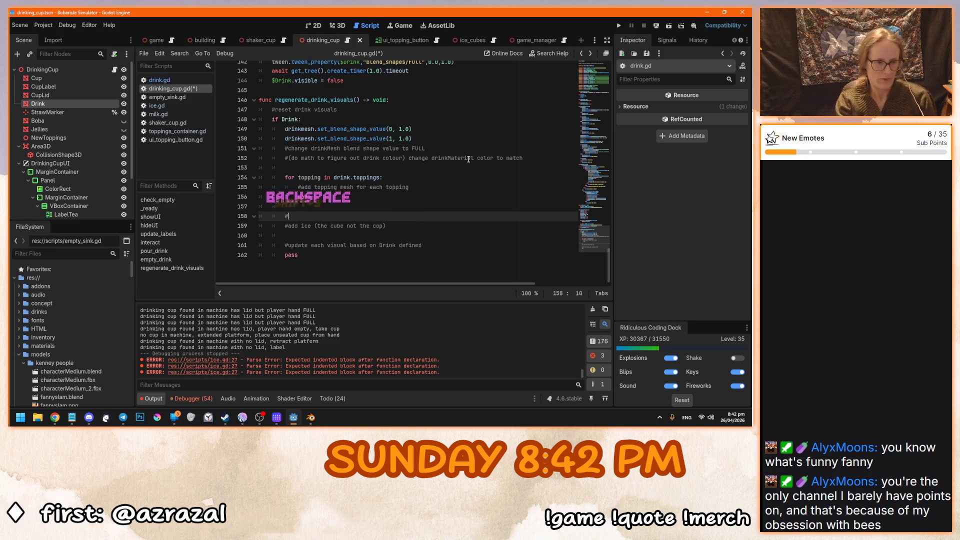
Write 'for 0.25 in drink.ice' on line 158 and uncomment it.
type("for ice")
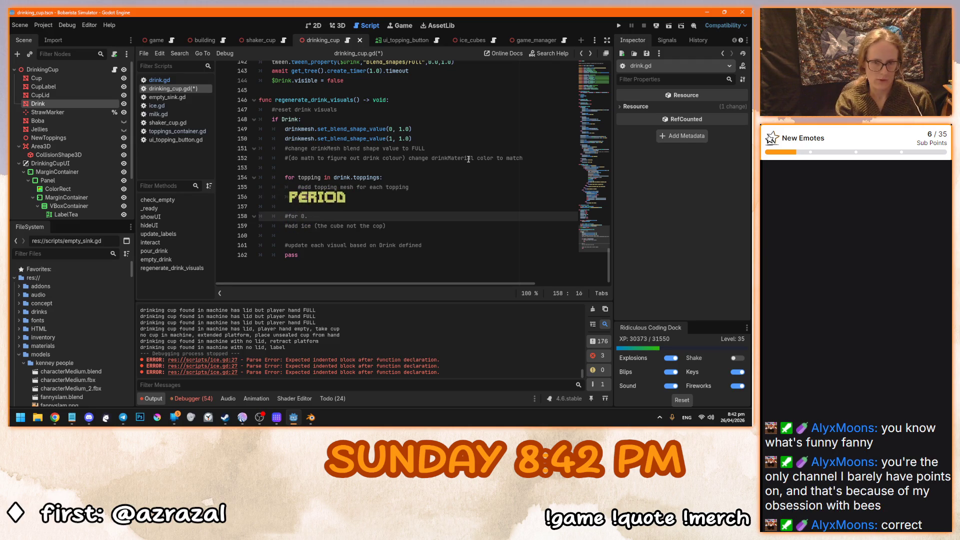
type("25")
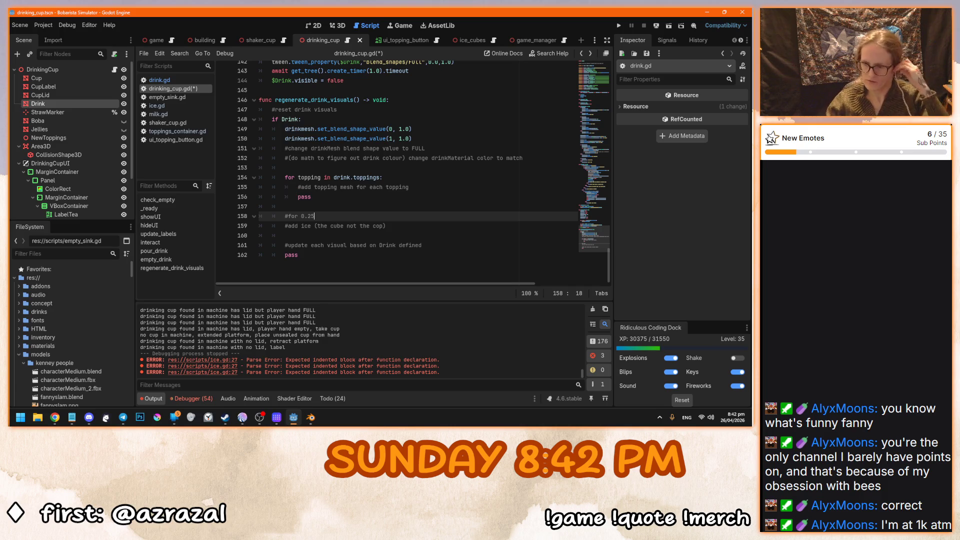
key("alt+Tab")
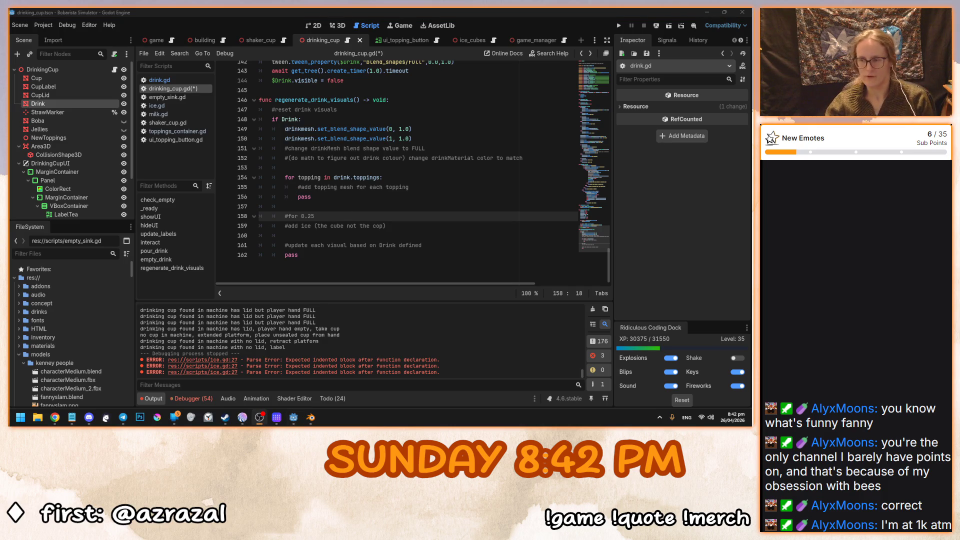
left_click(352, 214)
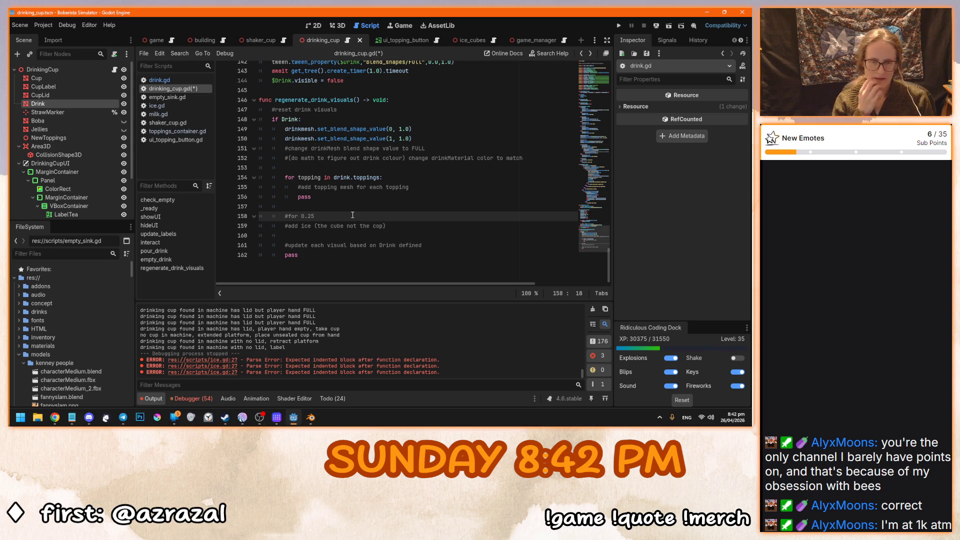
type(" in")
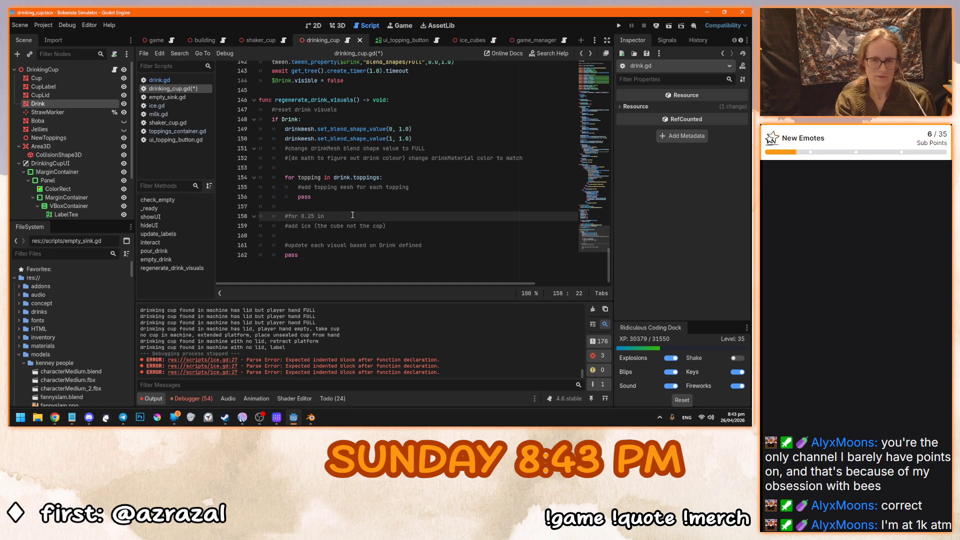
type("drink.ice")
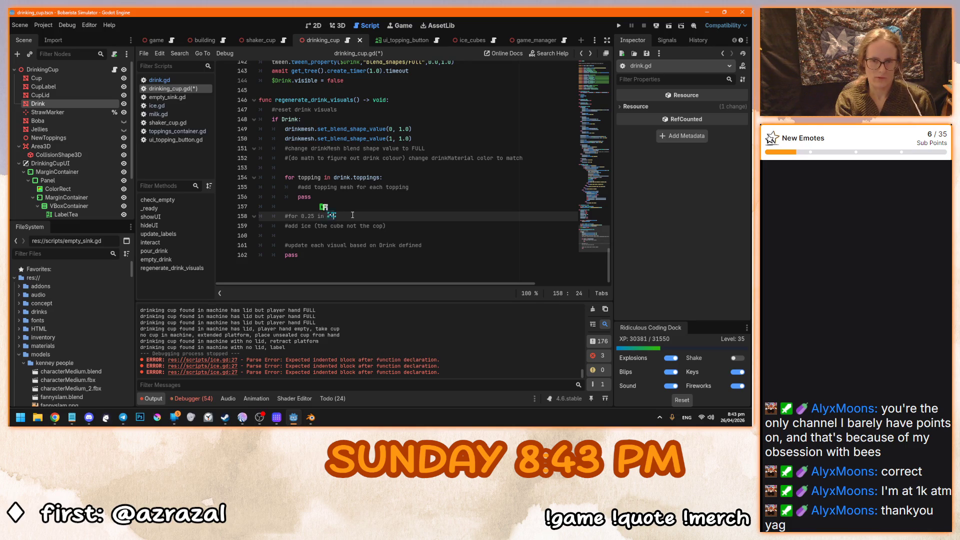
key("Home")
key("Delete")
Add the closing colon to line 158 and save the script.
scroll(413, 213, "up", 1)
left_click(412, 213)
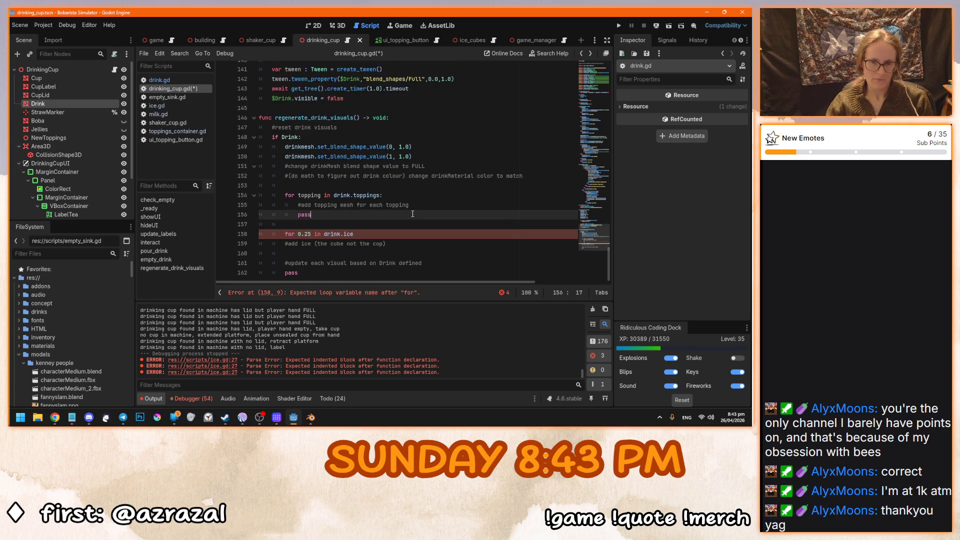
left_click(392, 237)
type(":")
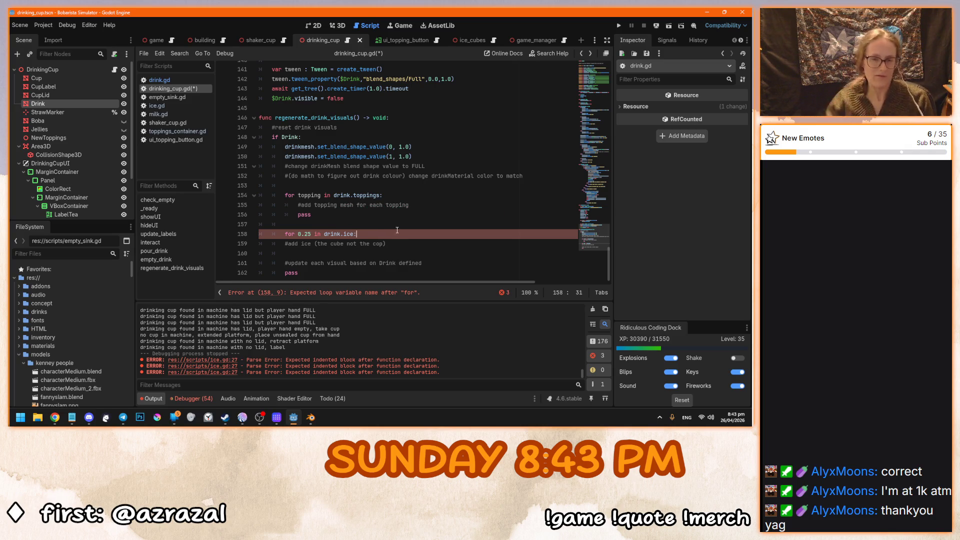
key("shift+Home")
key("ctrl+s")
Check the drink.ice export_range declaration in drink.gd, then return to drinking_cup.gd.
key("Down")
key("Down")
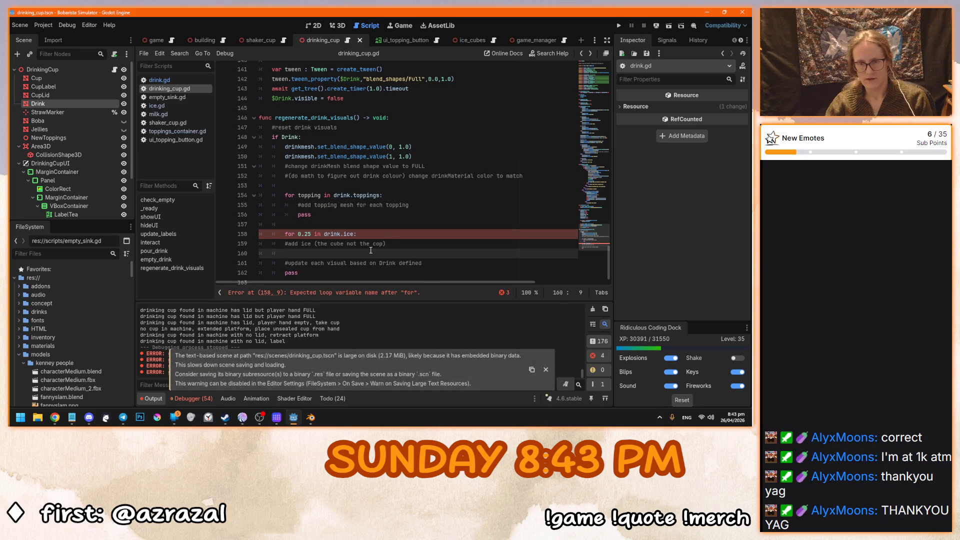
scroll(371, 250, "up", 1, "ctrl")
scroll(370, 250, "up", 1, "ctrl")
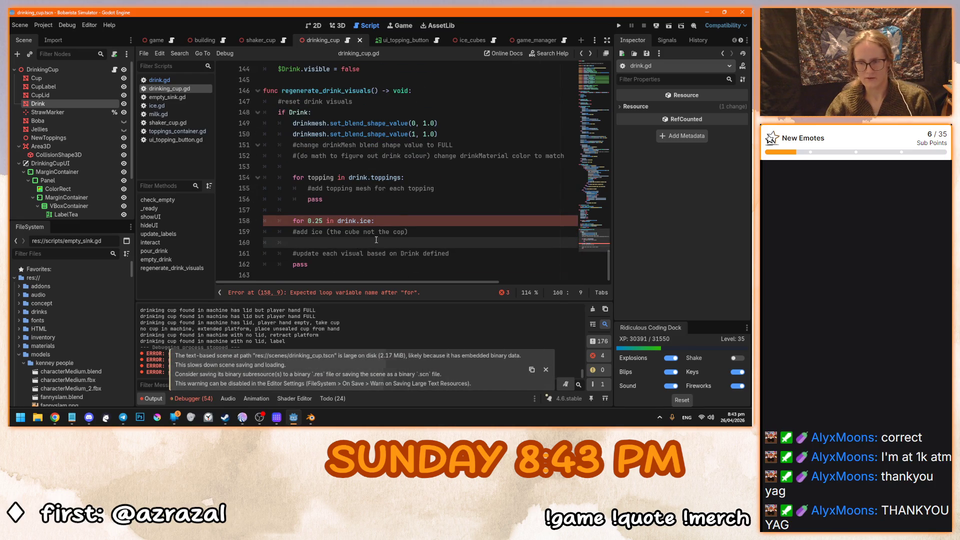
left_click(383, 220)
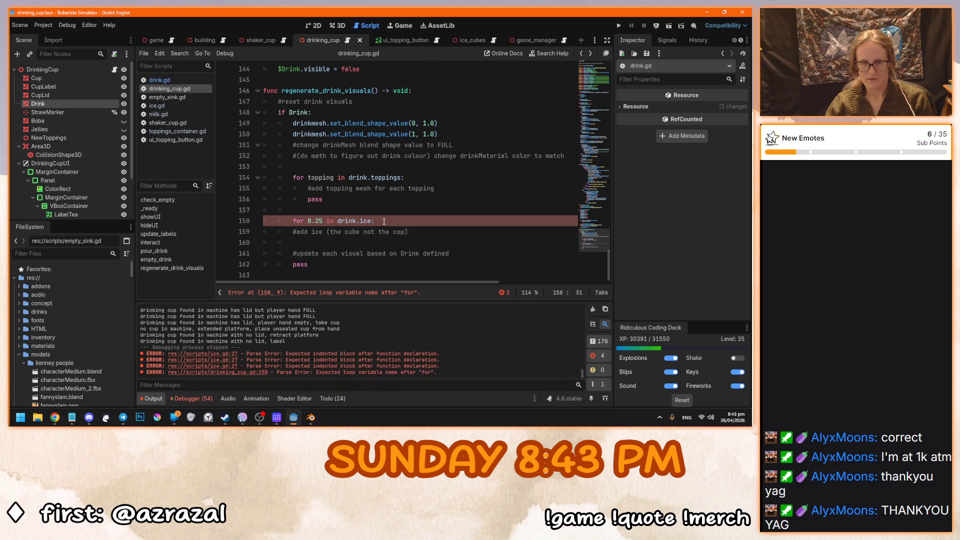
left_click_drag(324, 220, 308, 221)
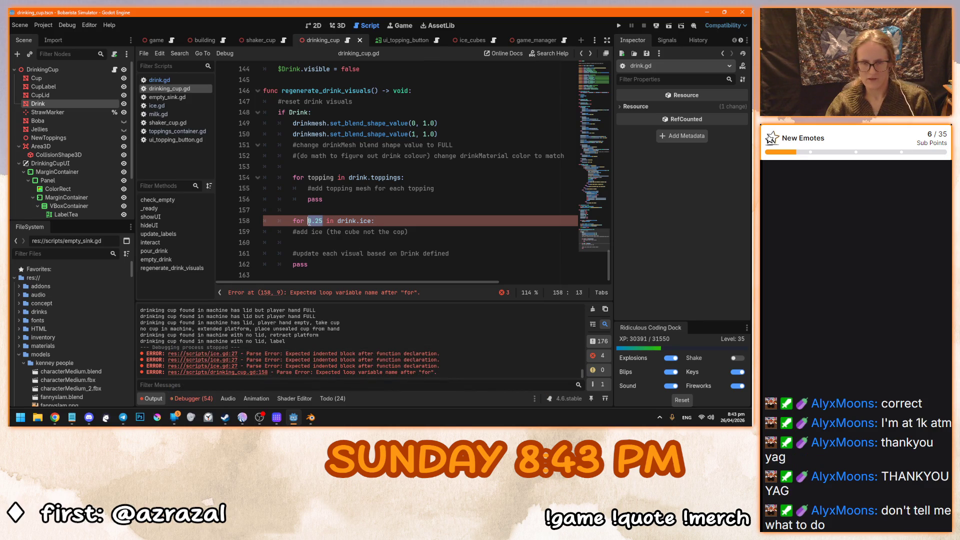
left_click(365, 221, "ctrl")
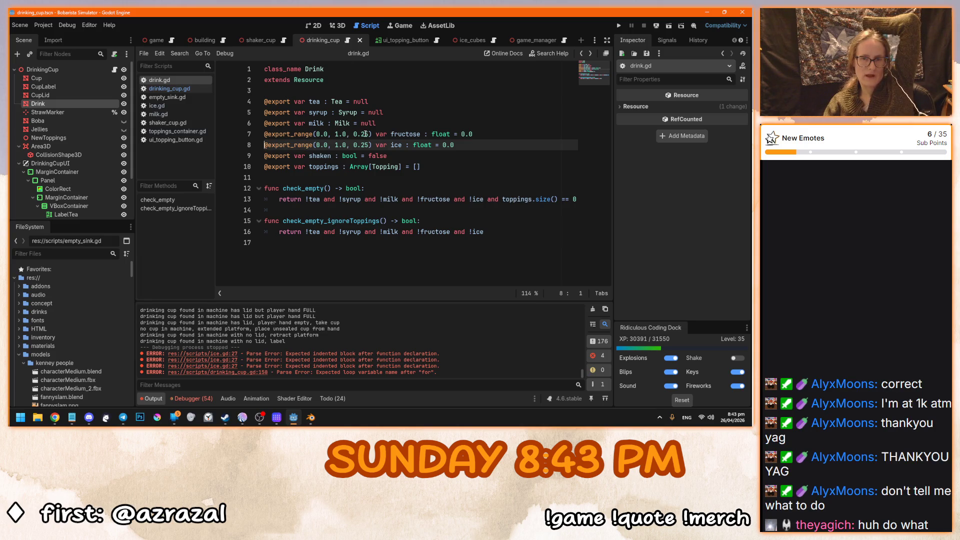
left_click(379, 145)
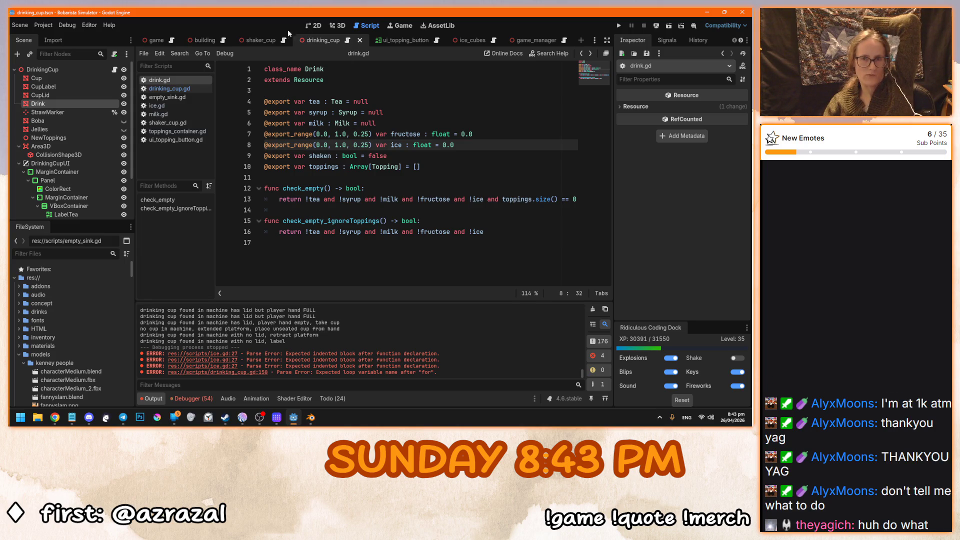
left_click(347, 40)
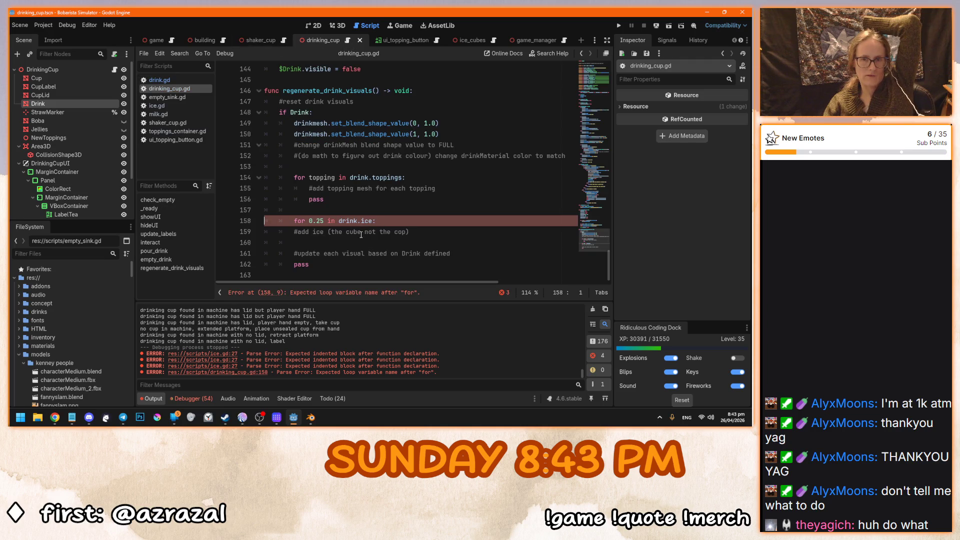
Indent the '#add ice (the cube not the cop)' comment into the ice loop.
key("End")
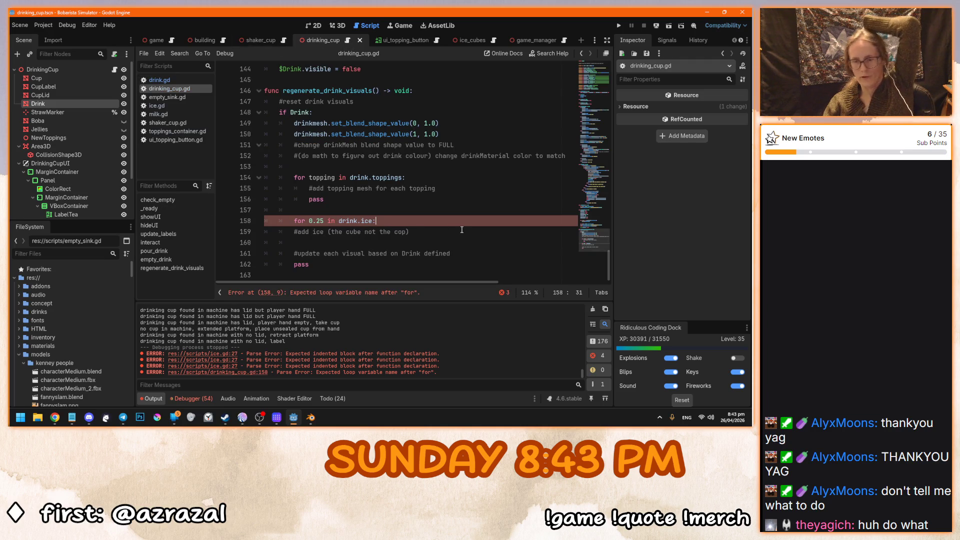
left_click(265, 228)
key("Tab")
left_click(445, 234)
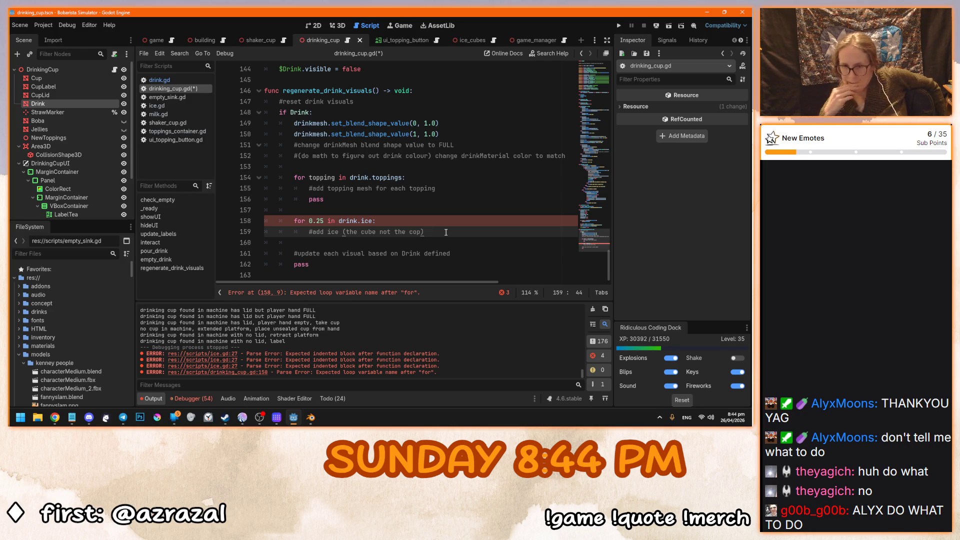
left_click(393, 210)
Add 'var iceRepeat = drink.ice / 0.25' on a new line above the ice loop.
key("Return")
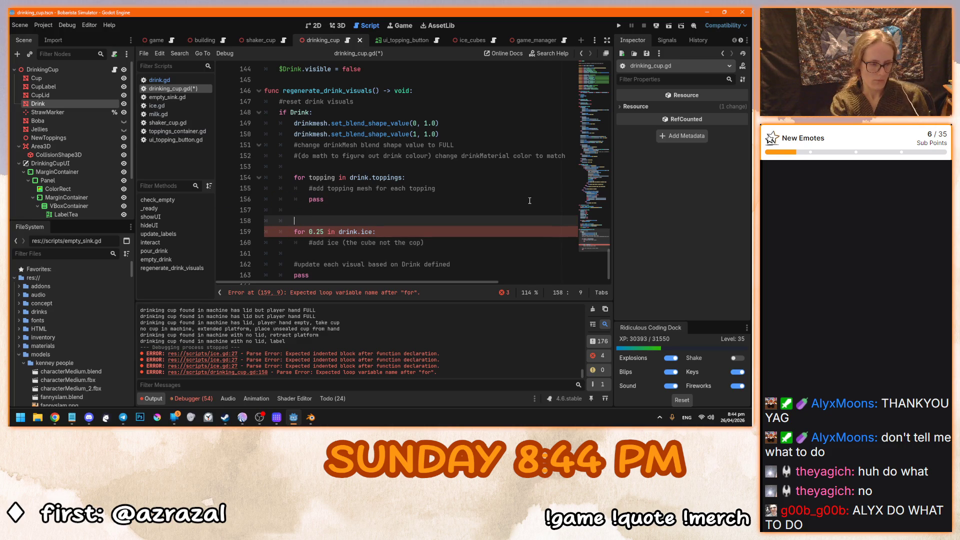
type("var ")
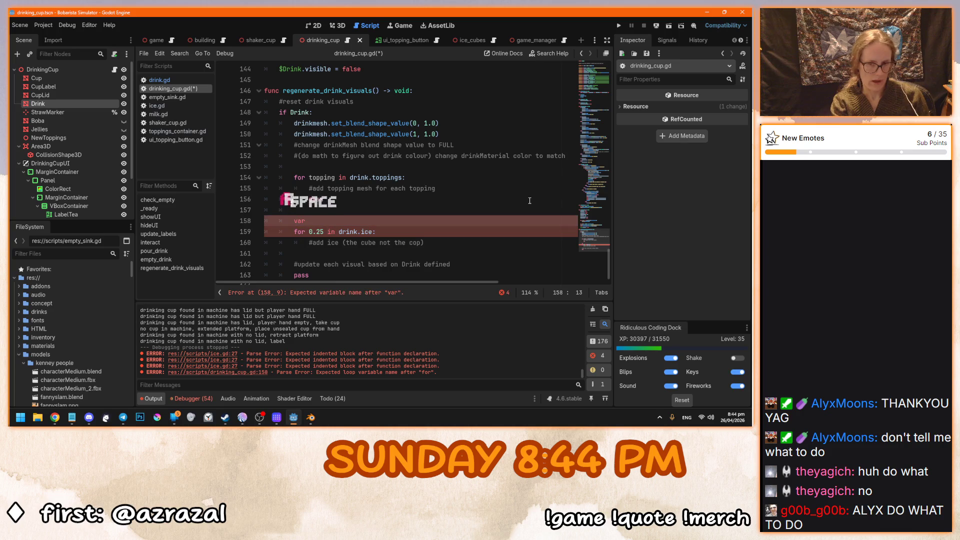
type("iceRepeat")
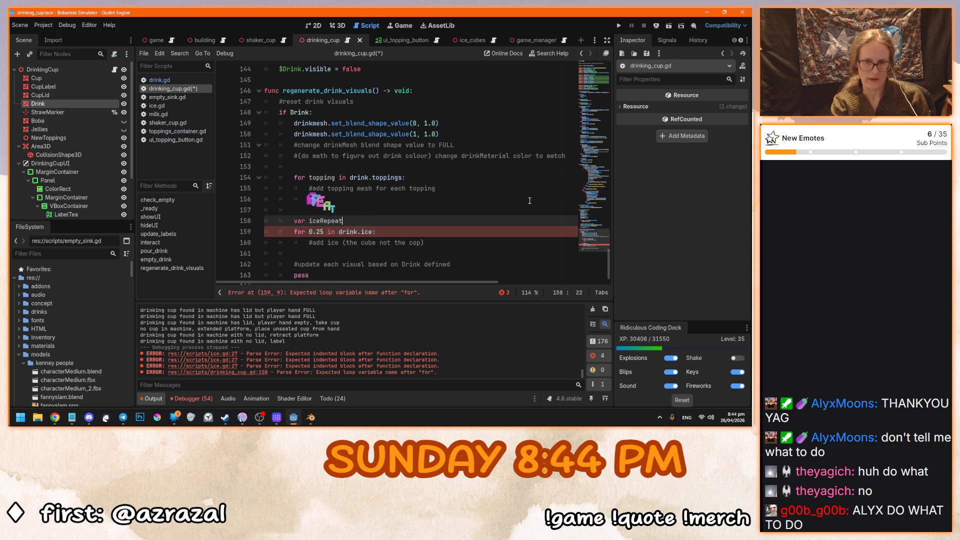
type(" = ")
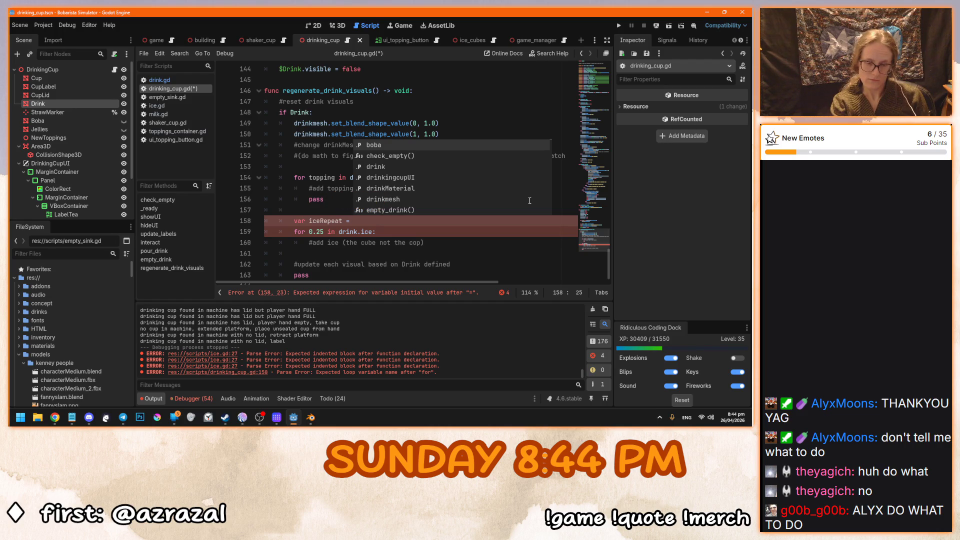
type("drink.ice")
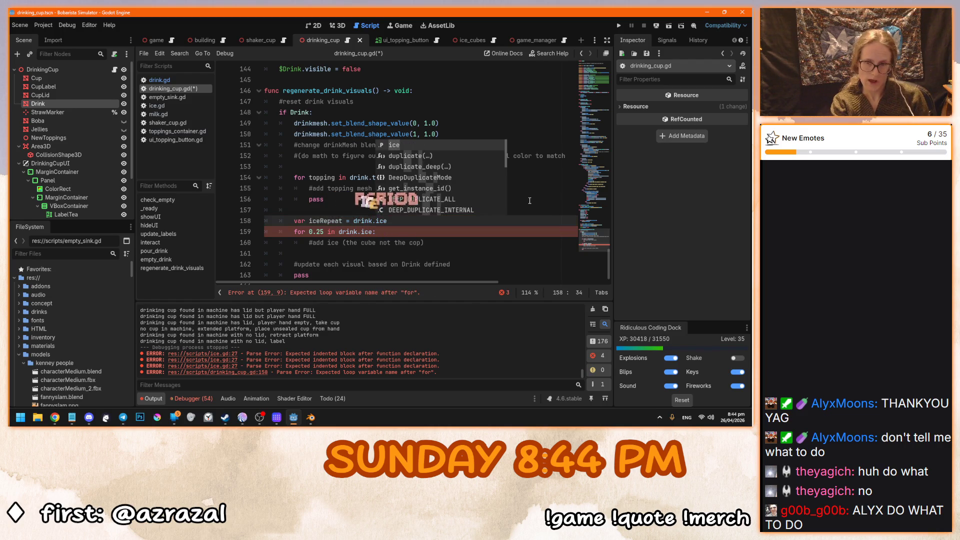
type(" / ")
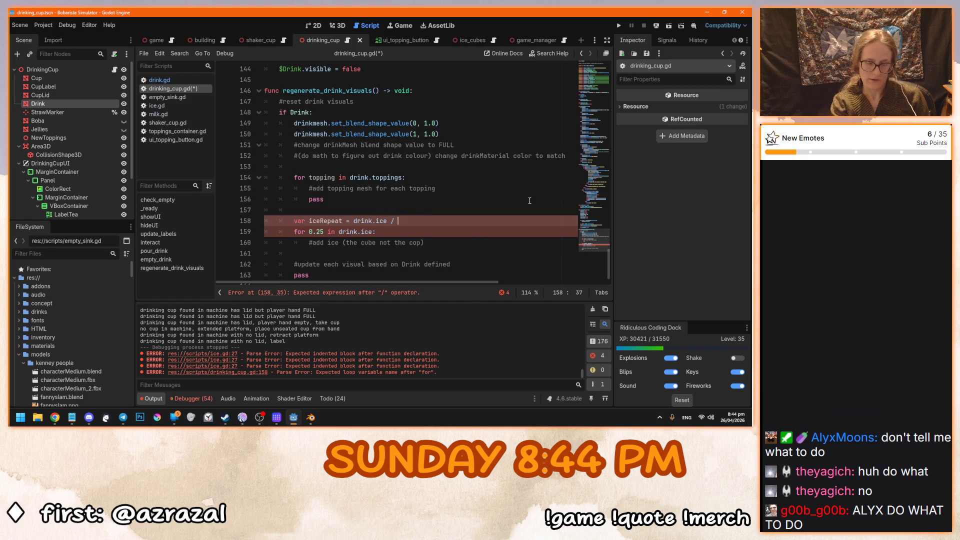
type("0.25")
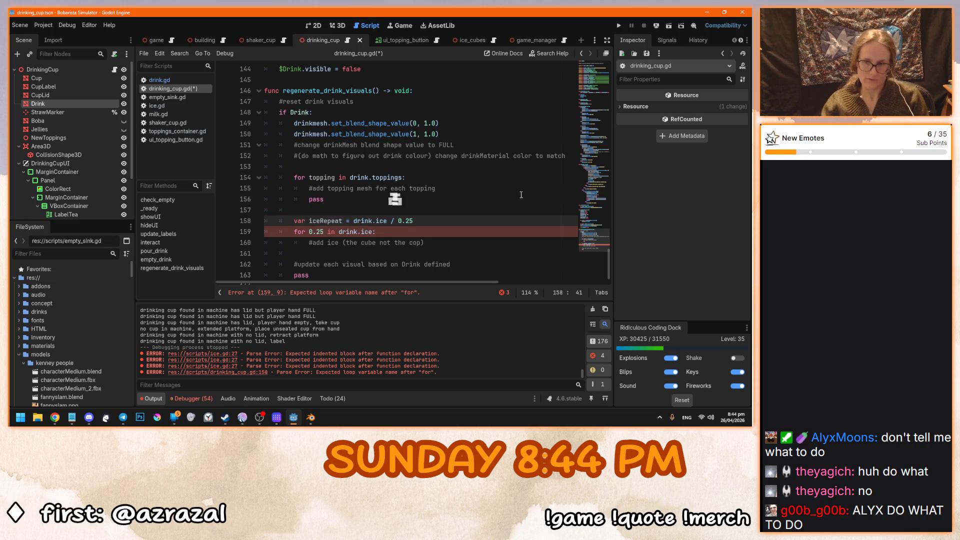
scroll(384, 211, "down", 1)
Rewrite the loop header as 'for iceRepeat:' and give the loop a 'pass' body.
left_click(385, 220)
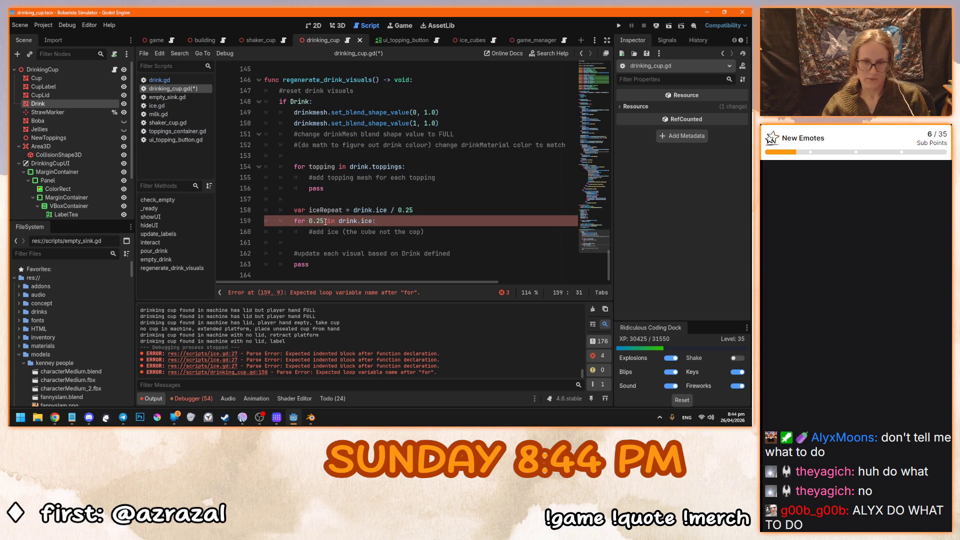
key("Left")
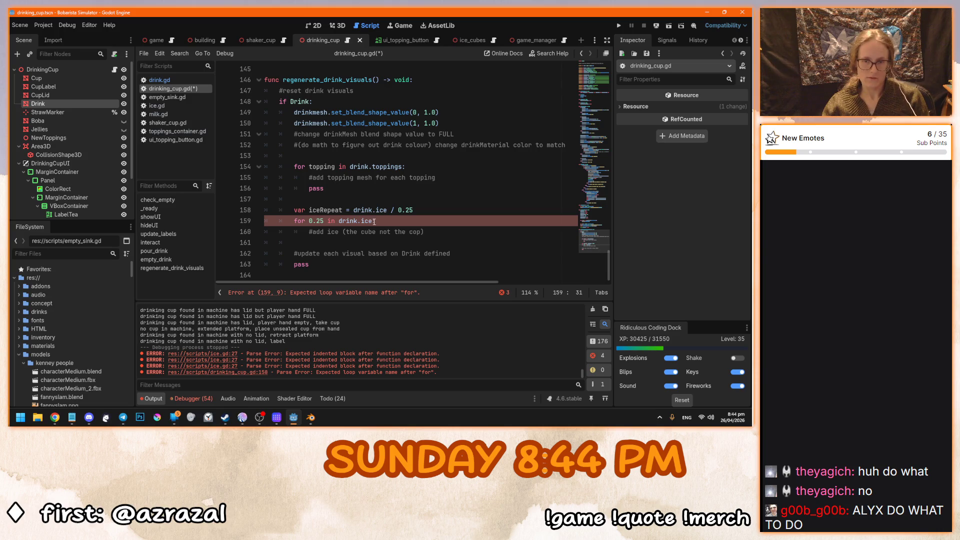
key("ctrl+shift+Left")
key("ctrl+shift+Left")
key("ctrl+shift+Left")
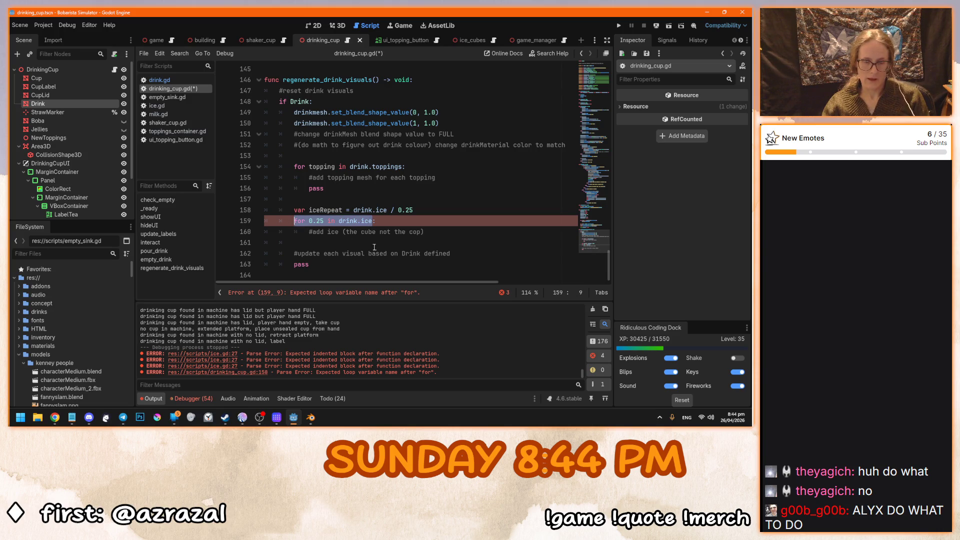
type("re:")
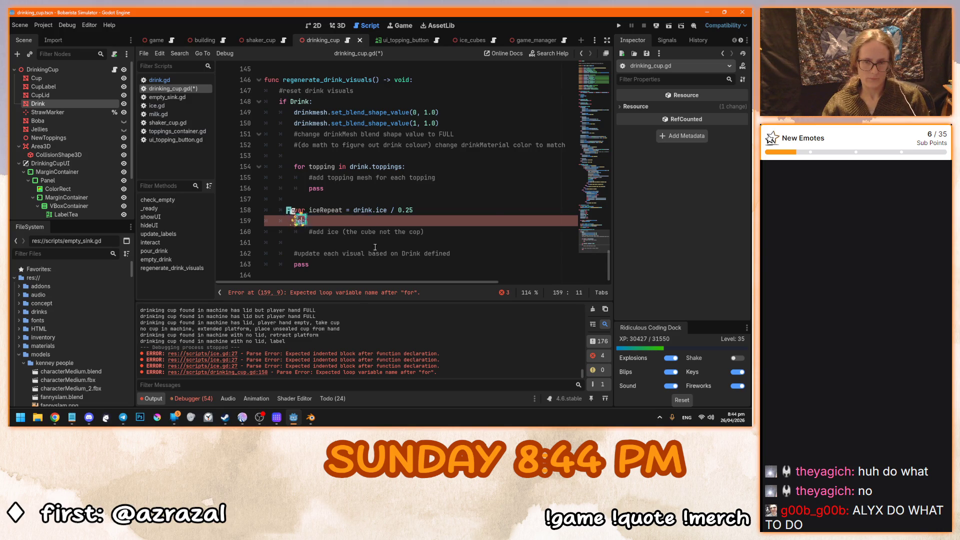
key("ctrl+BackSpace")
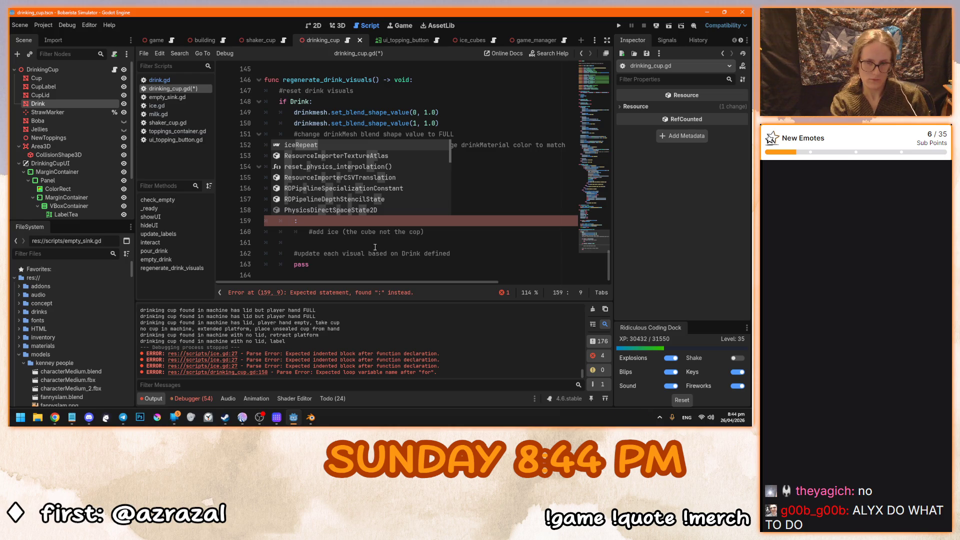
type("for ice")
key("Tab")
key("BackSpace")
type("epeat")
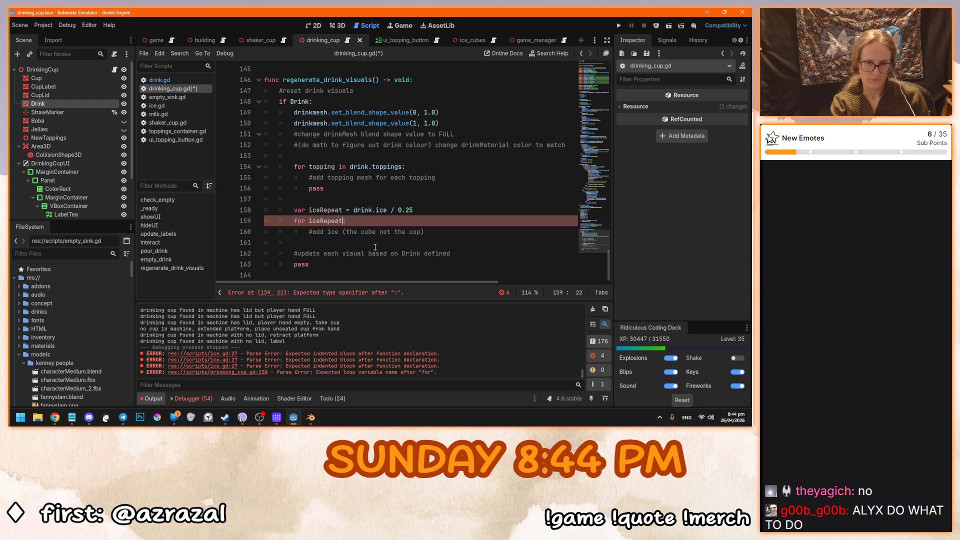
left_click(434, 232)
key("Return")
type("pass")
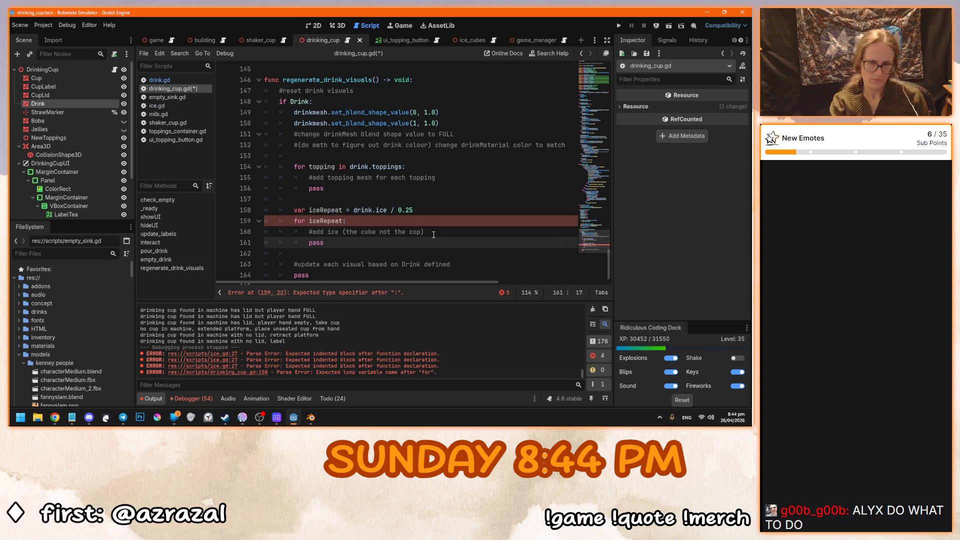
Change the loop header to 'for i in iceRepeat:' and save.
key("ctrl+s")
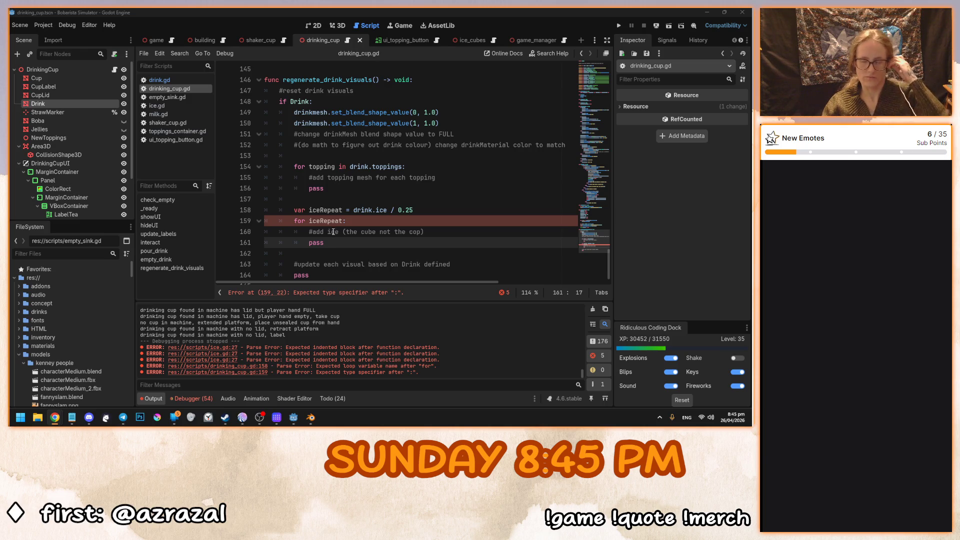
left_click(310, 221)
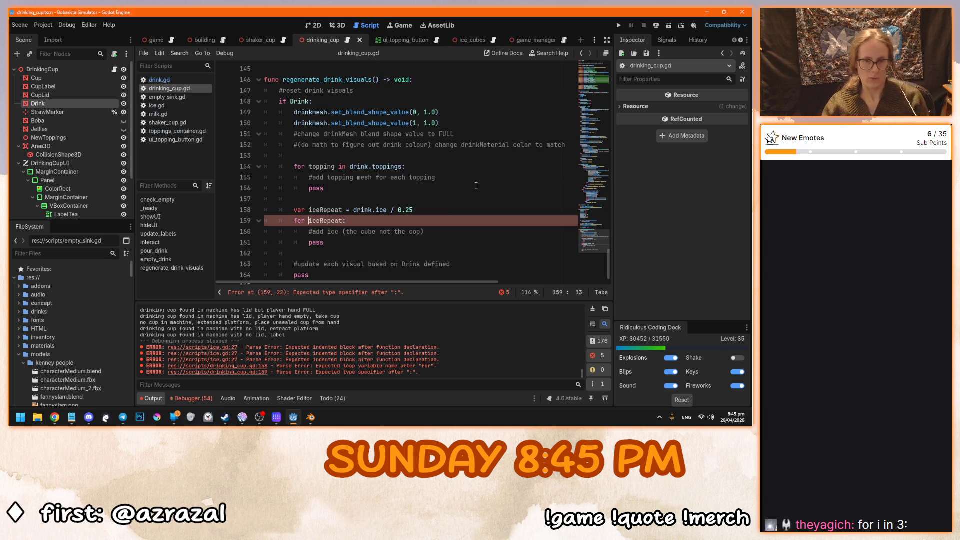
type("i in")
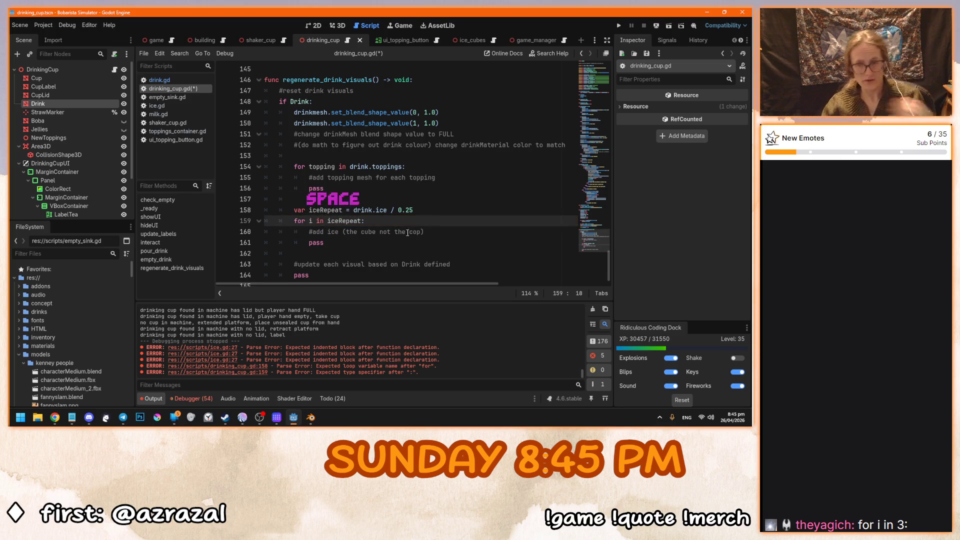
scroll(371, 265, "down", 1)
key("Down")
key("Down")
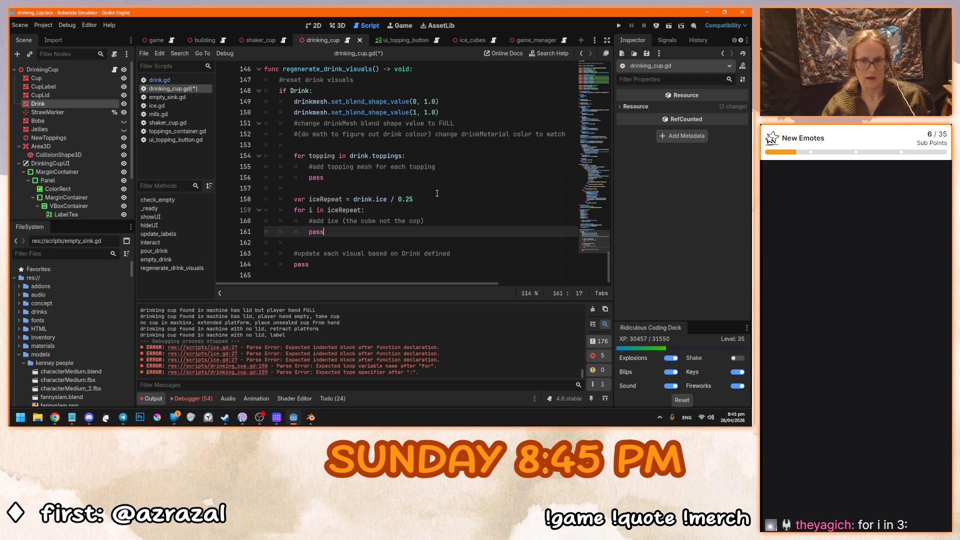
left_click(421, 198)
key("ctrl+s")
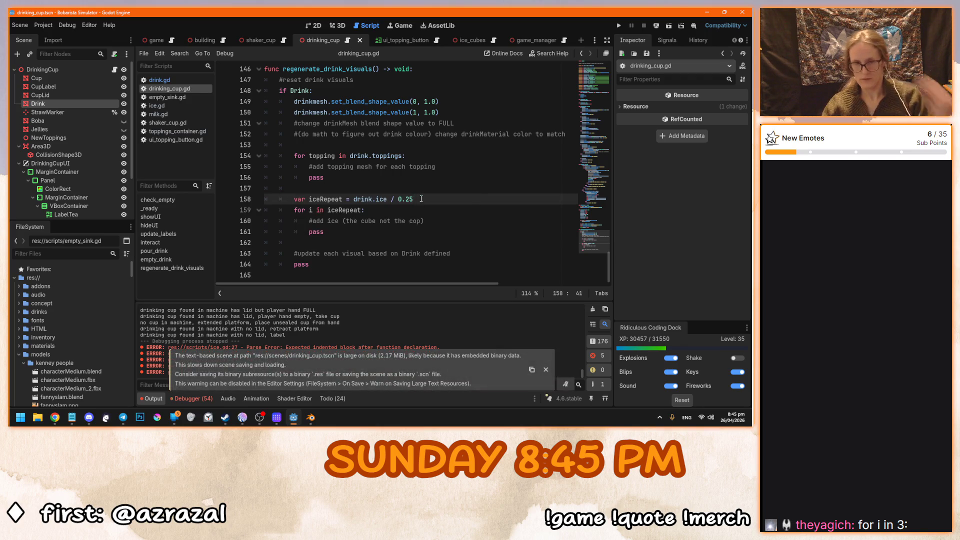
Add print("adding ice " + str(i)) under the ice comment and save the script.
left_click(434, 221)
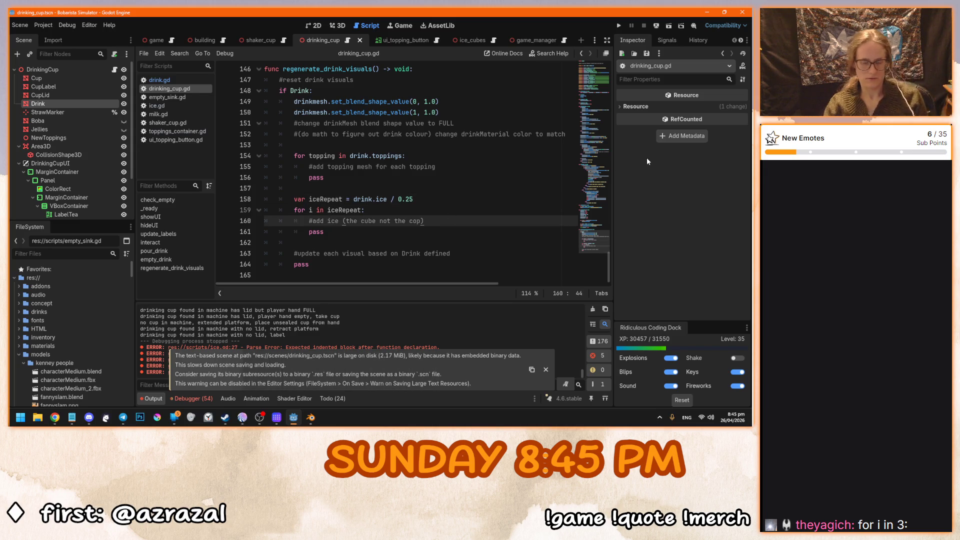
key("Return")
type("print")
type("(\"")
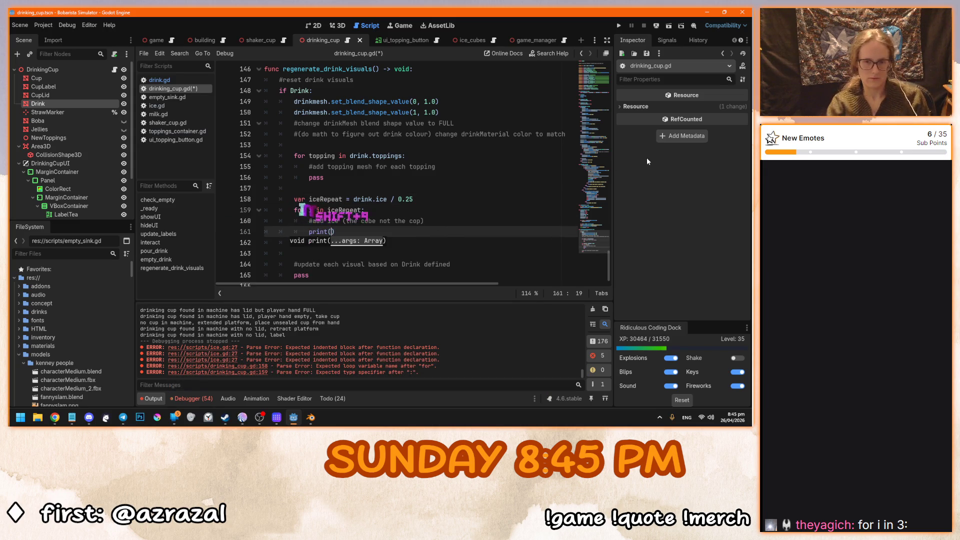
type("adding ice")
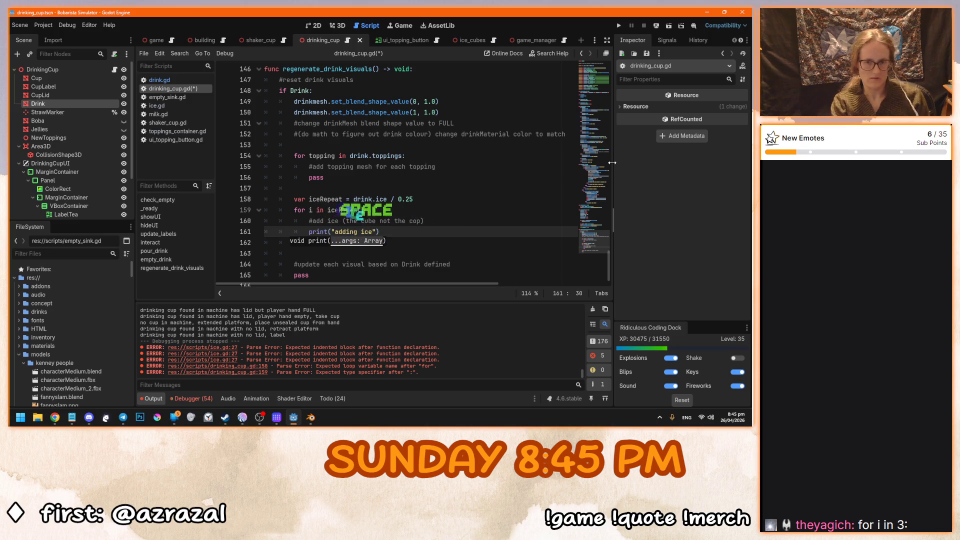
type(" \" + str")
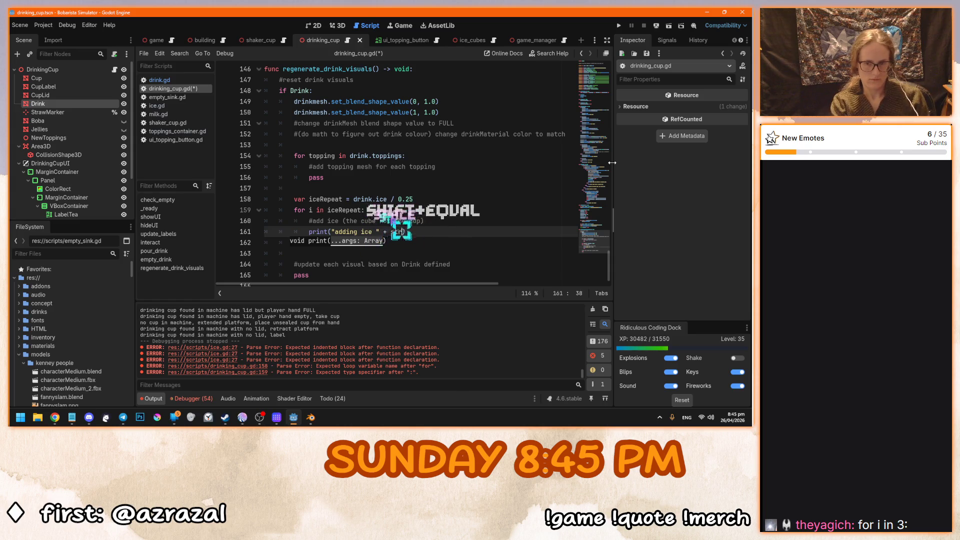
type("(")
key("BackSpace")
key("BackSpace")
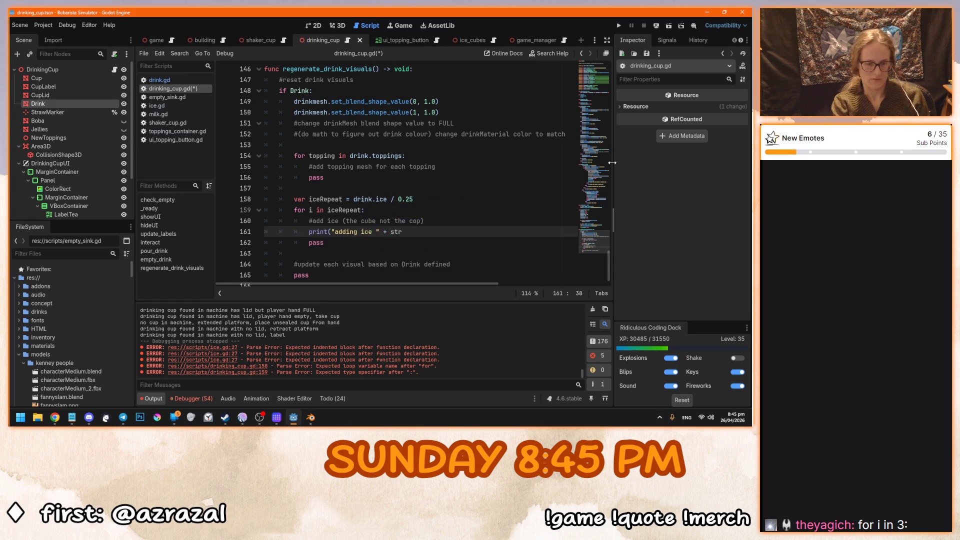
type("((")
key("BackSpace")
key("BackSpace")
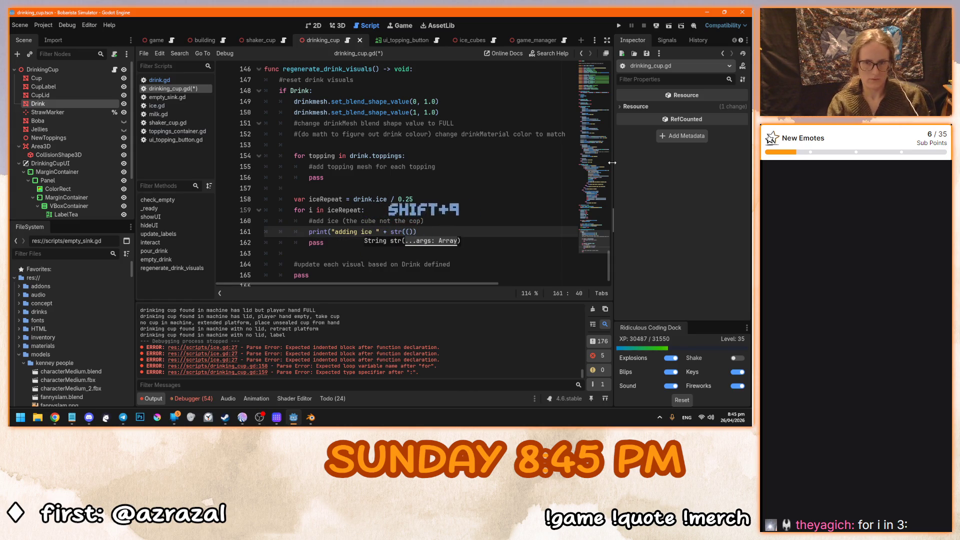
type("(")
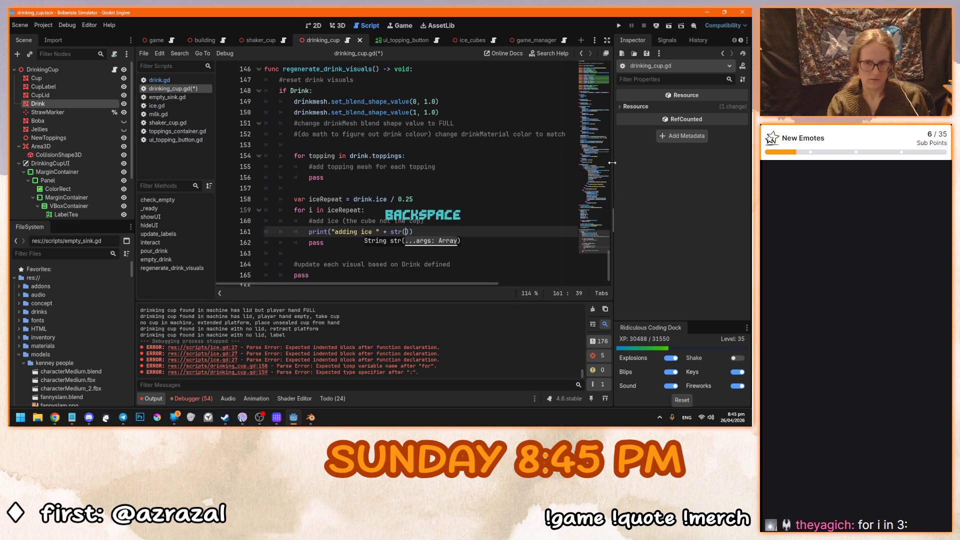
type("i")
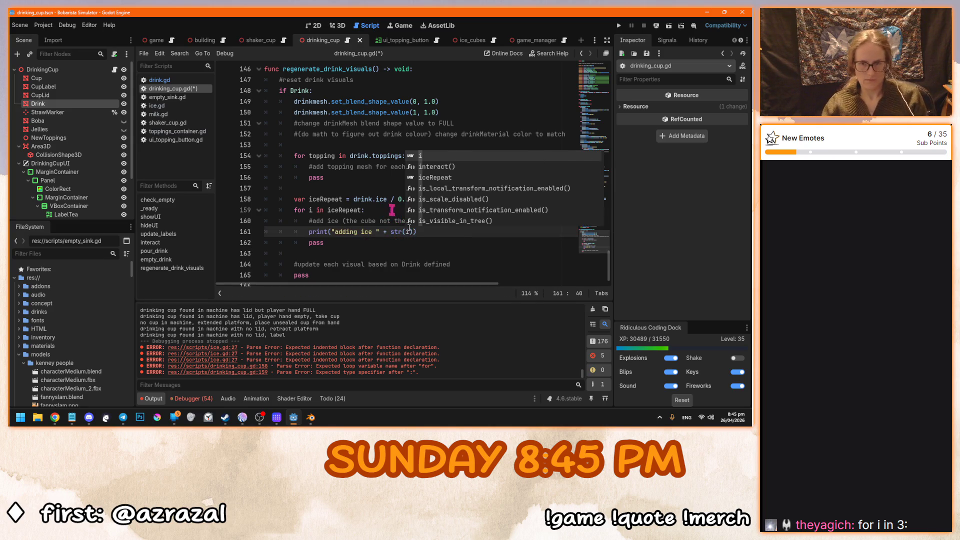
key("Escape")
scroll(444, 236, "down", 1)
key("ctrl+s")
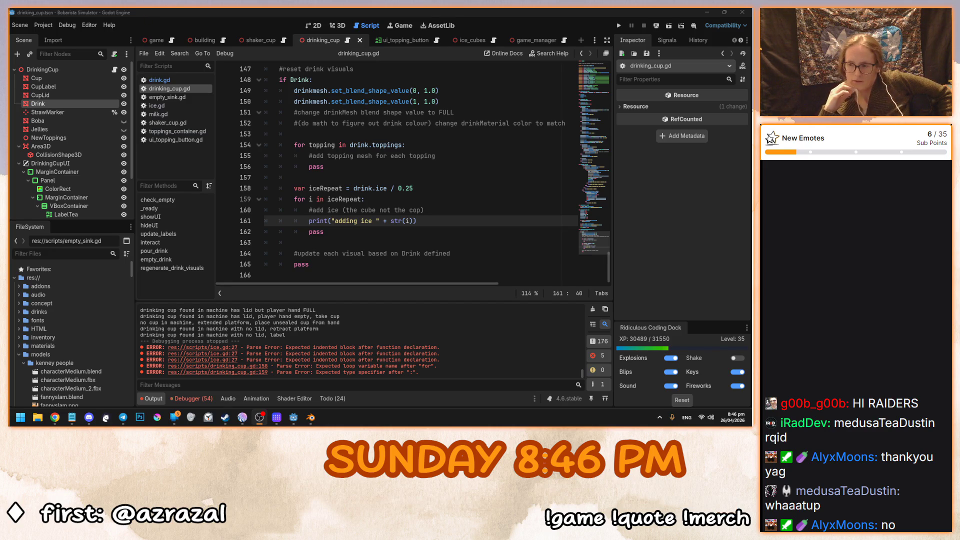
key("alt+Tab")
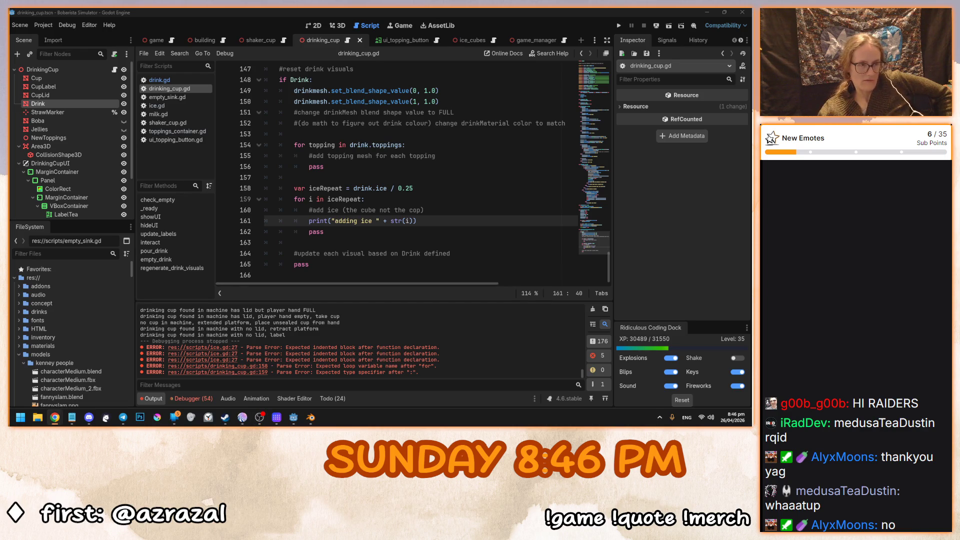
left_click(423, 239)
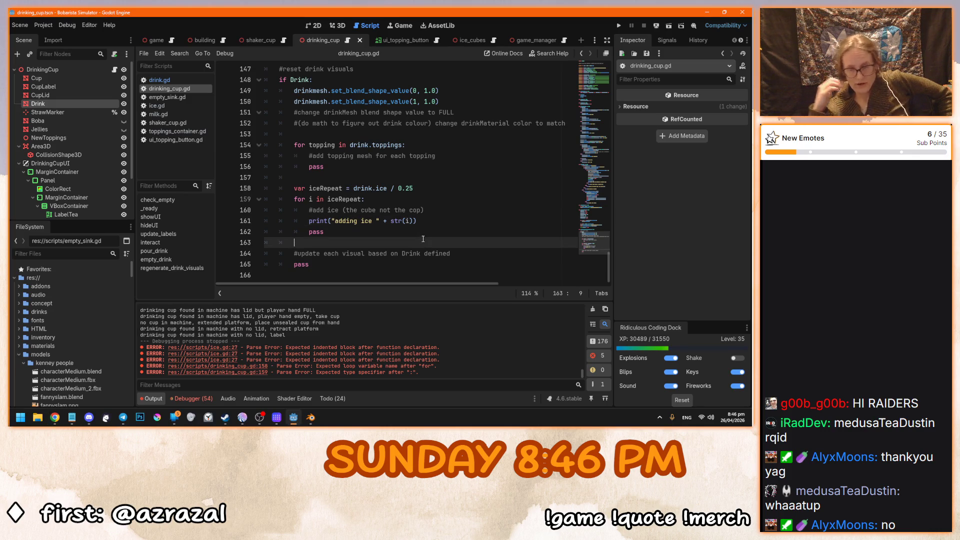
scroll(423, 239, "up", 4)
scroll(423, 236, "down", 3)
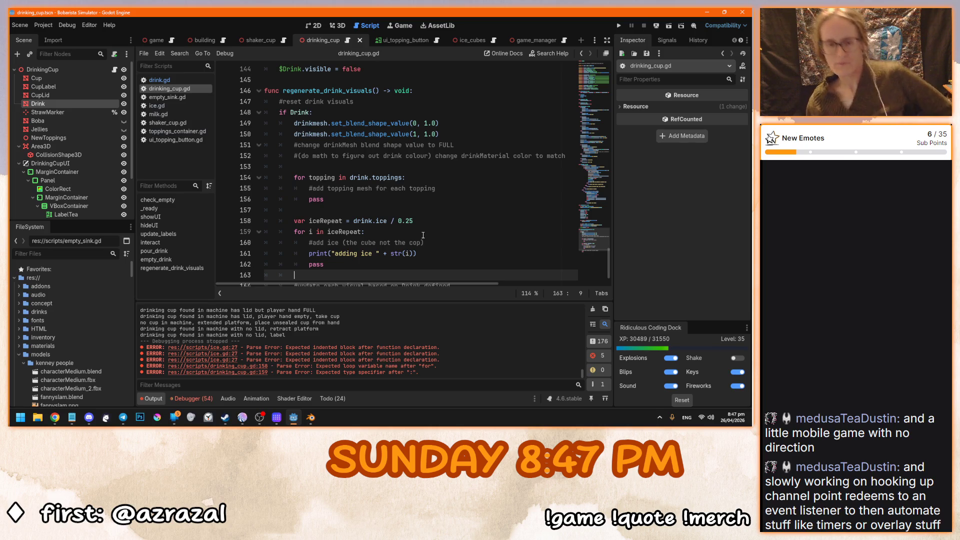
Bring Mix It Up forward and browse the Ungrouped timers on the Timers page.
left_click(242, 417)
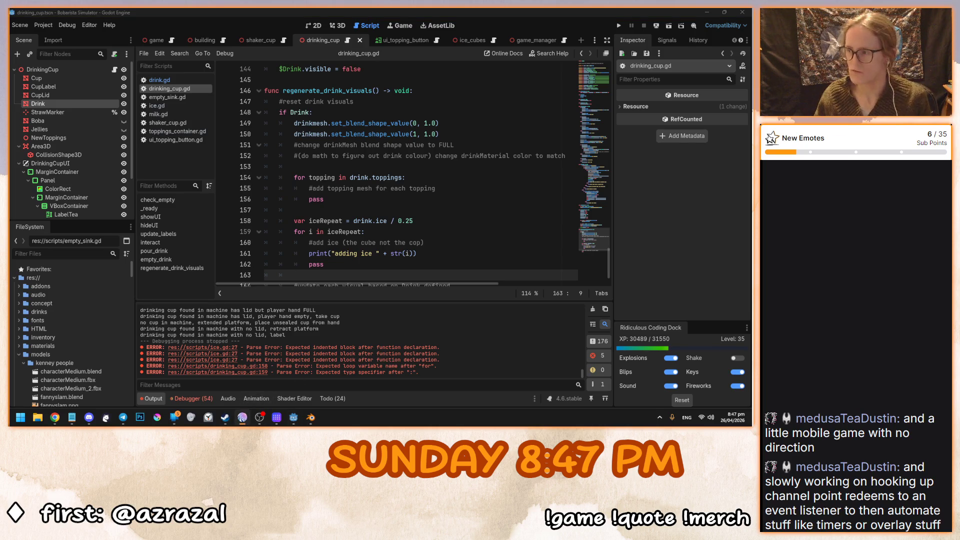
left_click(218, 151)
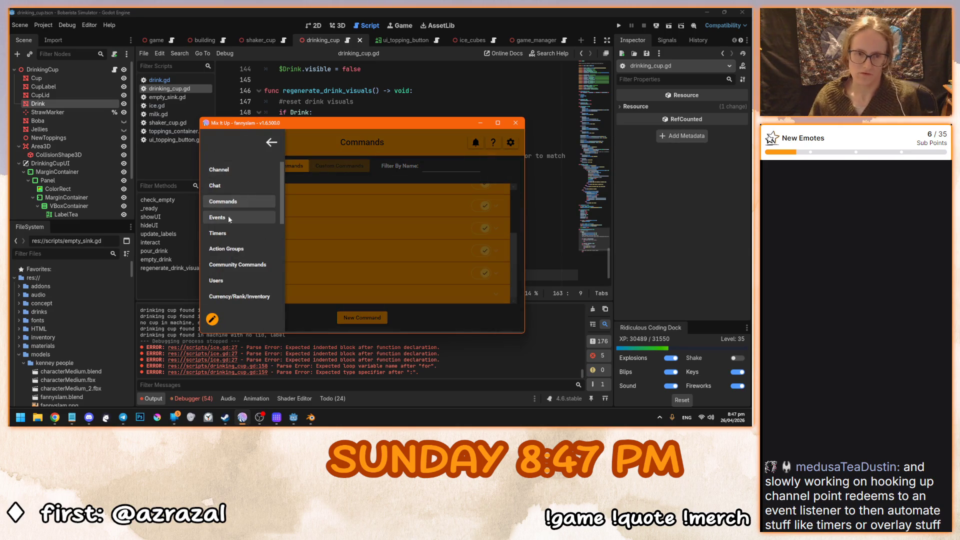
left_click(228, 233)
left_click(252, 240)
scroll(265, 240, "down", 1)
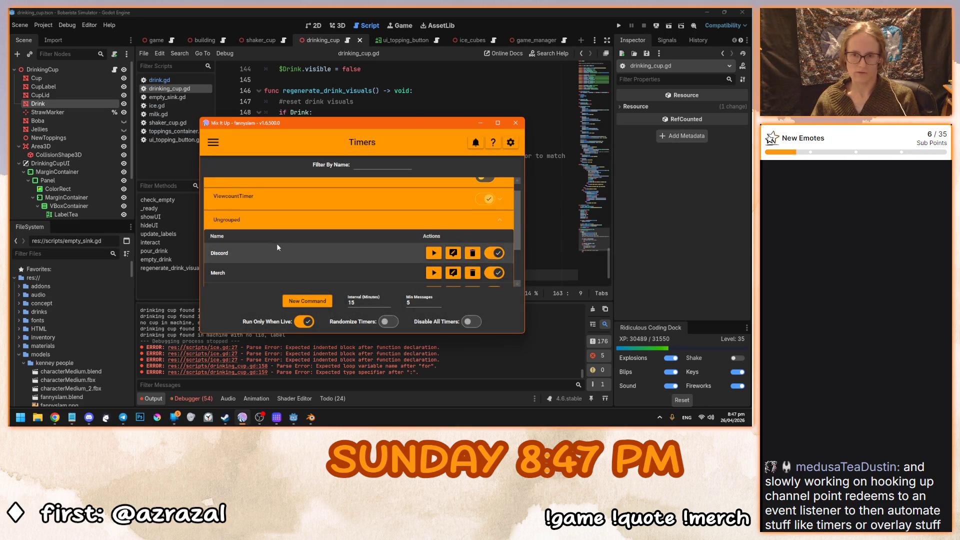
scroll(264, 248, "up", 1)
Visit the Commands page, then open Events and scroll through the Twitch events.
left_click(213, 142)
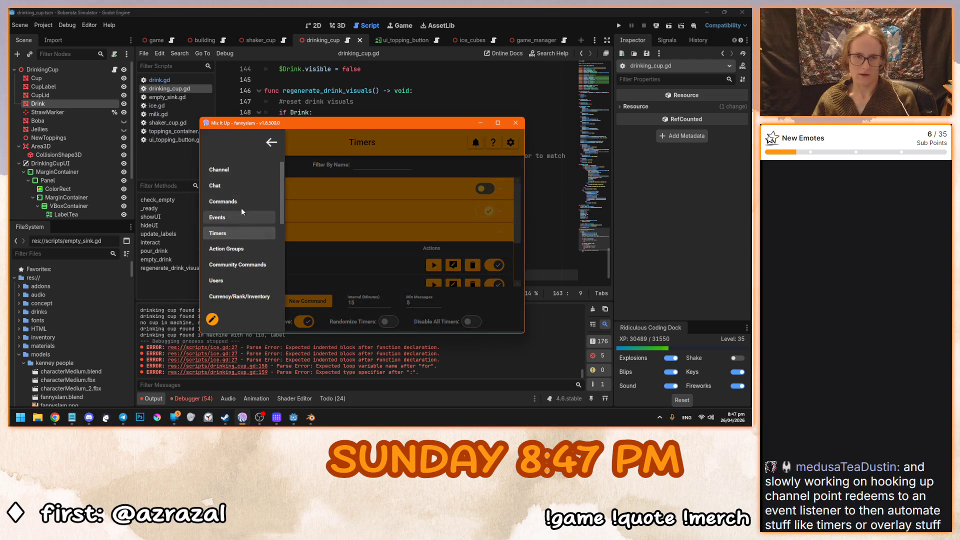
left_click(240, 201)
left_click(215, 145)
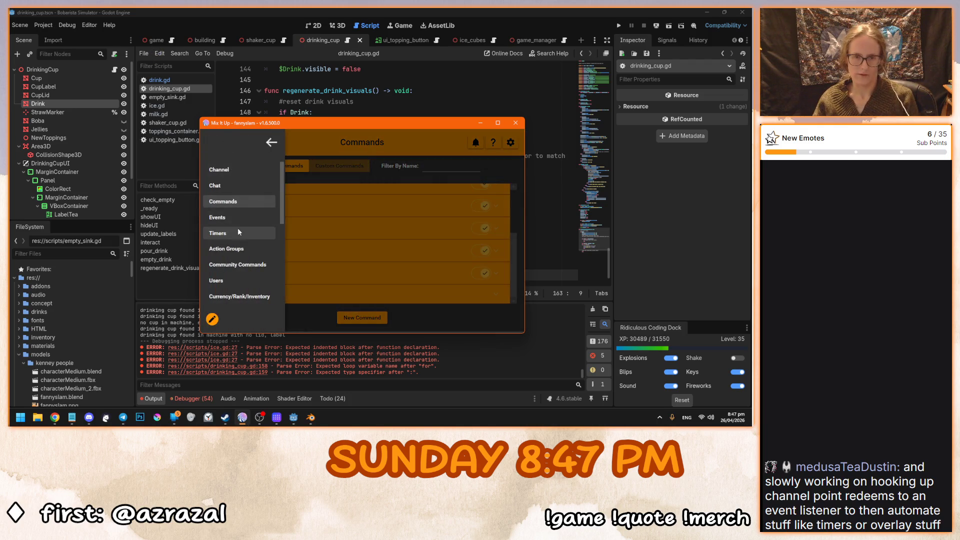
left_click(238, 218)
left_click(273, 189)
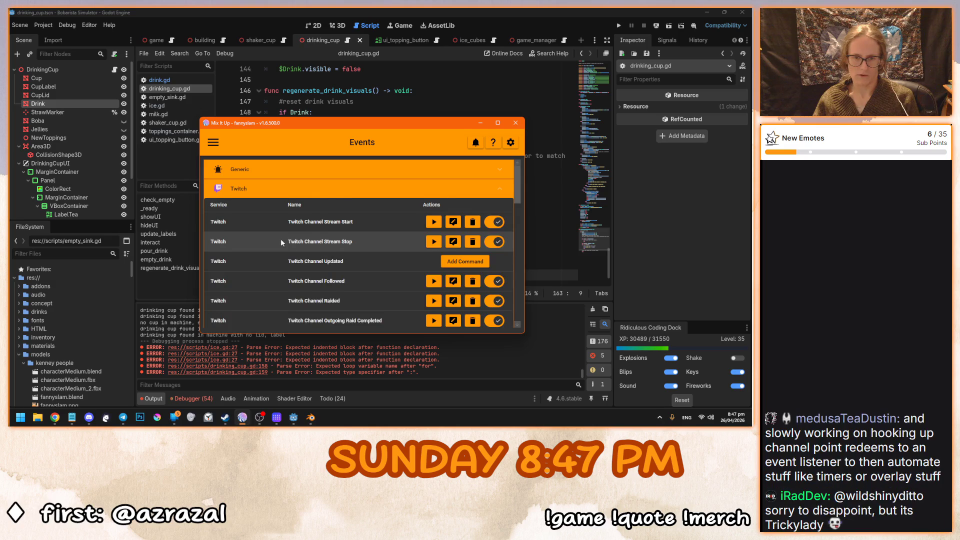
scroll(282, 240, "down", 3)
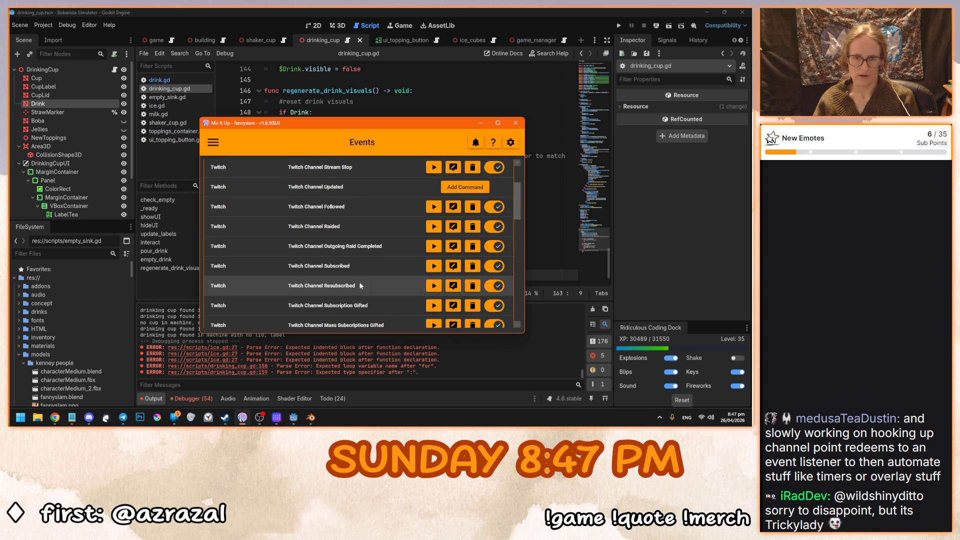
scroll(360, 283, "down", 5)
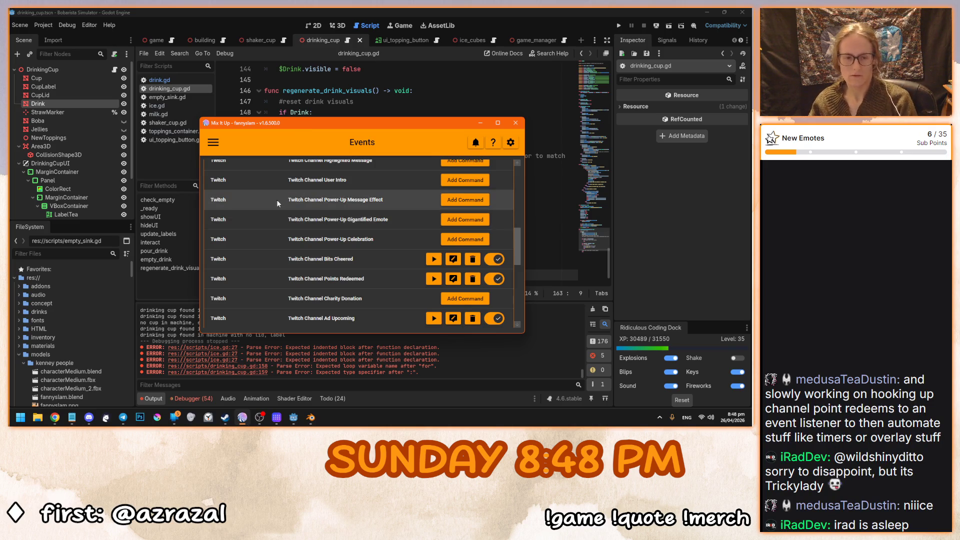
Switch Mix It Up to the Chat page and drag its window aside.
left_click(213, 145)
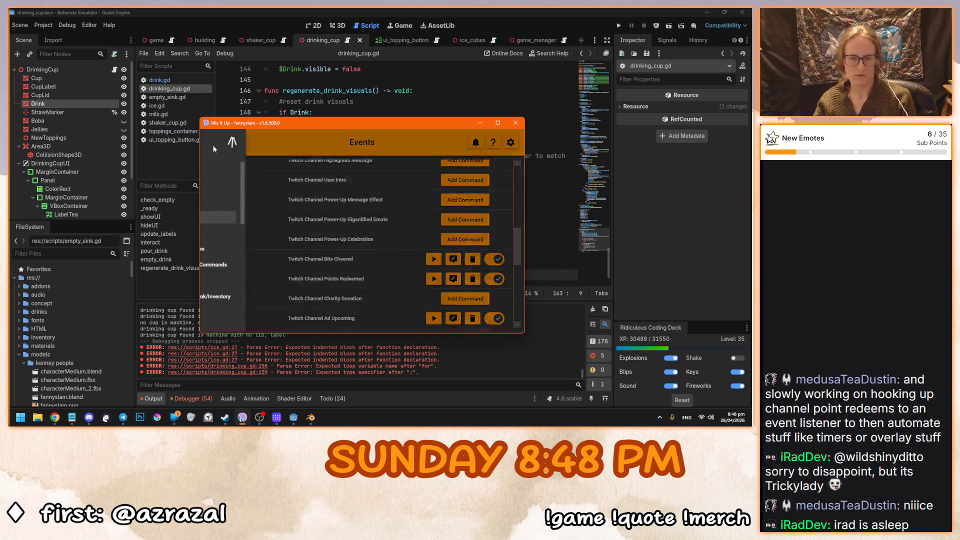
left_click(232, 181)
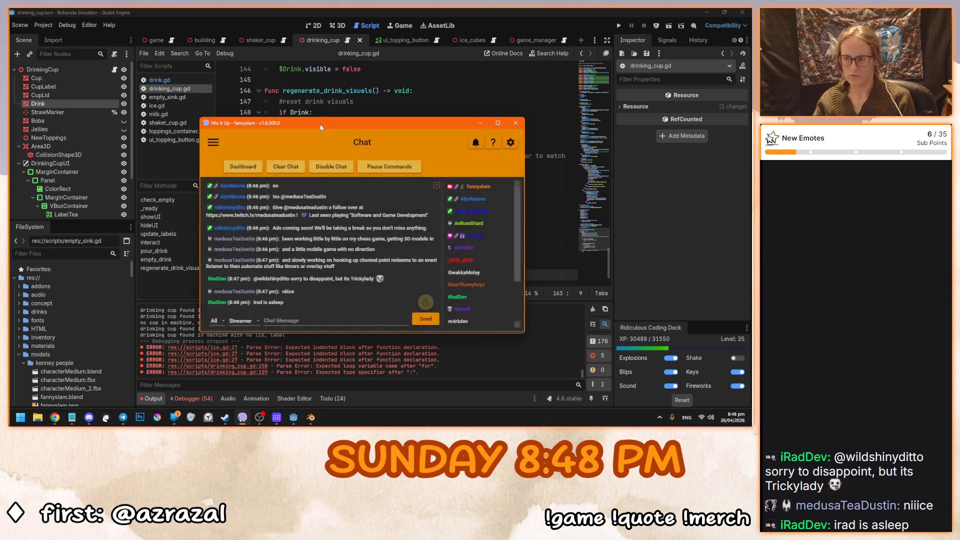
left_click_drag(322, 127, 755, 127)
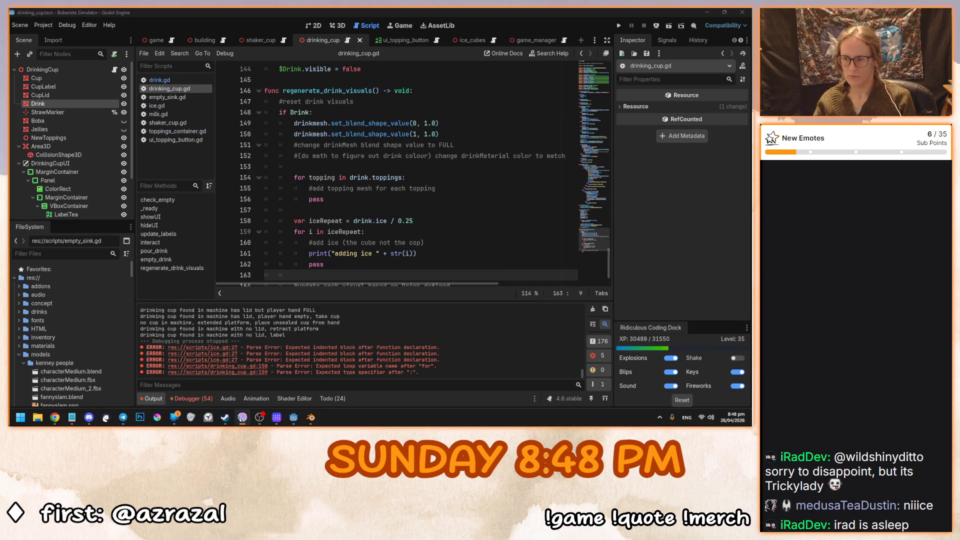
Enlarge the drinking_cup.gd script text and save the scene.
left_click(370, 177)
key("ctrl+equal")
key("ctrl+s")
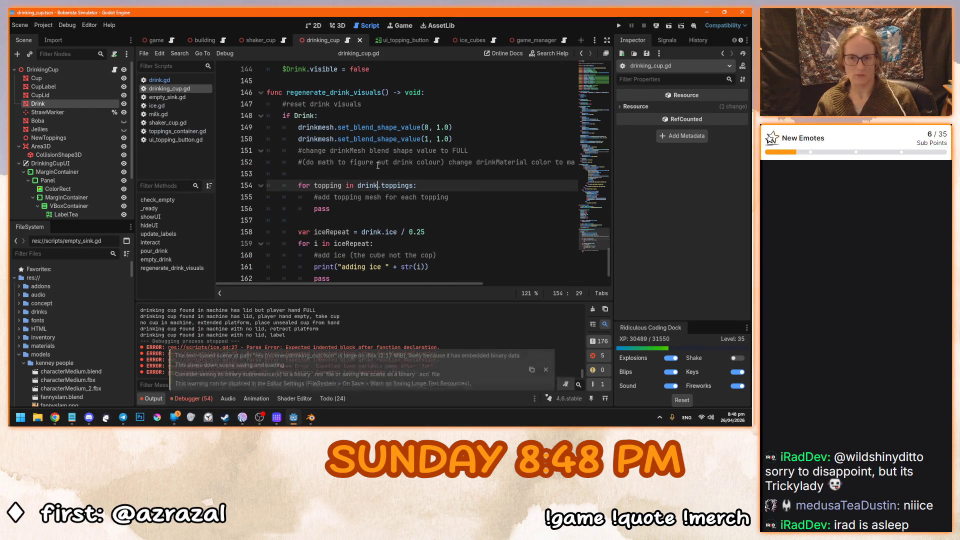
Review lines 150–156 of the script, then run the project with F5.
left_click(375, 172)
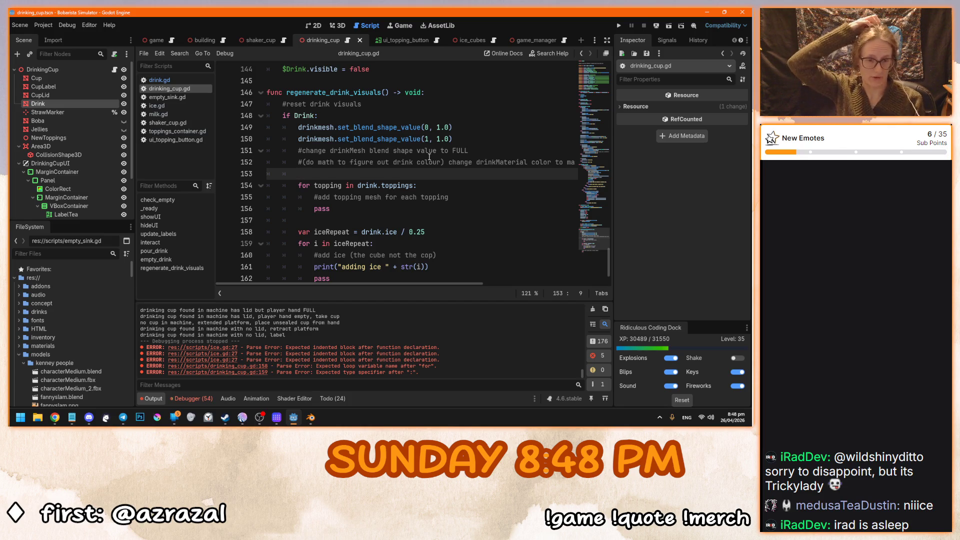
key("alt+Tab")
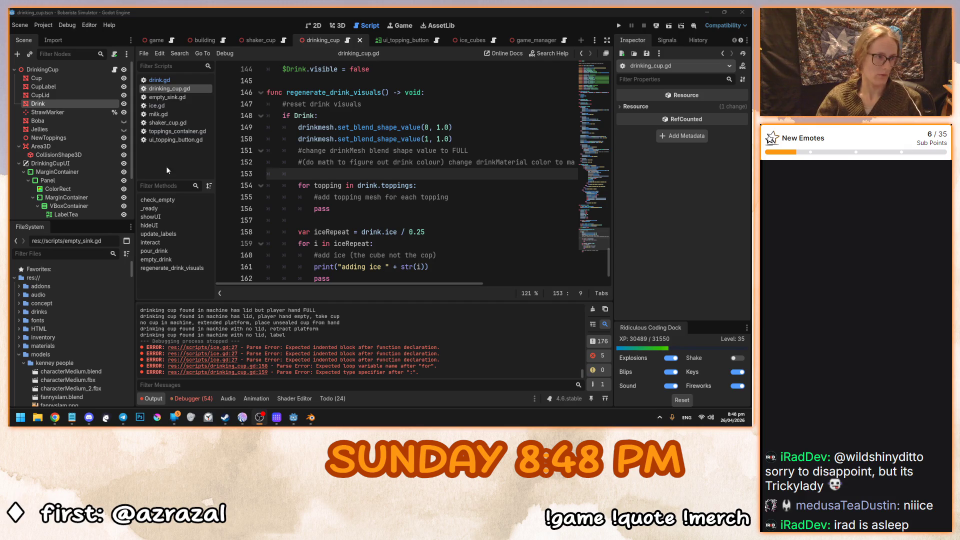
left_click(343, 138)
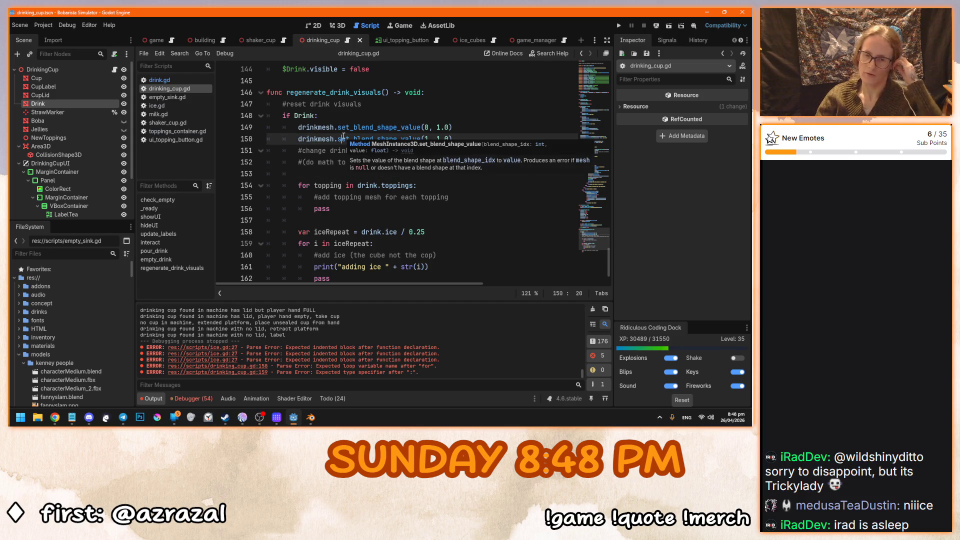
left_click(444, 210)
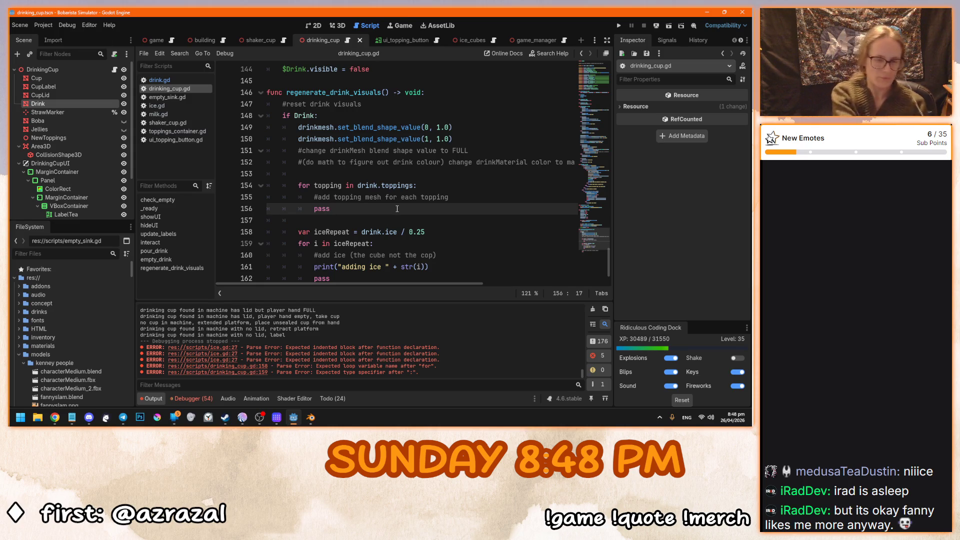
key("F5")
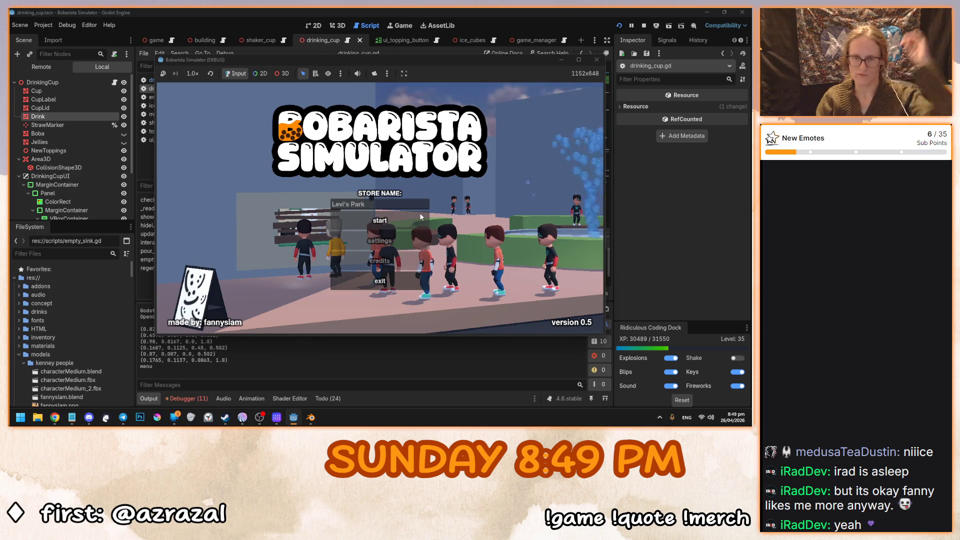
Start the game, take a drinking cup and shaker, and fill the shaker with Green Tea.
left_click(394, 222)
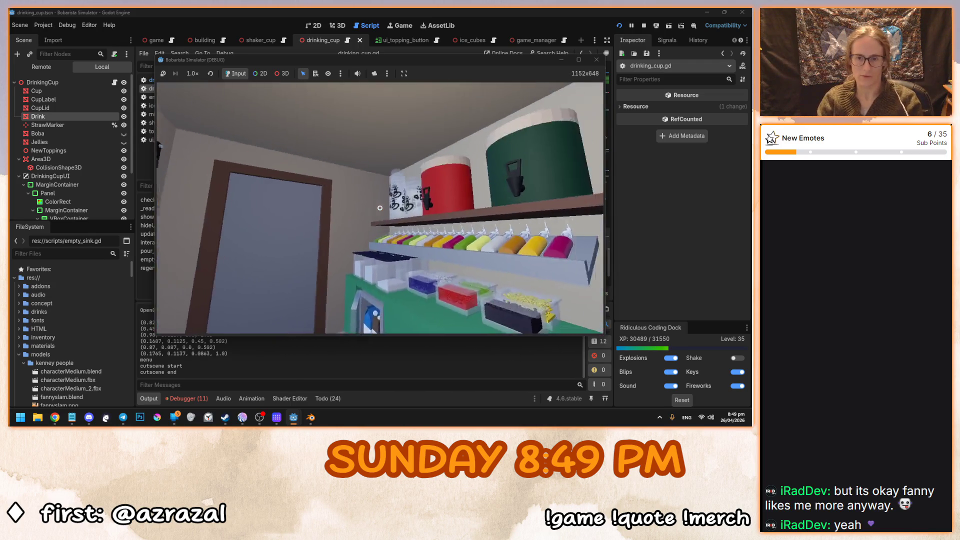
left_click(380, 208)
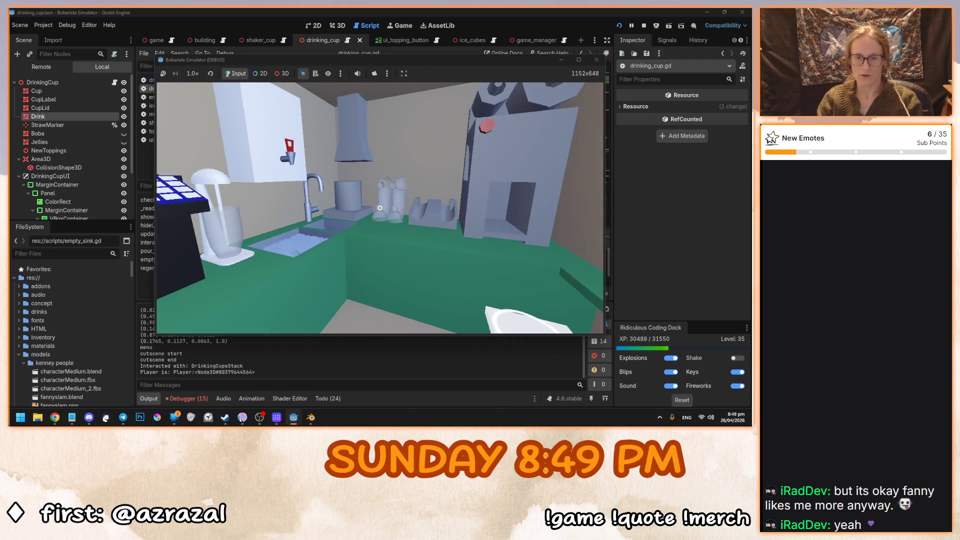
left_click(380, 207)
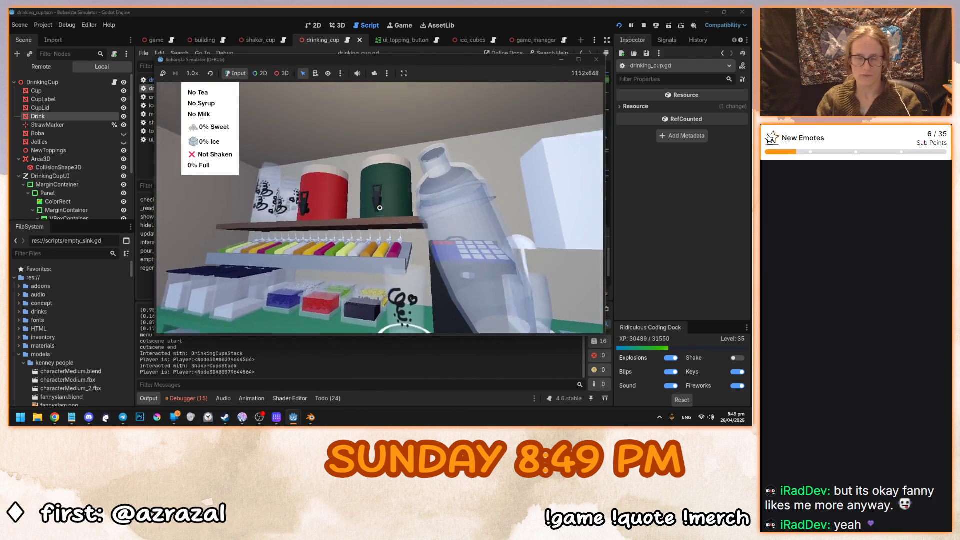
left_click(380, 208)
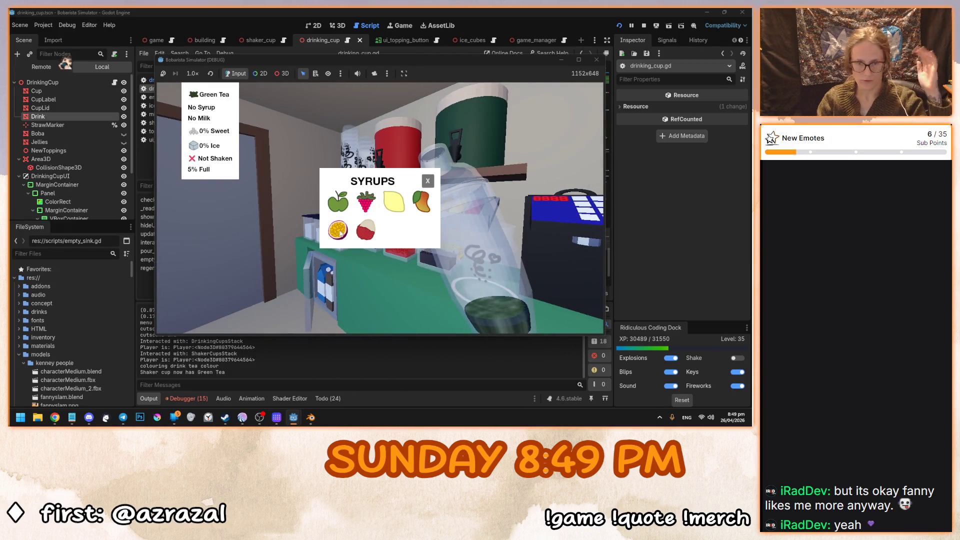
Add Passionfruit syrup, Almond Milk, fructose up to 100% sweet, and ice.
left_click(338, 229)
left_click(427, 182)
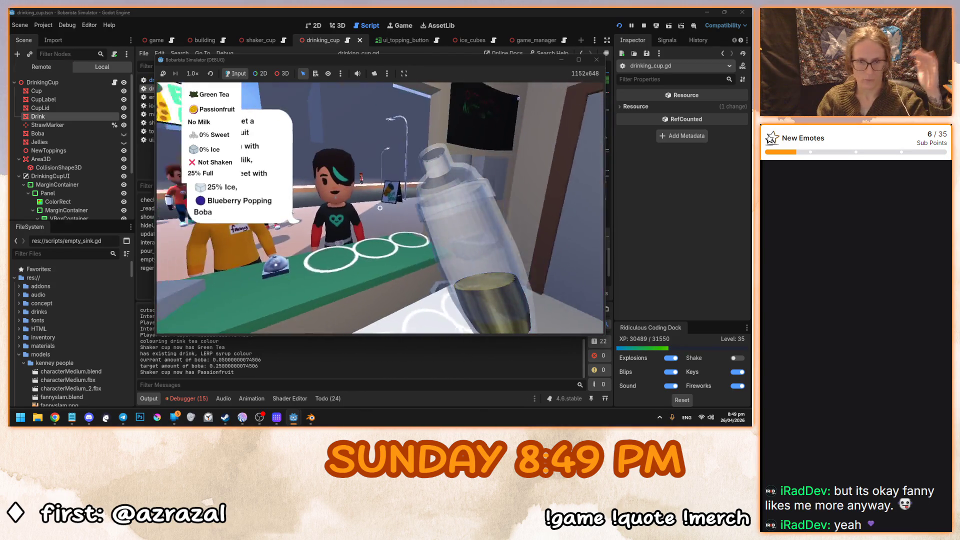
left_click(380, 206)
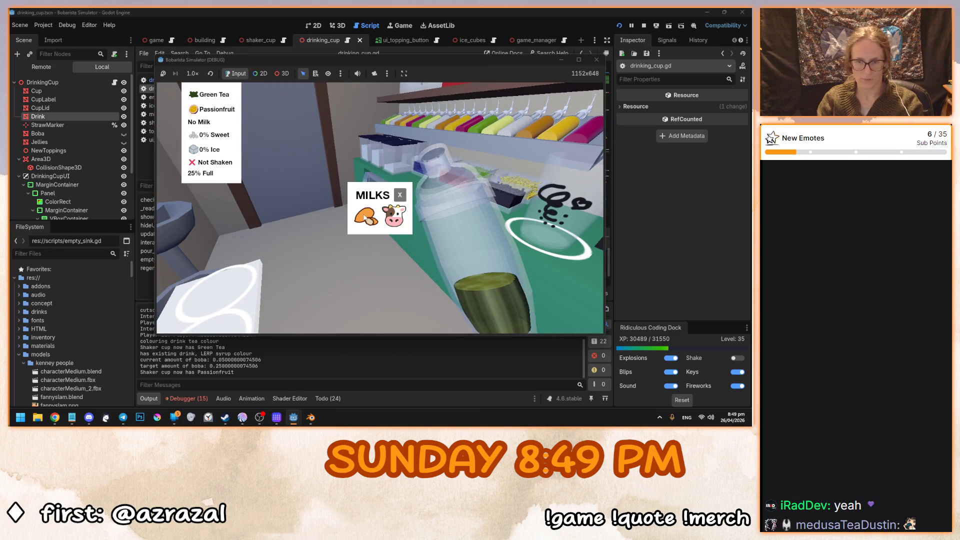
left_click(366, 215)
left_click(400, 196)
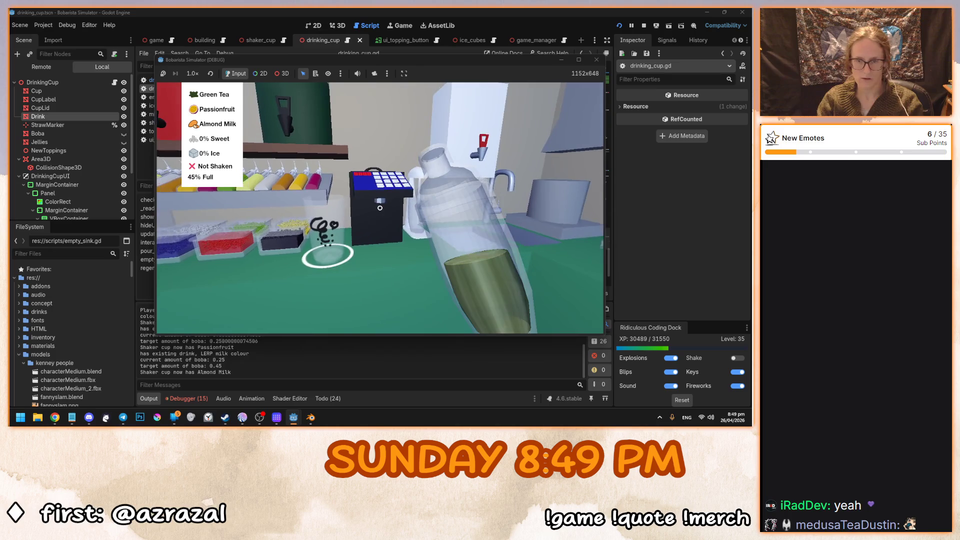
left_click(380, 208)
left_click(380, 207)
left_click(379, 207)
left_click(380, 208)
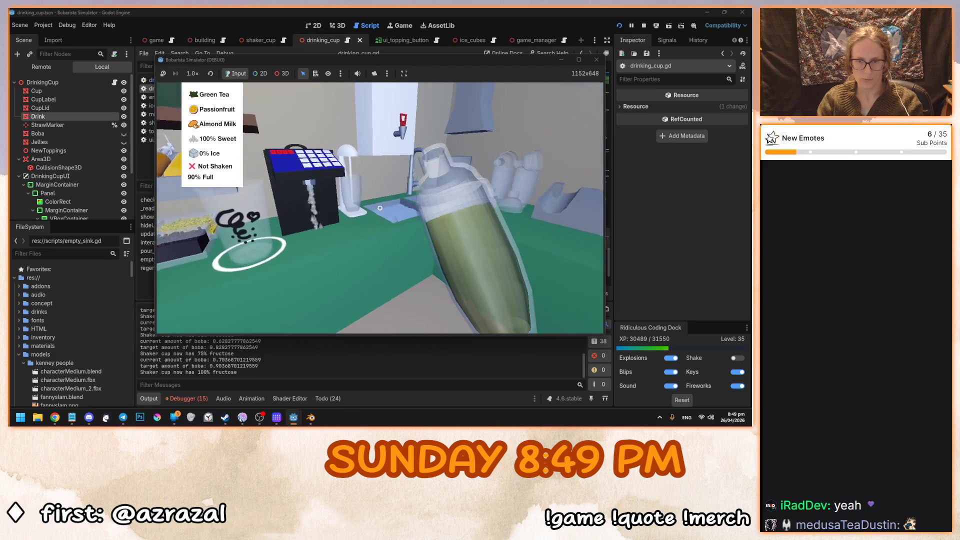
left_click(379, 208)
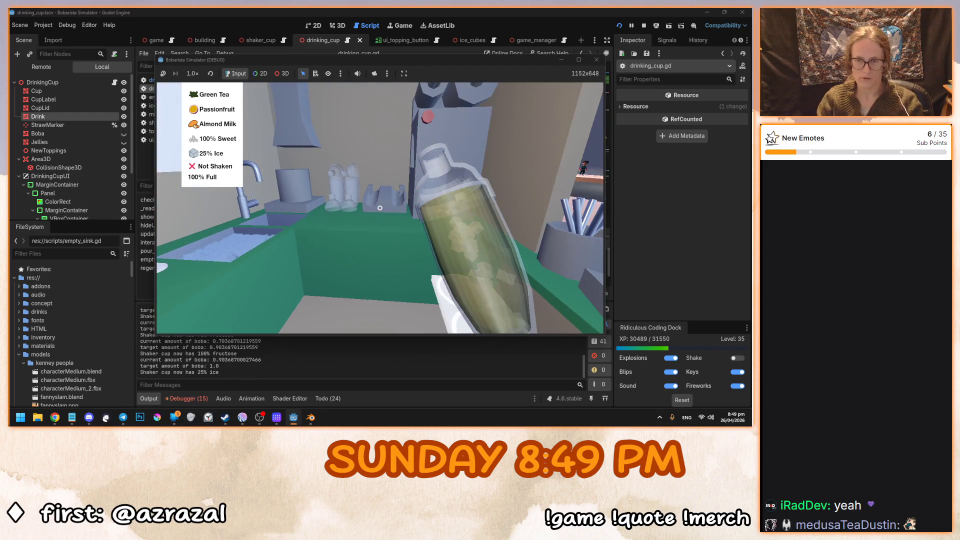
Pour the shaker into the drinking cup and add Blueberry Popping Boba.
left_click(380, 207)
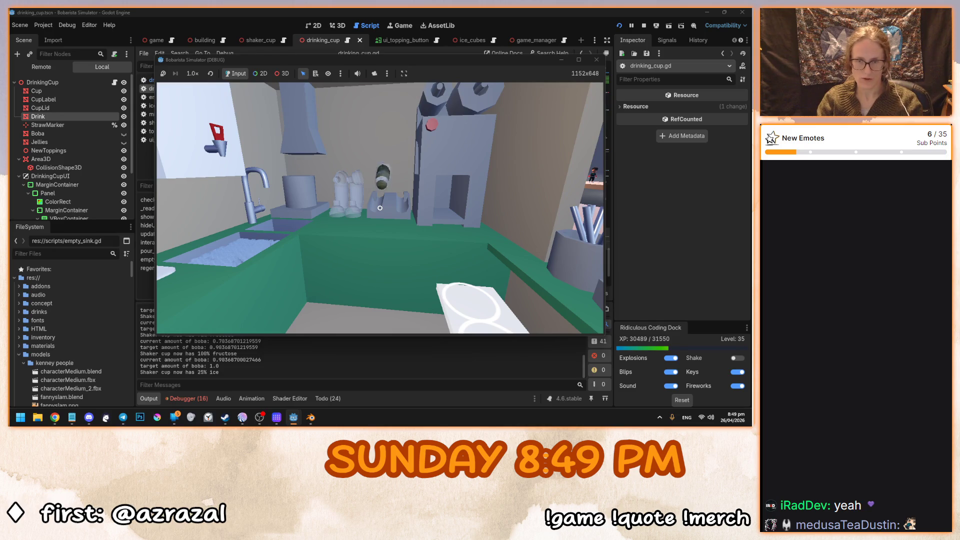
left_click(380, 208)
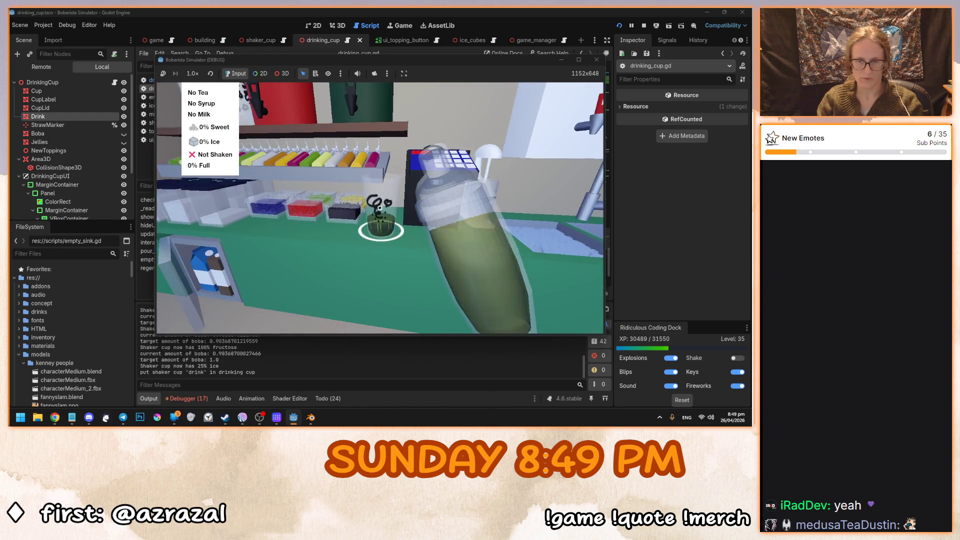
left_click(380, 208)
left_click(380, 208)
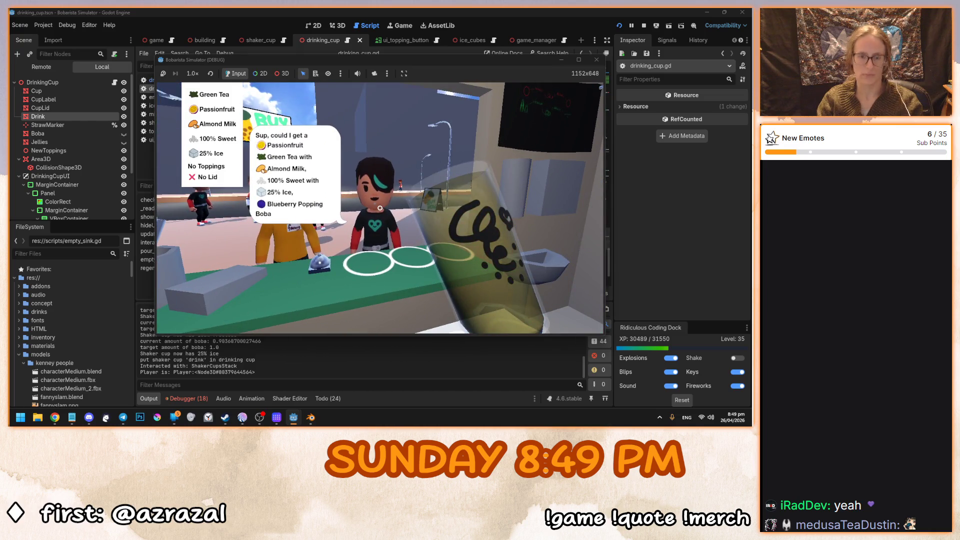
left_click(380, 208)
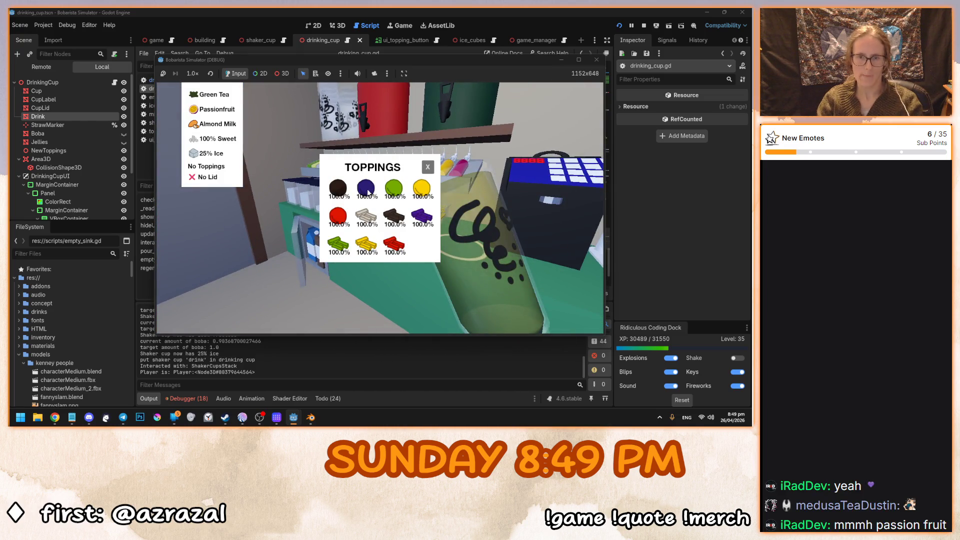
left_click(366, 189)
left_click(428, 167)
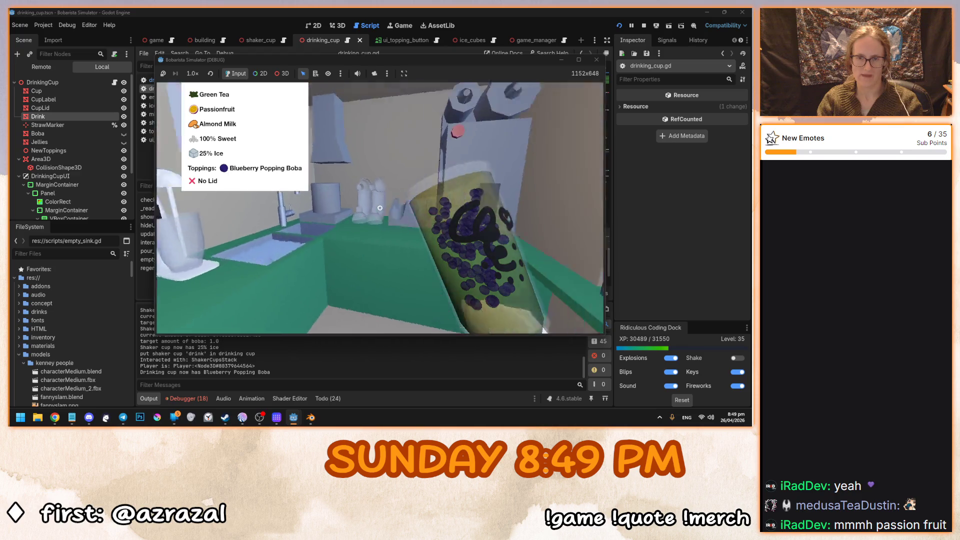
Seal the cup, hand it to the customer, and give them a straw.
left_click(380, 208)
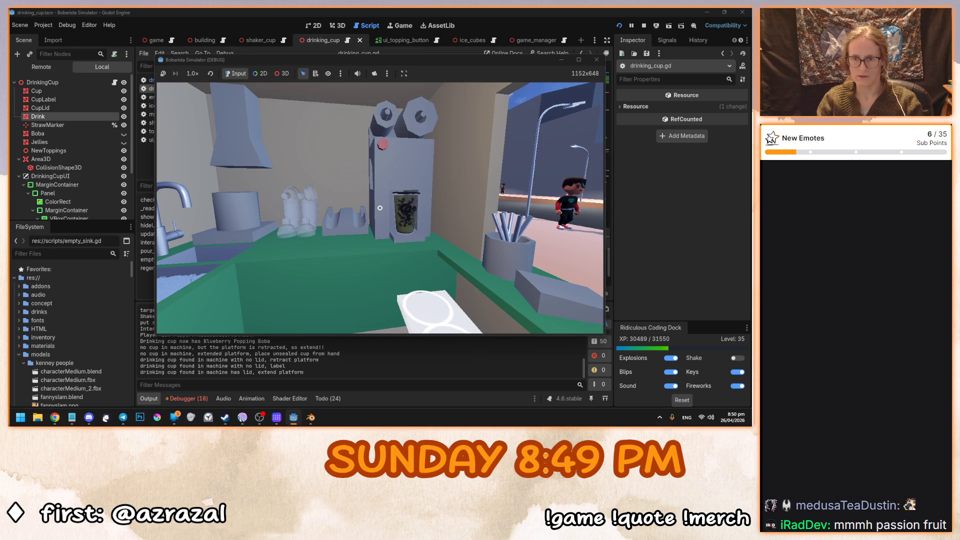
left_click(380, 208)
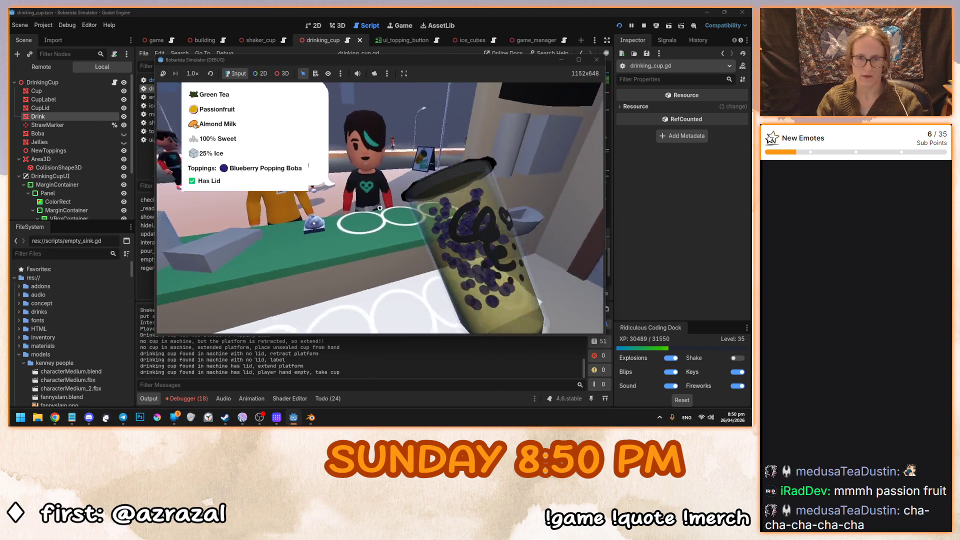
left_click(380, 208)
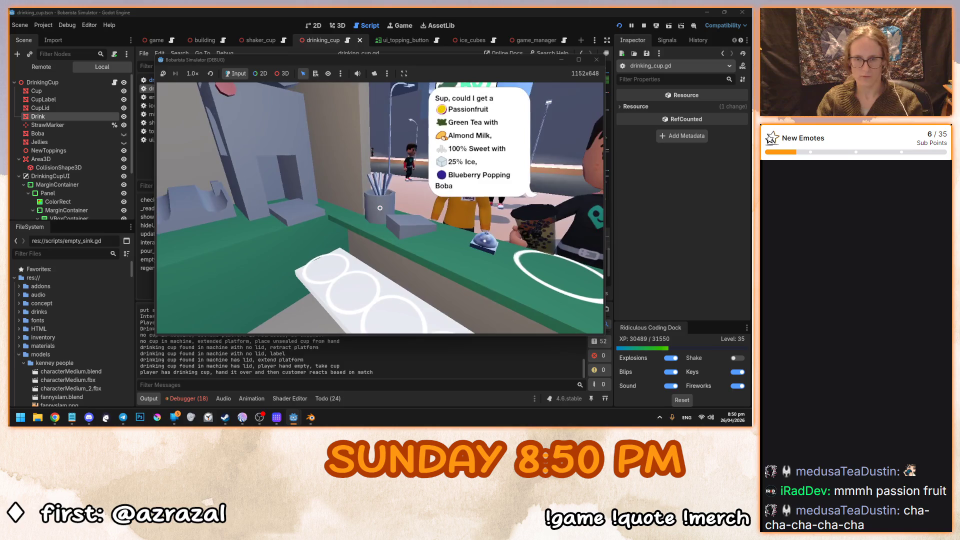
left_click(380, 207)
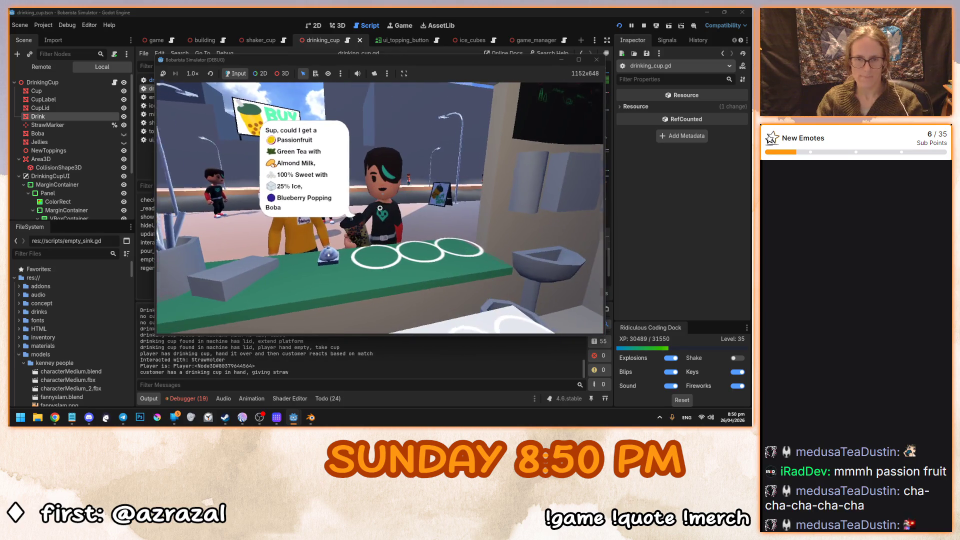
left_click(380, 207)
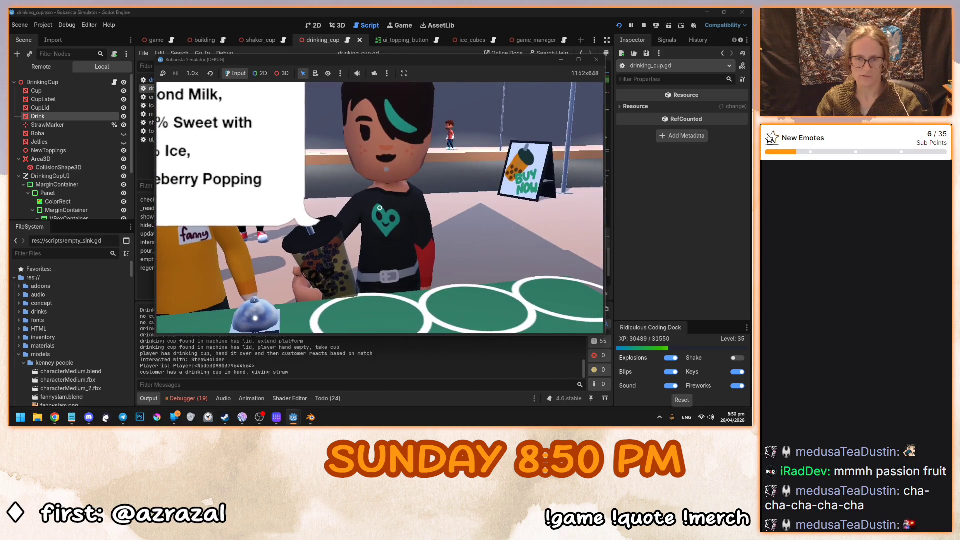
left_click(380, 208)
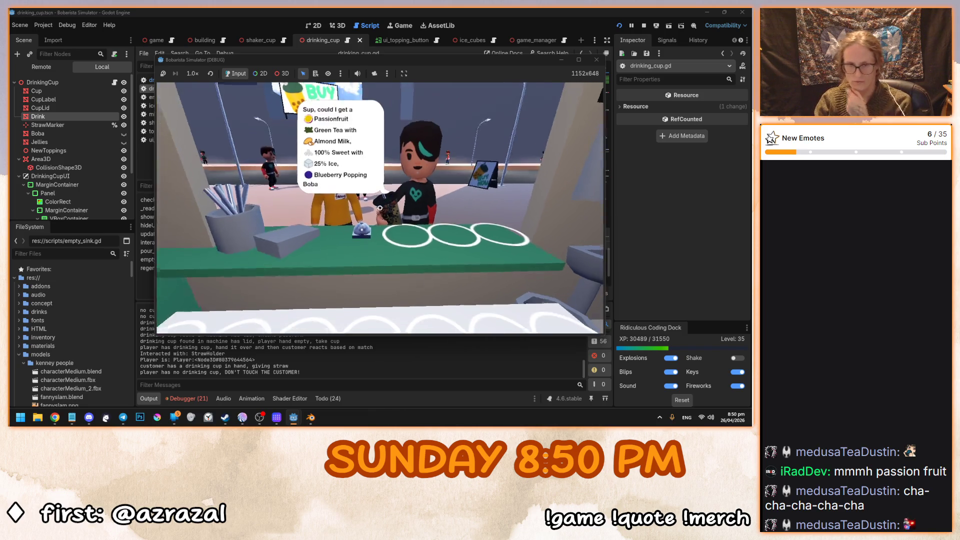
Set down the held cup, then make a shaker of Black Tea with Raspberry syrup.
left_click(379, 207)
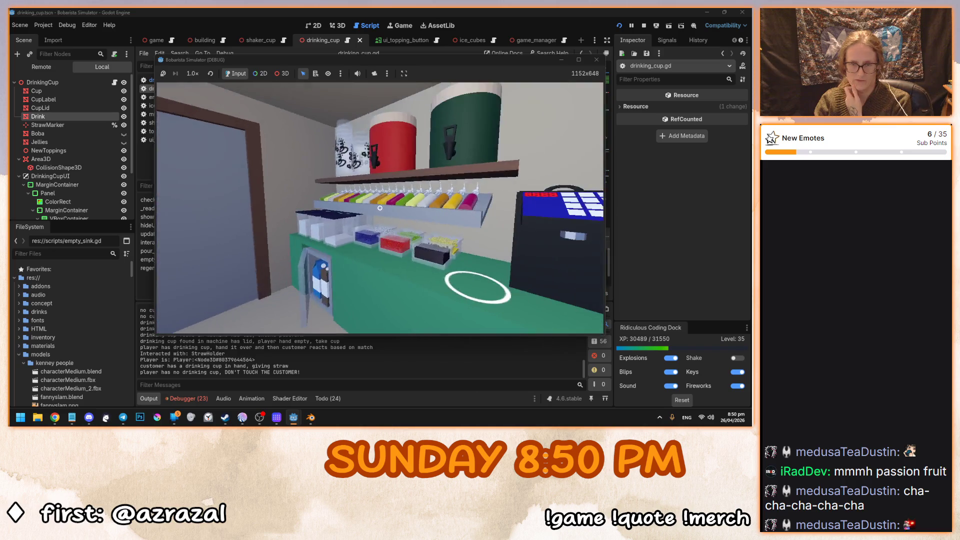
left_click(379, 208)
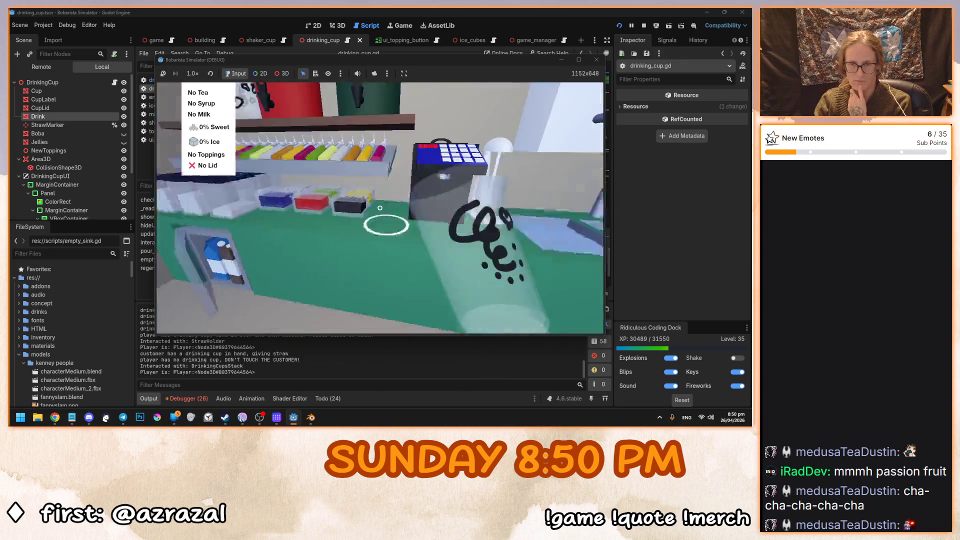
left_click(379, 207)
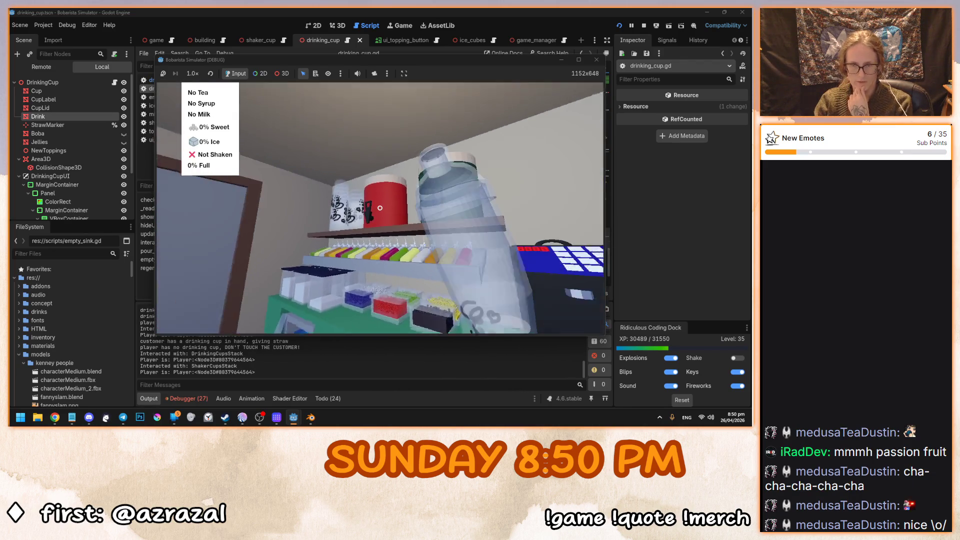
left_click(380, 208)
left_click(379, 208)
left_click(365, 201)
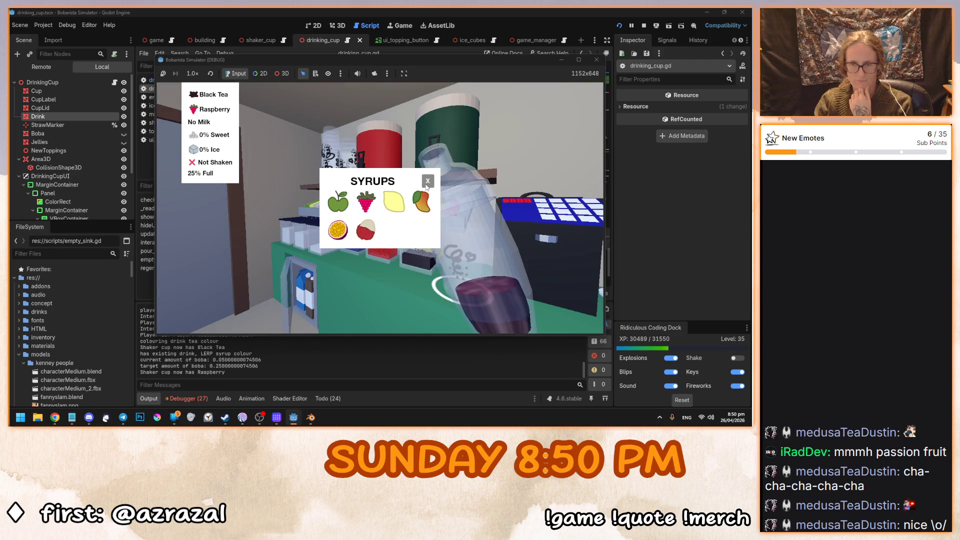
Fill the shaker to 100%, pour it into the cup, serve the customer, and stop the game.
left_click(379, 207)
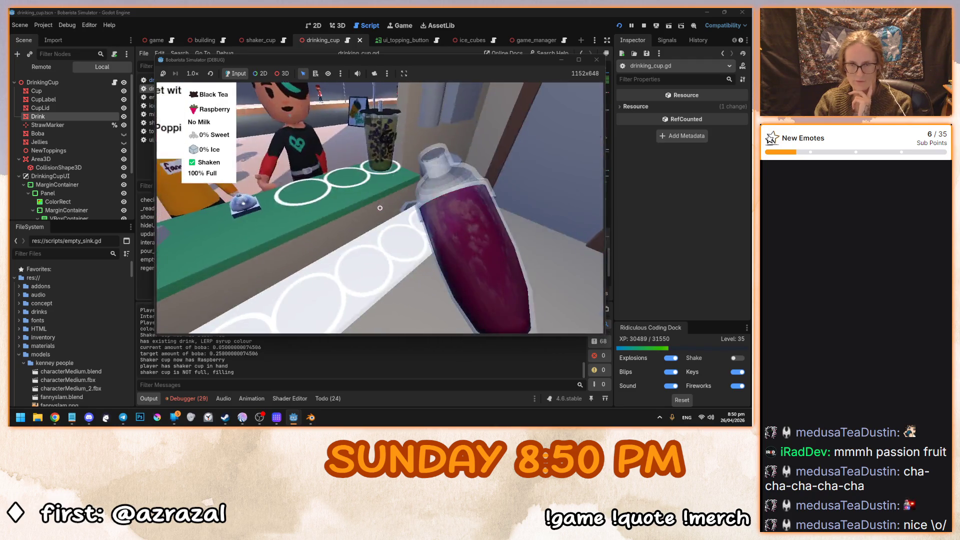
left_click(380, 208)
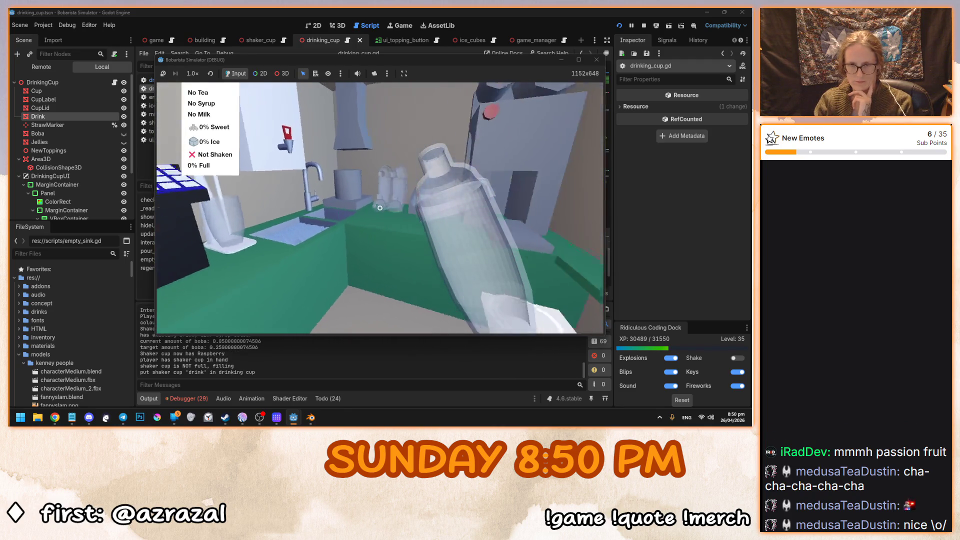
left_click(380, 207)
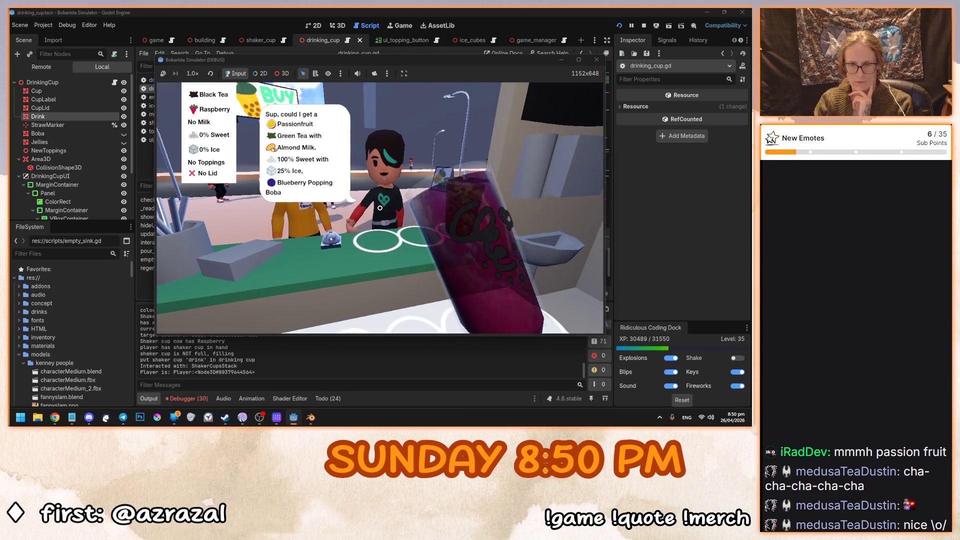
left_click(379, 208)
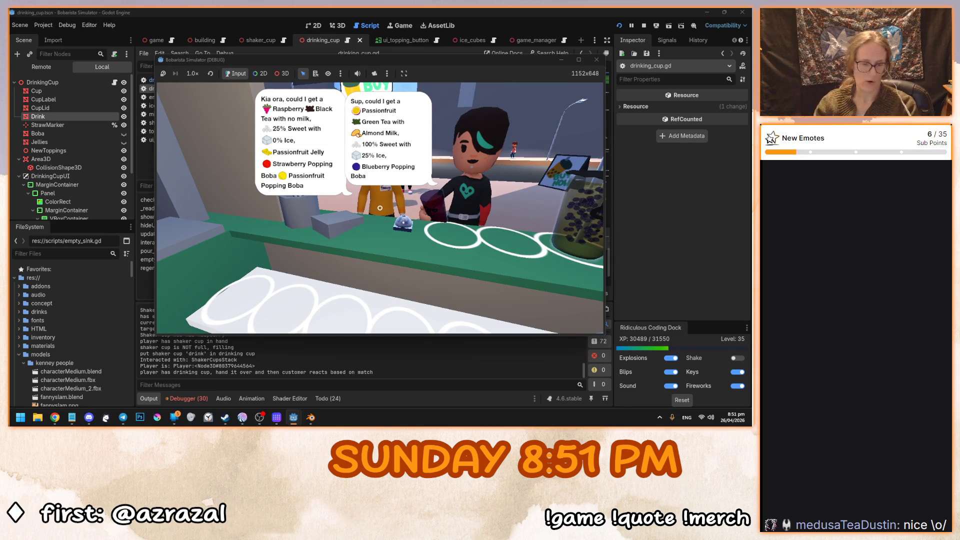
key("Escape")
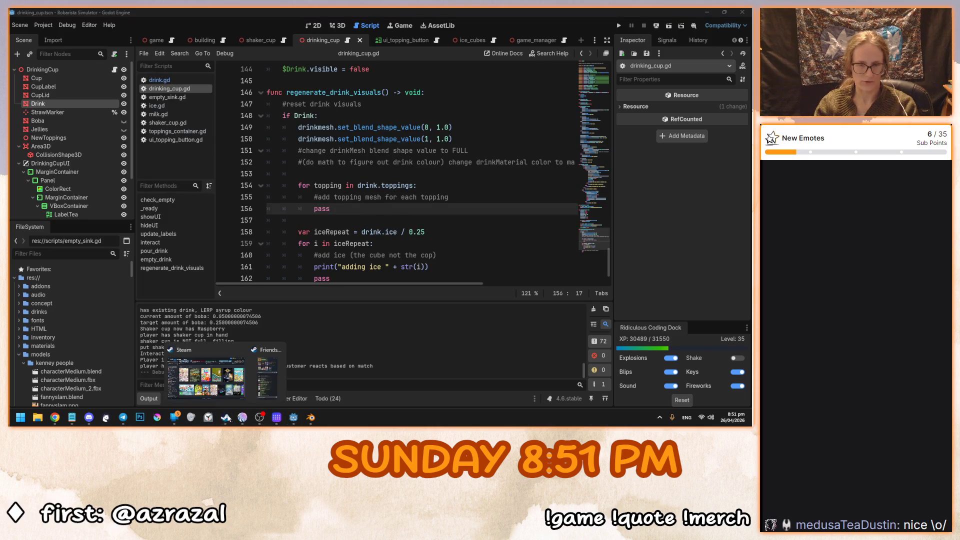
Open Ground Zero Hero Demo in the Steam library and go to its store page.
left_click(225, 417)
left_click(291, 313)
key("alt+Left")
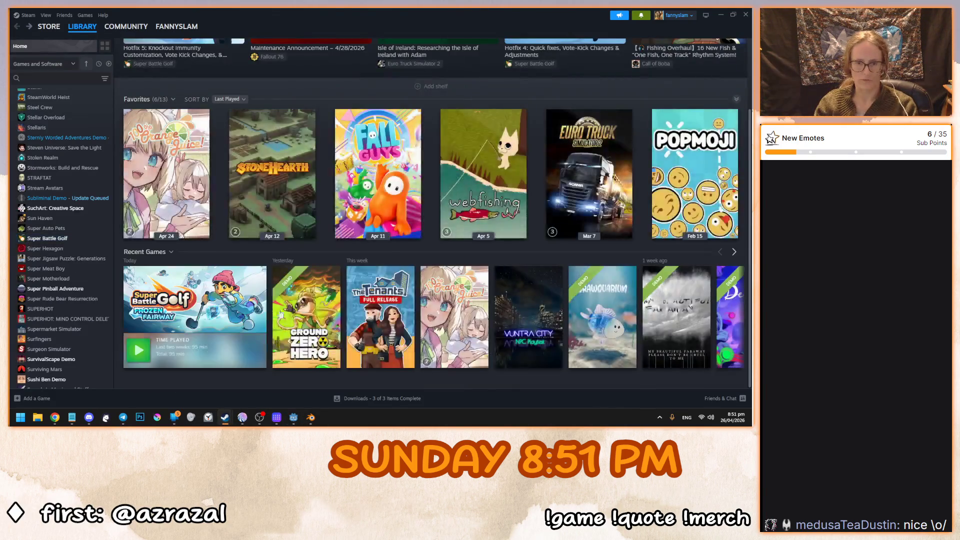
left_click(301, 316)
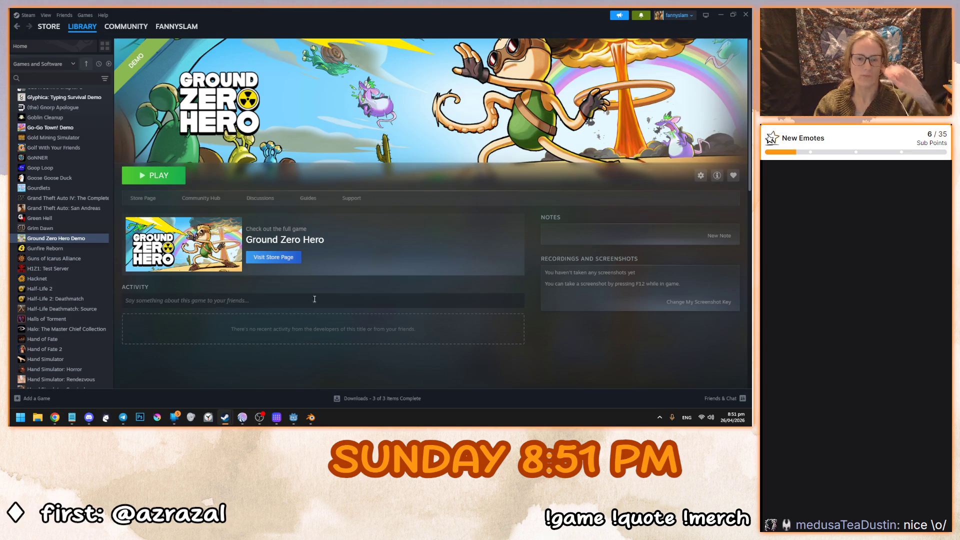
left_click(268, 259)
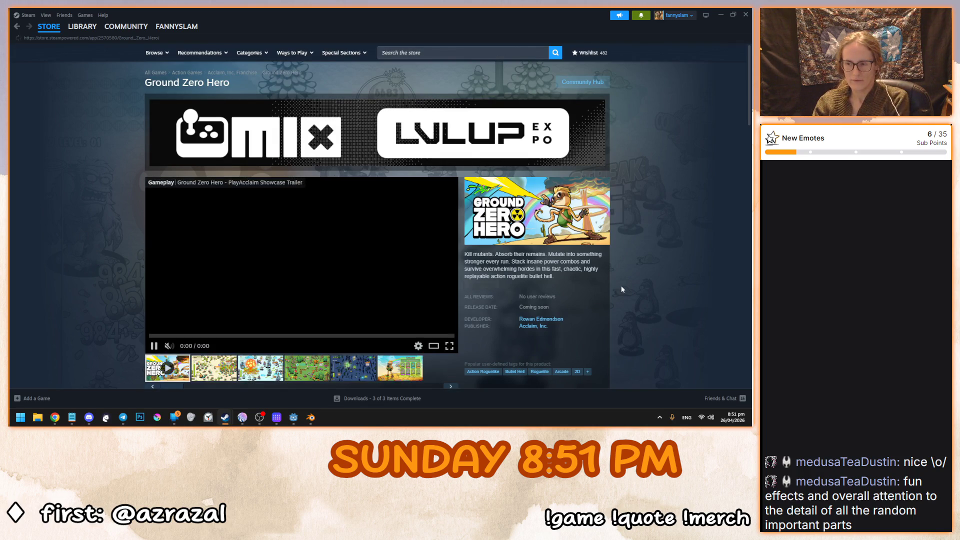
Browse the store screenshots, ending on the snail gameplay shot.
scroll(621, 288, "down", 2)
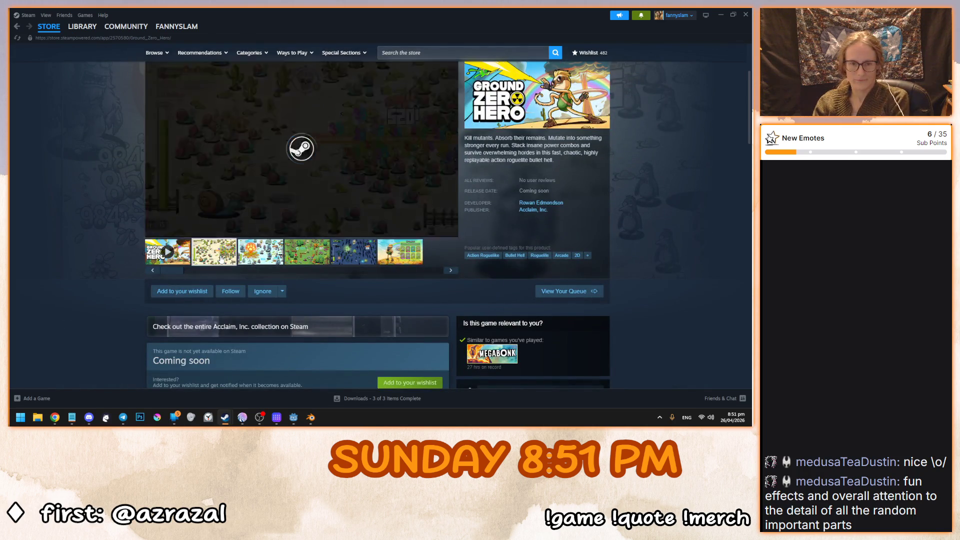
left_click(256, 261)
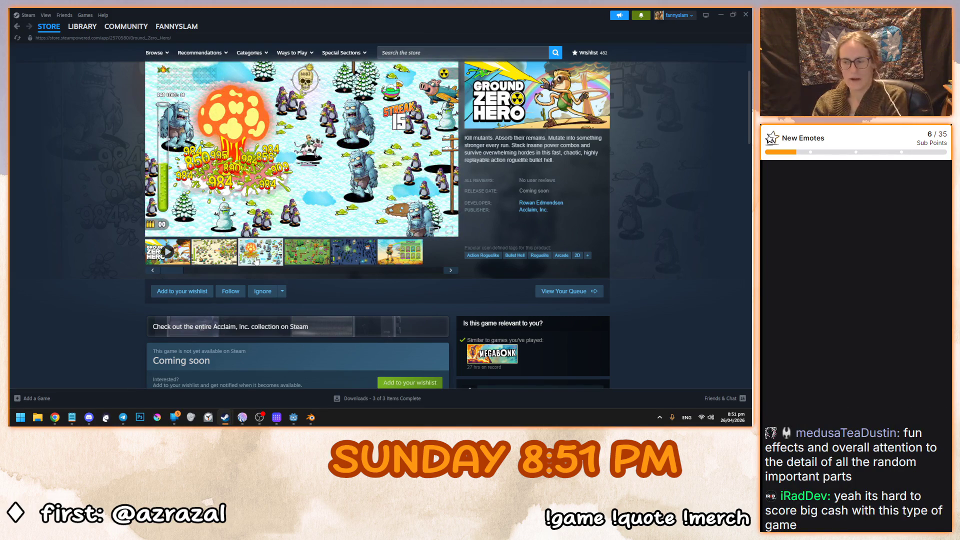
left_click(310, 261)
left_click(353, 252)
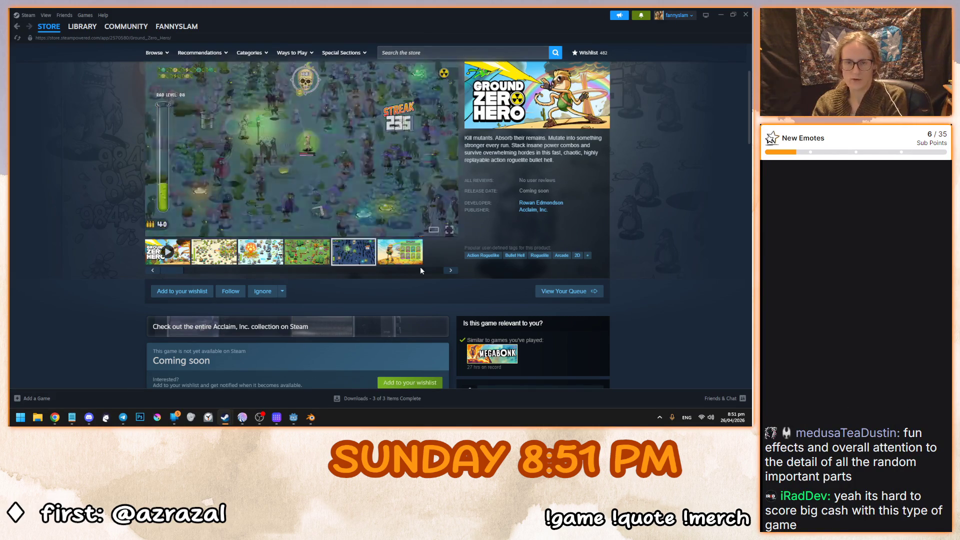
scroll(462, 274, "up", 1)
scroll(552, 255, "up", 1)
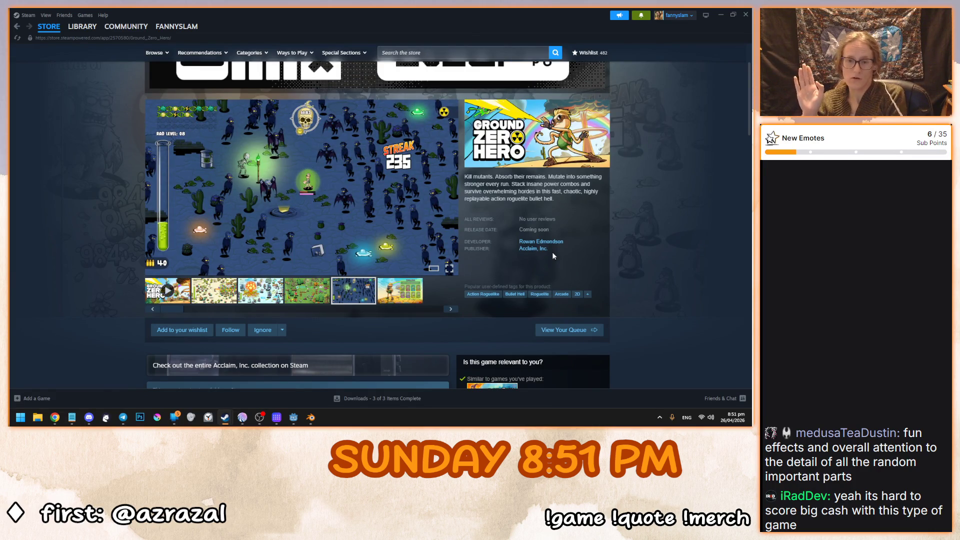
left_click(388, 292)
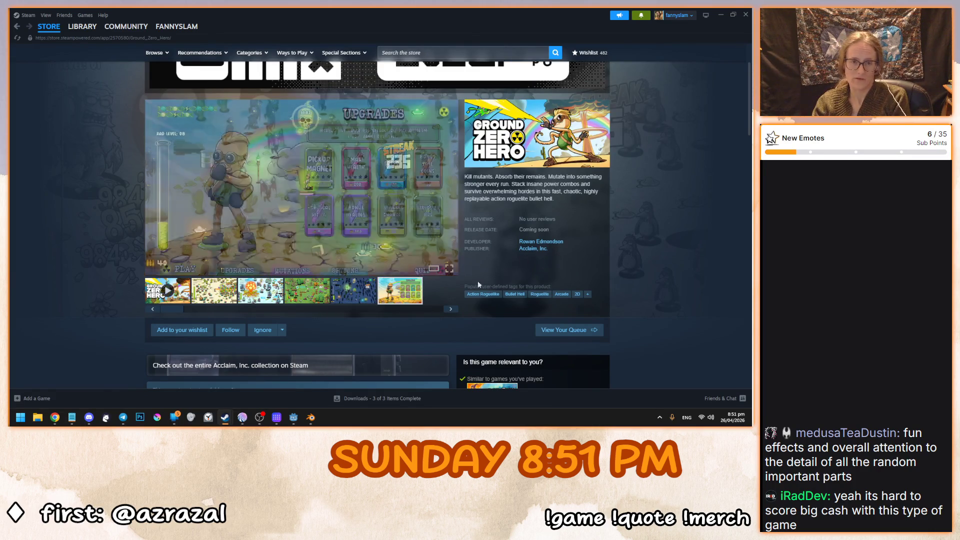
left_click(218, 300)
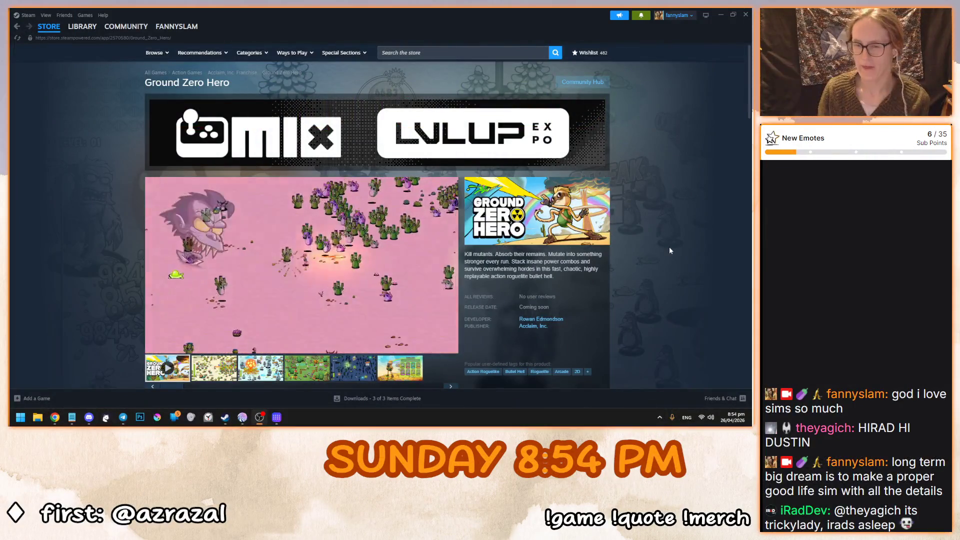
left_click(669, 250)
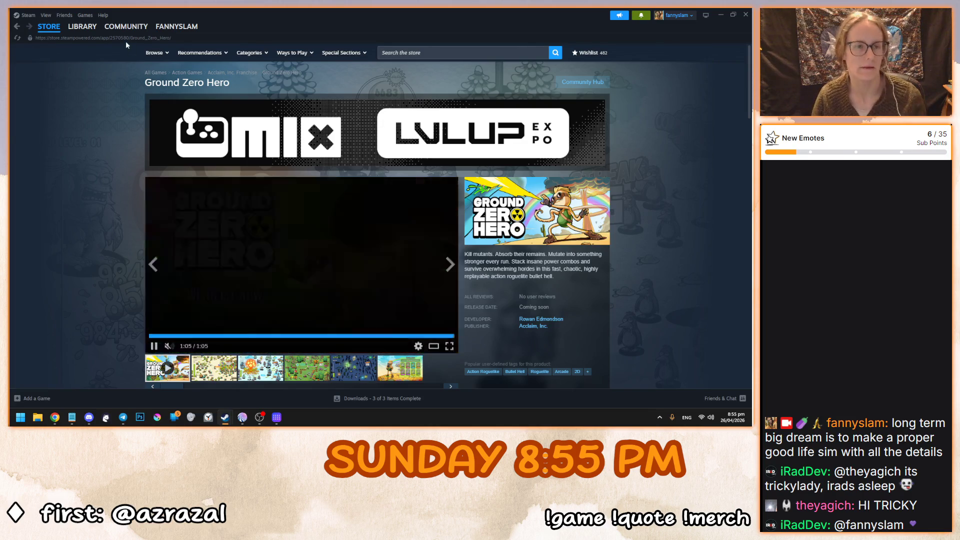
Return to the Steam Library home and bring up the Ground Zero Hero card's actions.
left_click(88, 40)
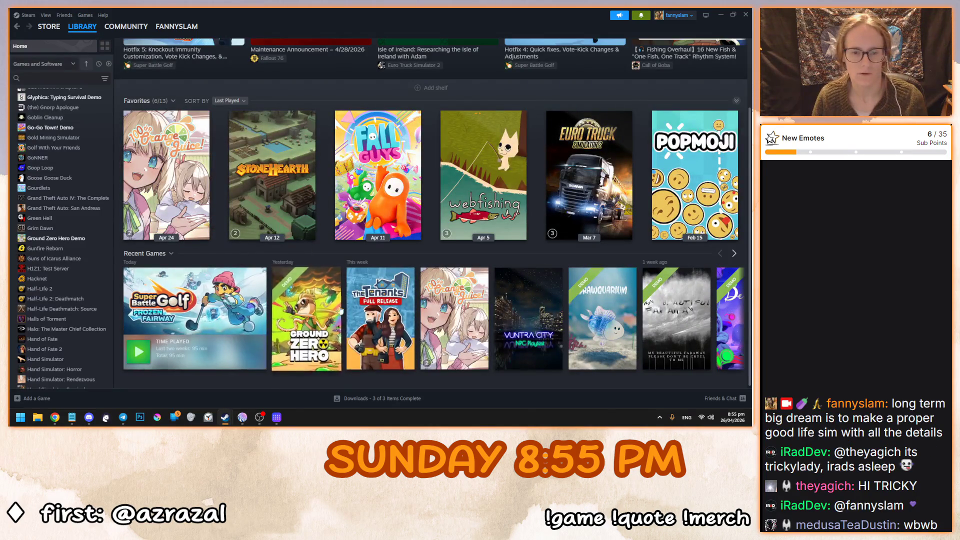
right_click(317, 300)
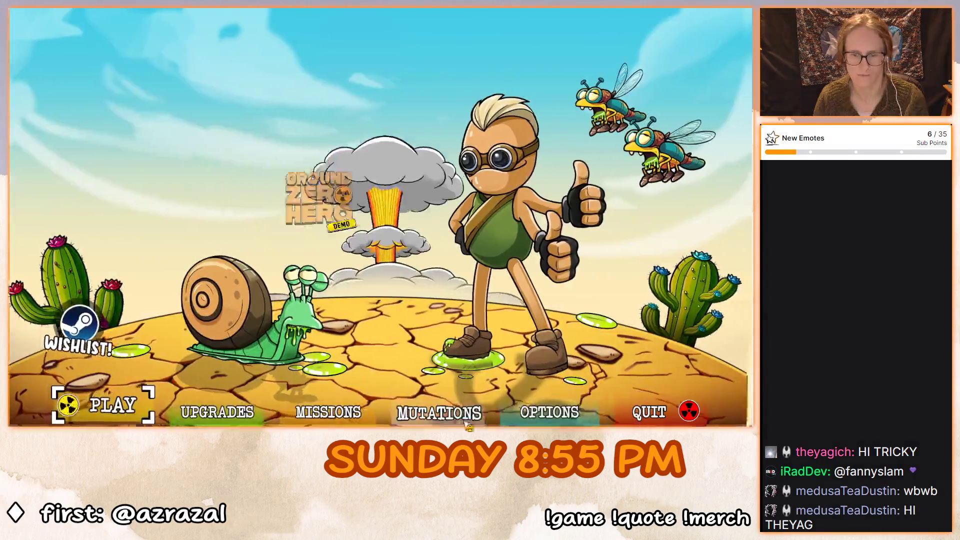
Open Options and lower the Music volume to near zero, leaving SFX at full.
left_click(537, 415)
left_click_drag(649, 159, 499, 163)
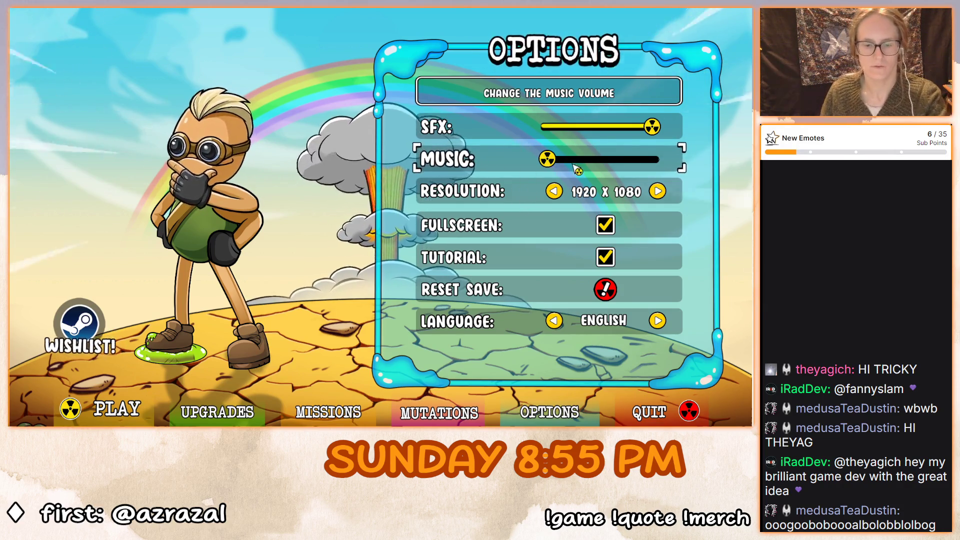
left_click(559, 159)
mouse_move(559, 159)
left_mouse_down()
mouse_move(571, 160)
mouse_move(557, 165)
left_mouse_up()
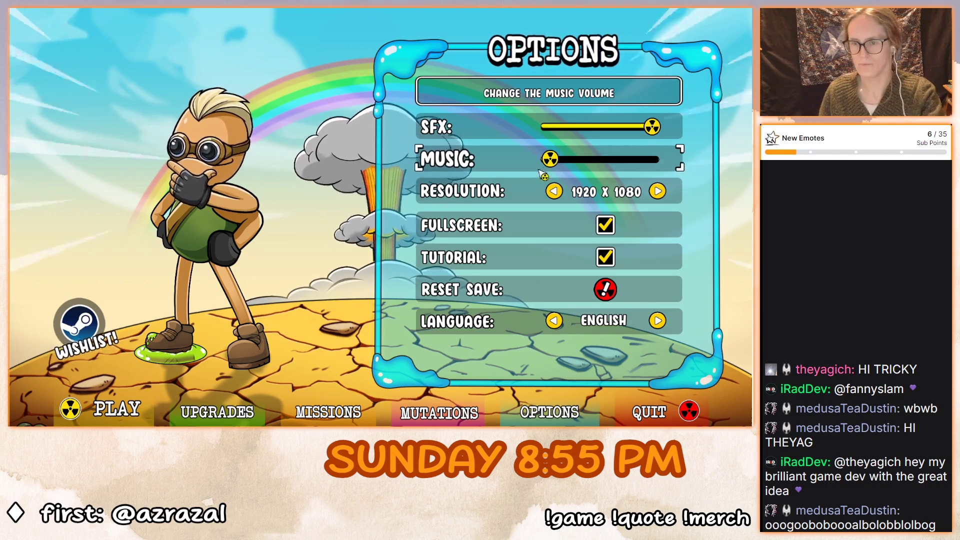
left_click_drag(554, 165, 549, 160)
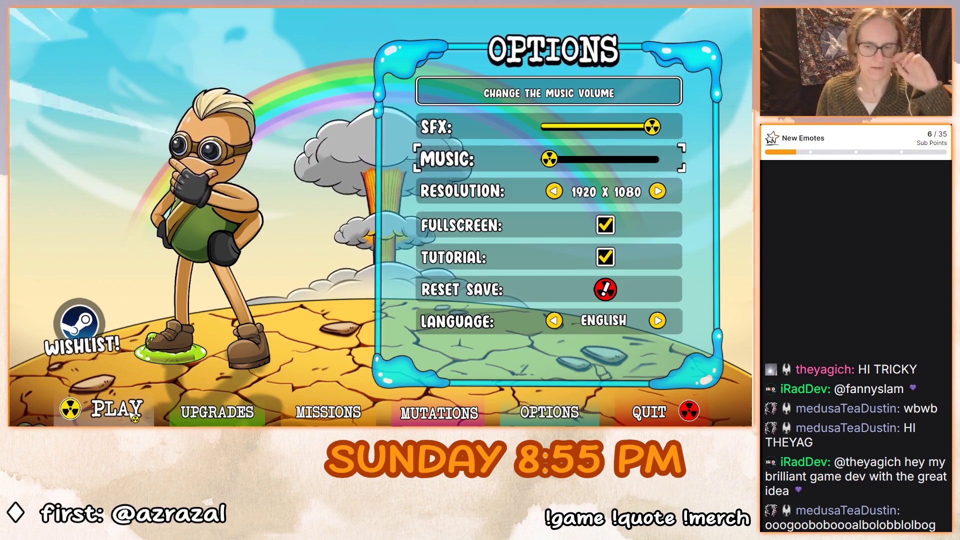
Bring up level select, browse the carousel to Doomsday Desert and start it.
left_click(124, 413)
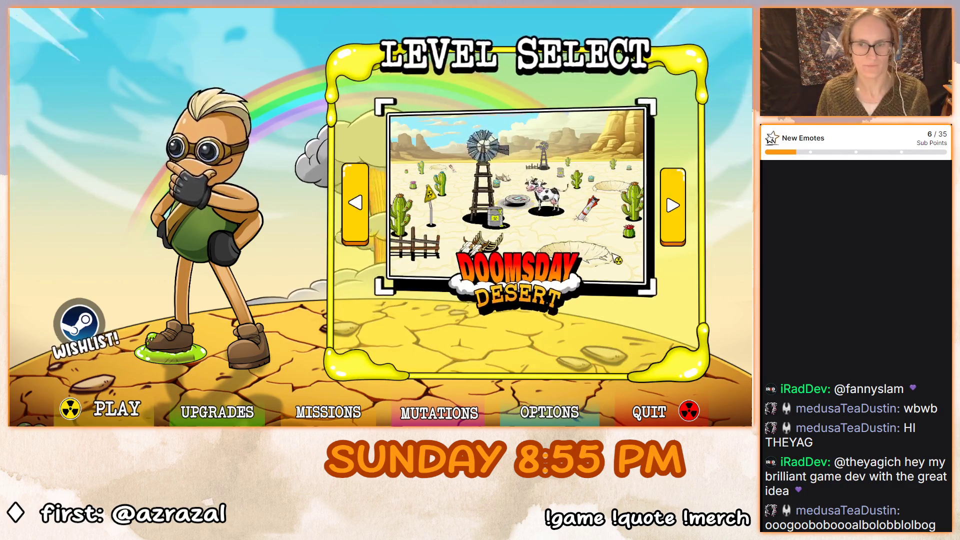
key("Return")
key("Left")
key("Left")
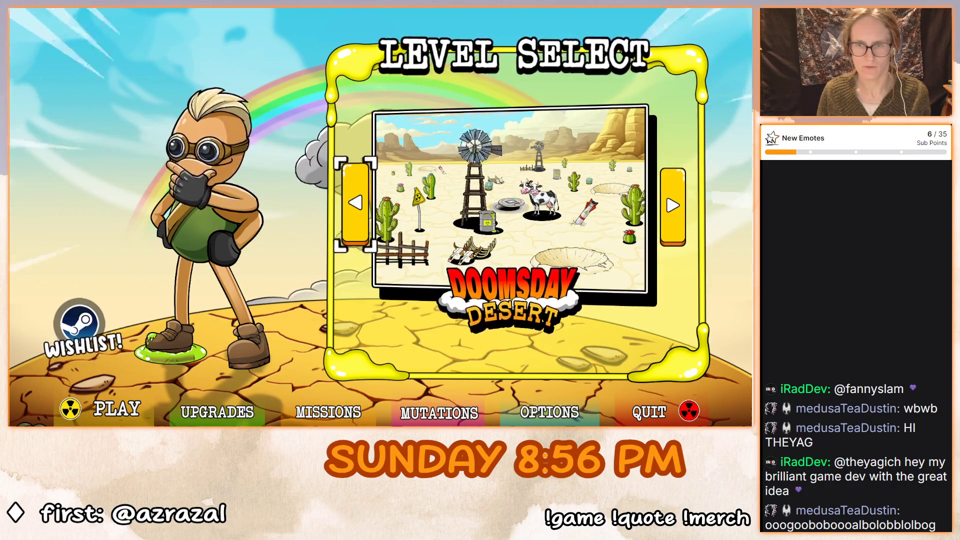
key("Return")
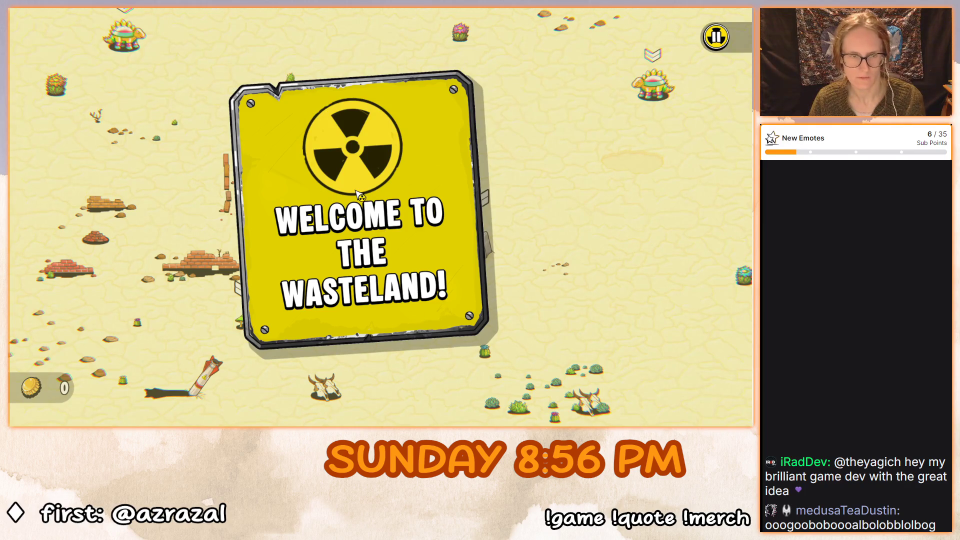
Read through the Dino Pinata, bunker, fauna and enemy-counter tips up to the first mutation announcement.
left_click(439, 261)
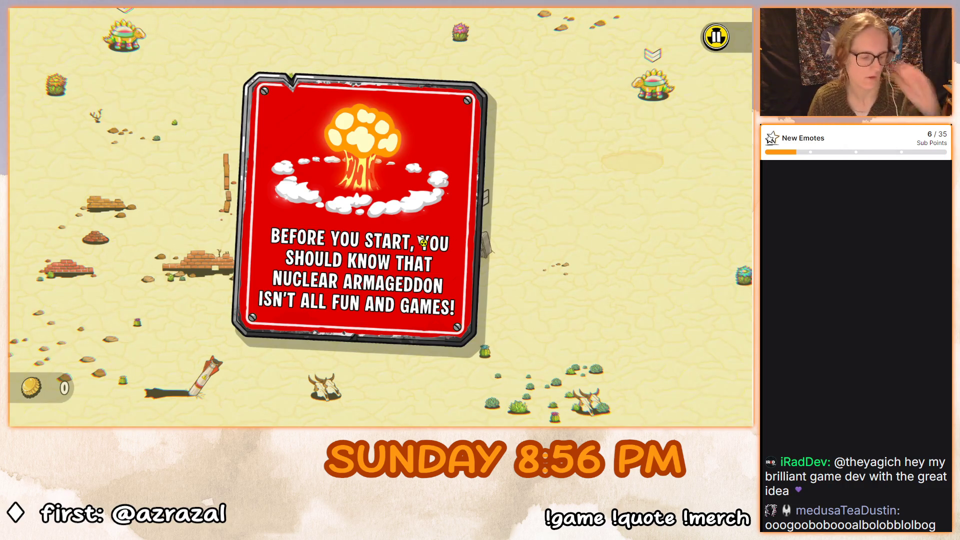
left_click(420, 248)
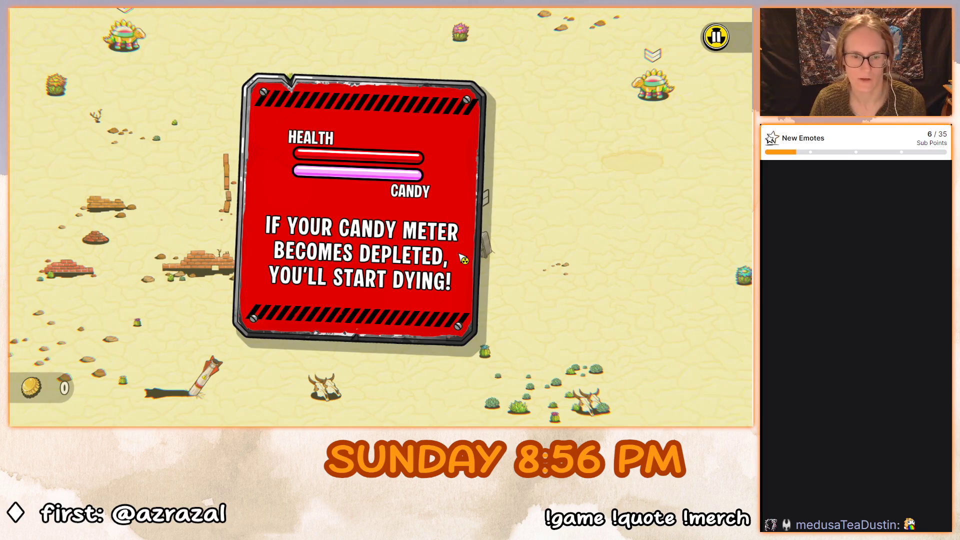
left_click(460, 256)
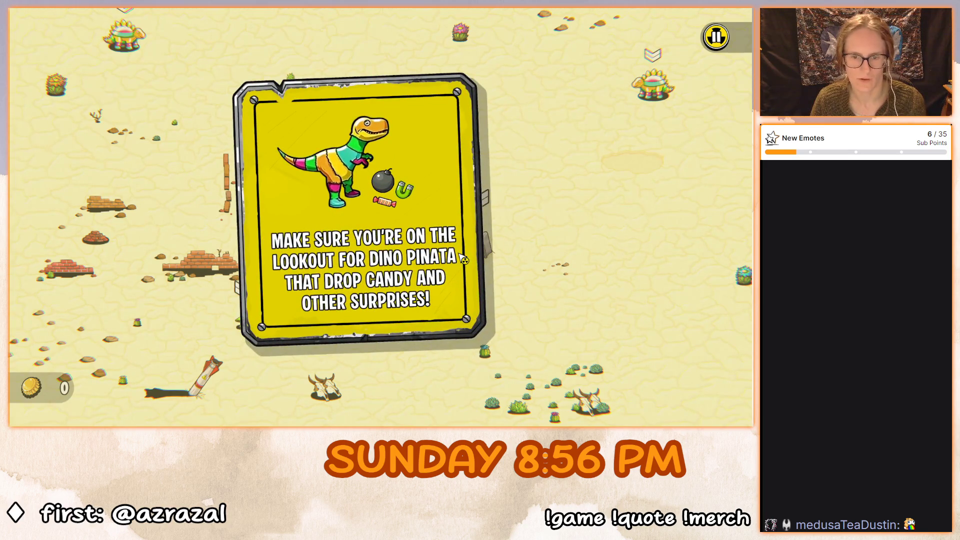
left_click(398, 237)
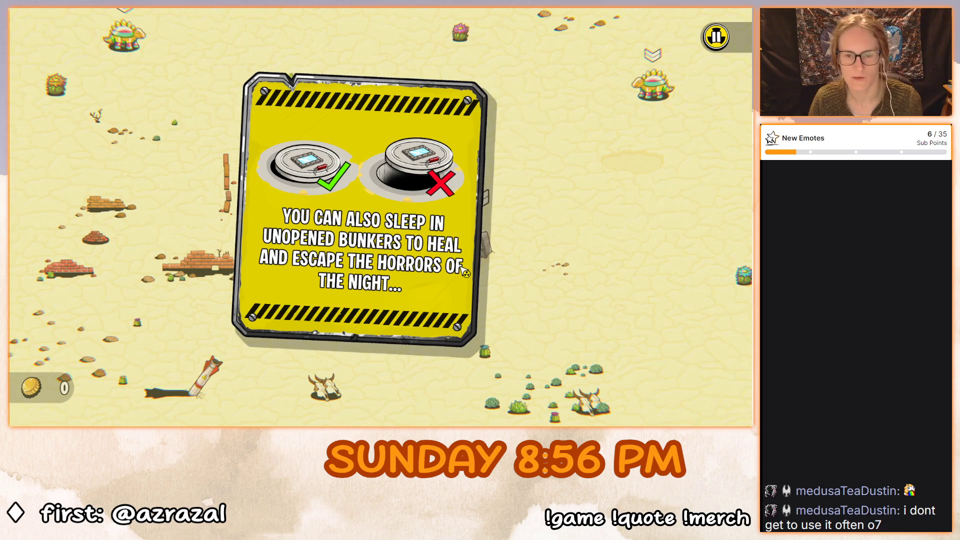
left_click(464, 272)
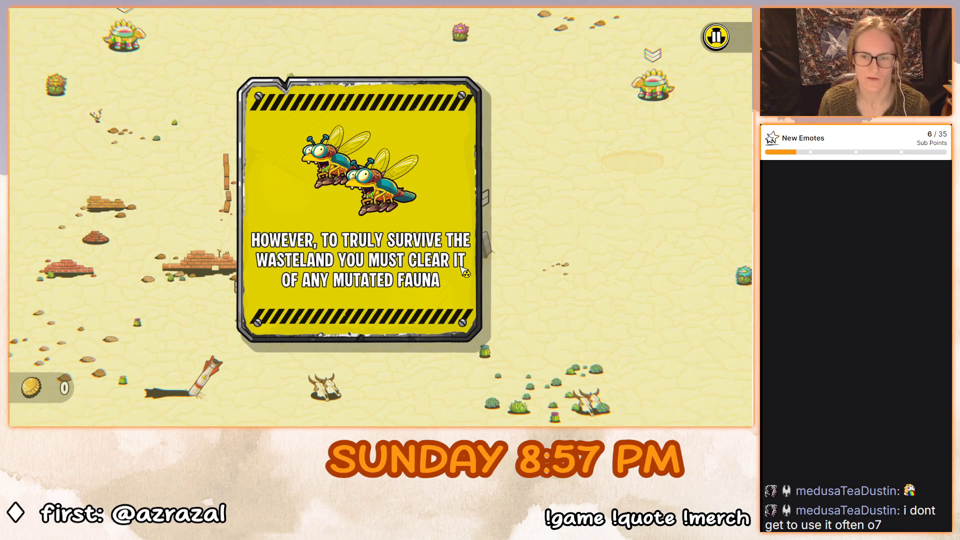
left_click(463, 272)
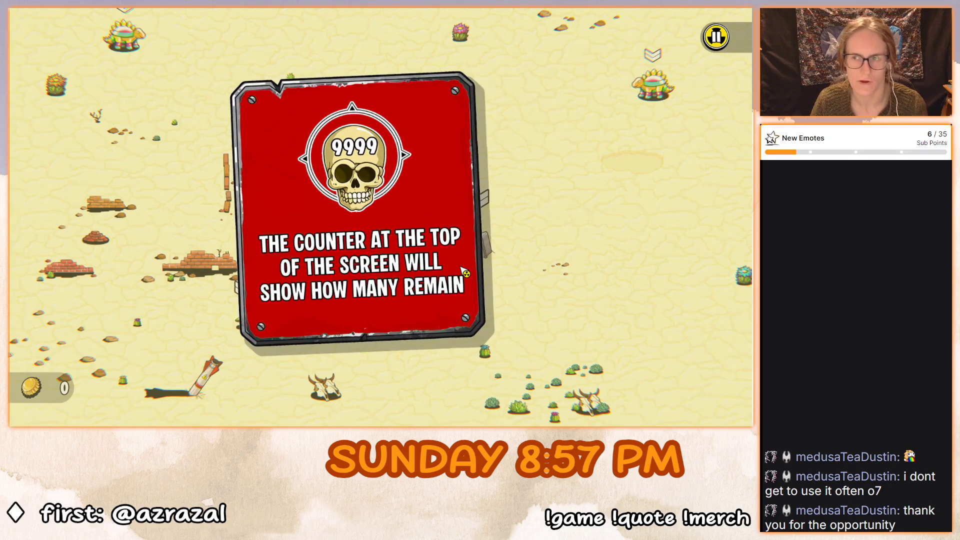
left_click(464, 272)
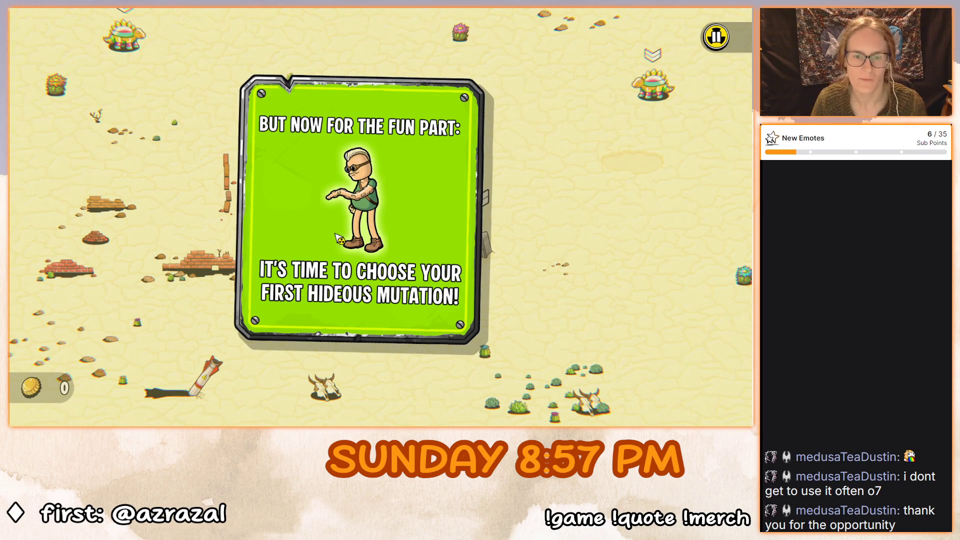
left_click(435, 253)
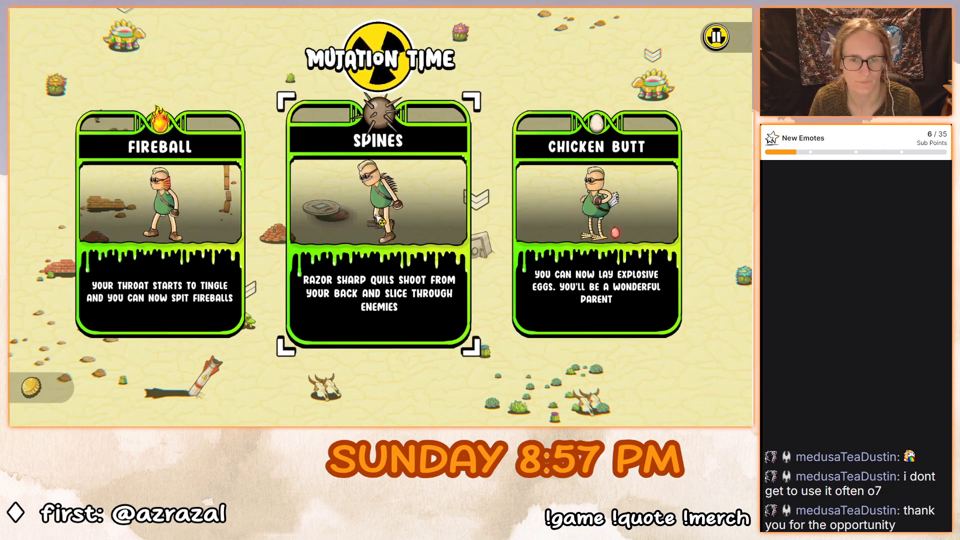
Pick the Spines card over Fireball and Chicken Butt.
left_click(360, 193)
Walk to the safe to crack it, circling nearby while spines kill flies, then pause.
key("Right")
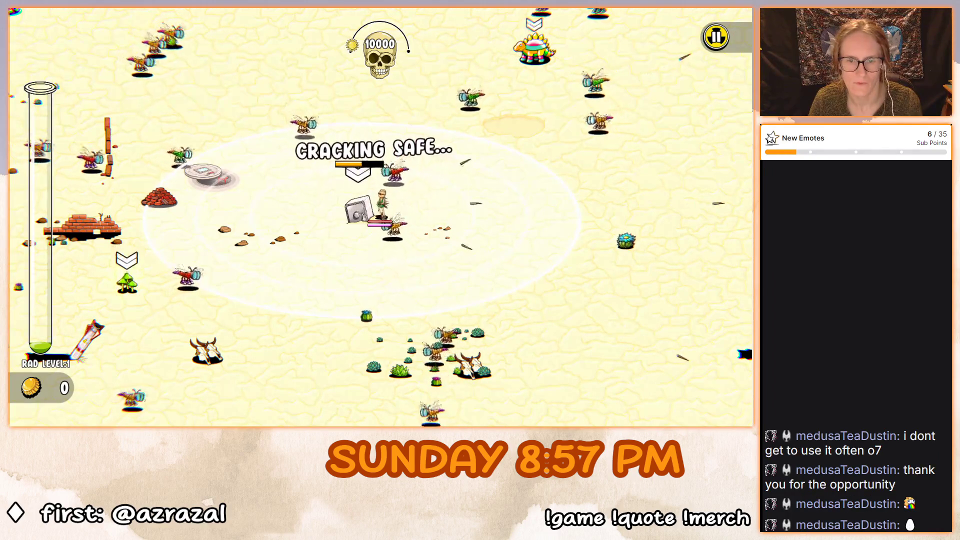
key("s")
key("d")
key("w")
key("a")
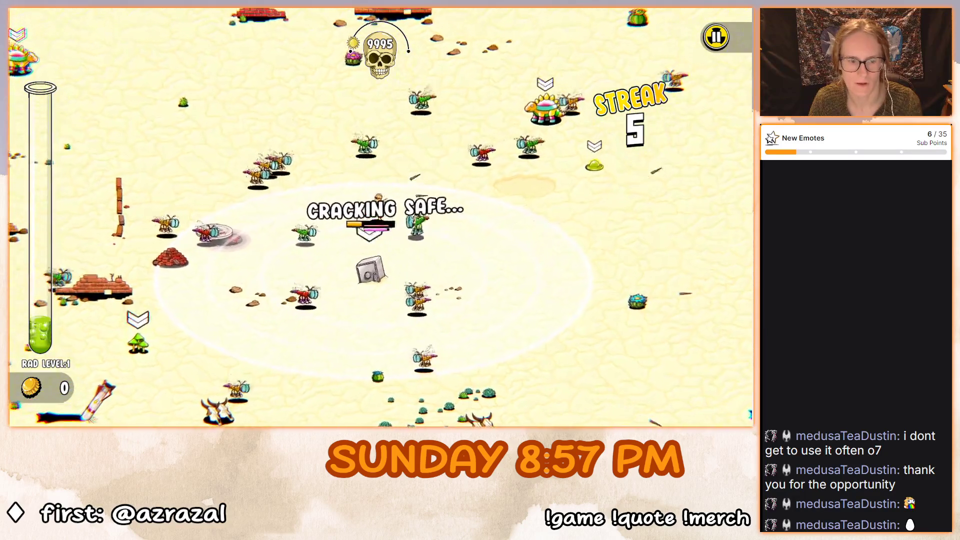
key("d")
key("s")
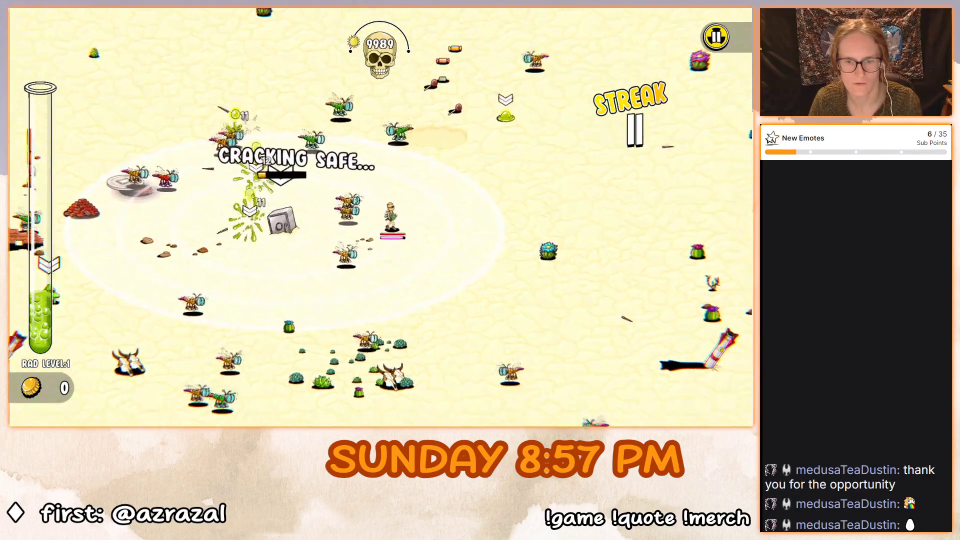
key("Escape")
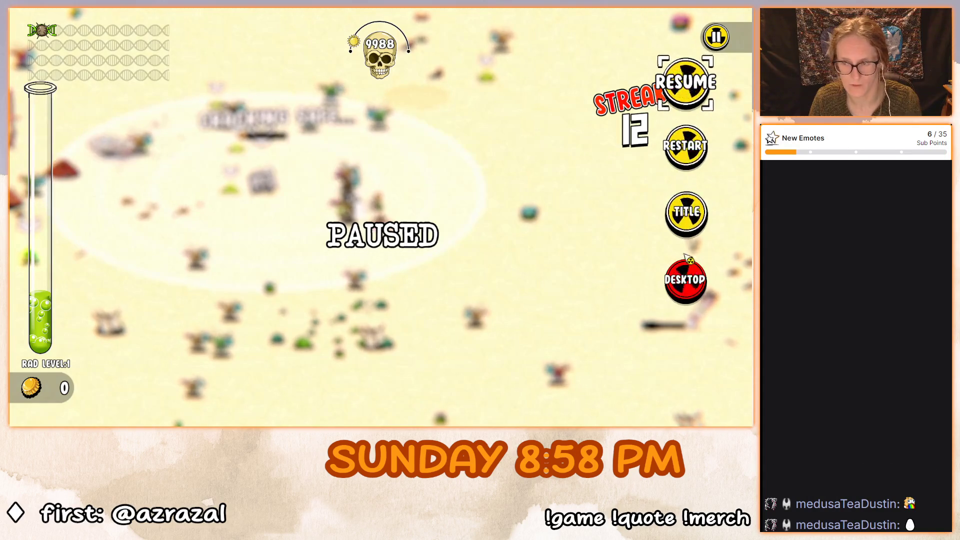
Resume play and collect the safe's 155-coin jackpot.
key("Escape")
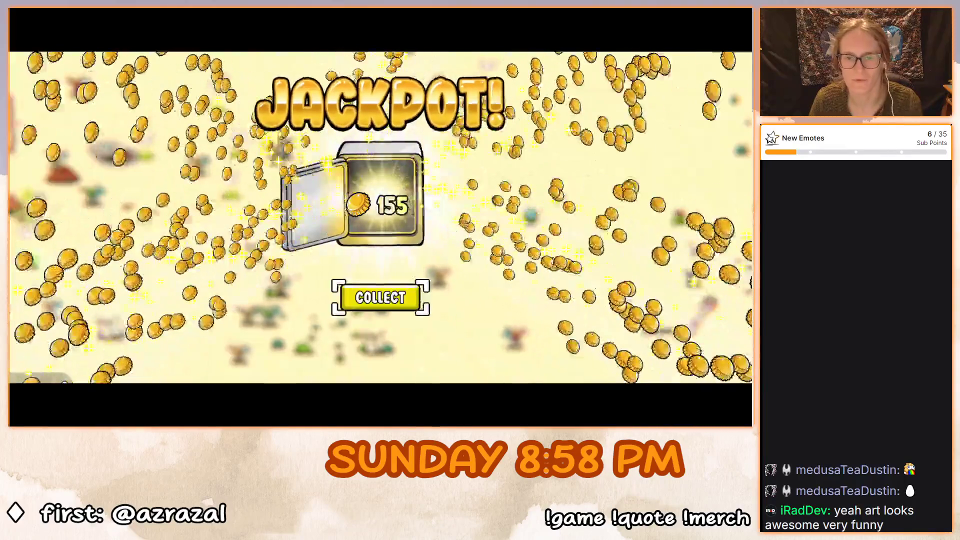
key("space")
Move around killing enemies until Rad Level 2, then take the Spines 2 mutation.
key("a")
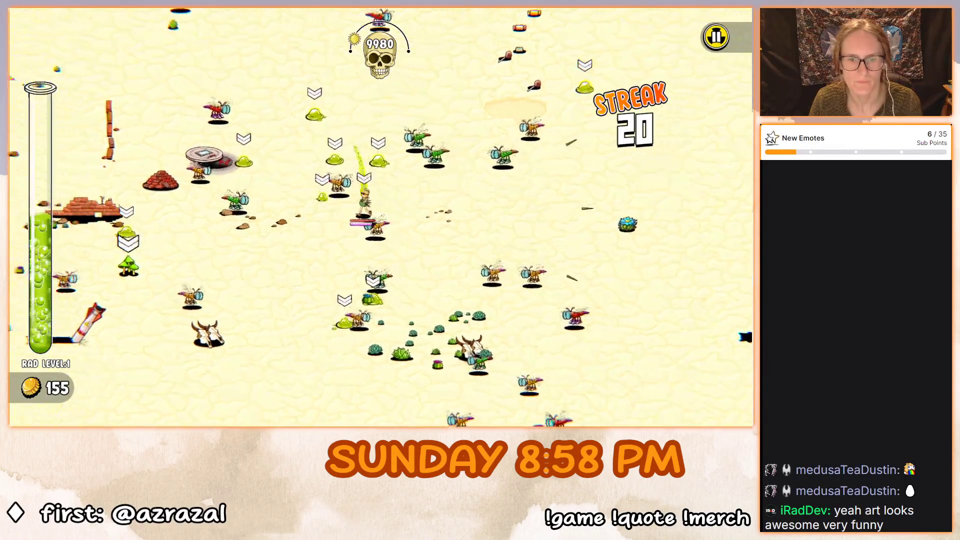
key("a")
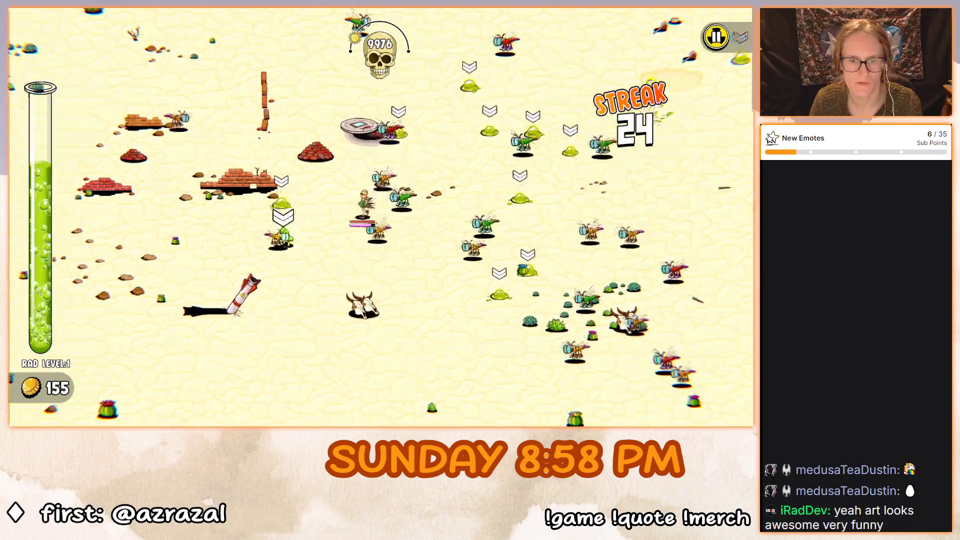
key("s")
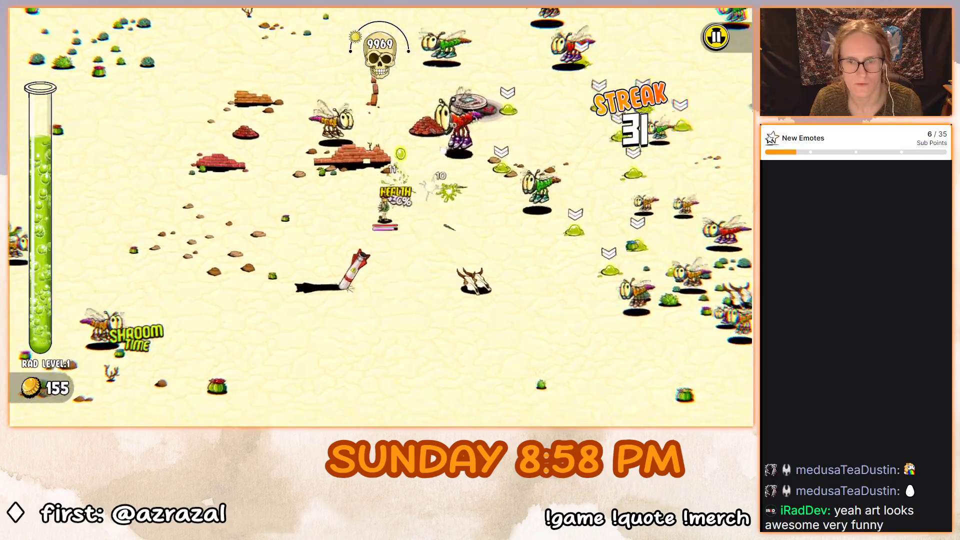
key("w")
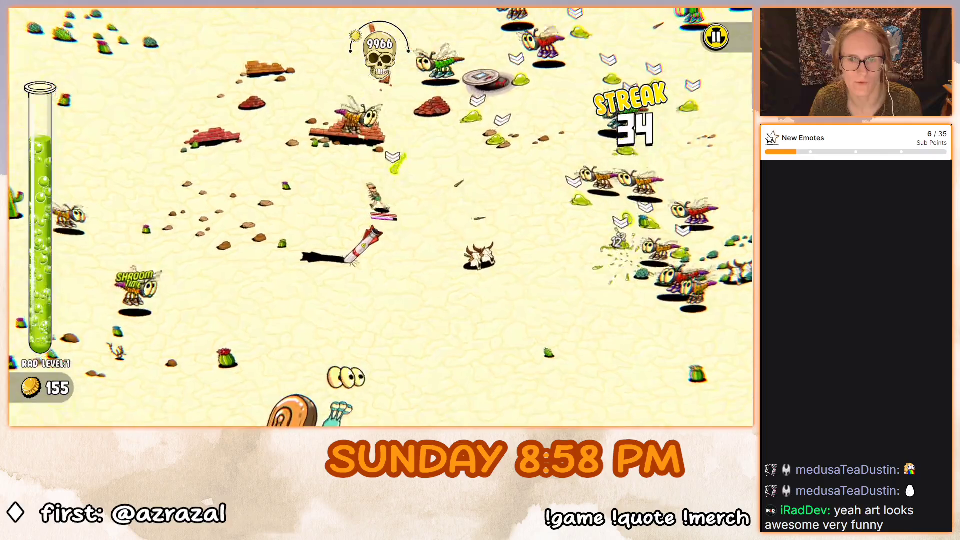
key("d")
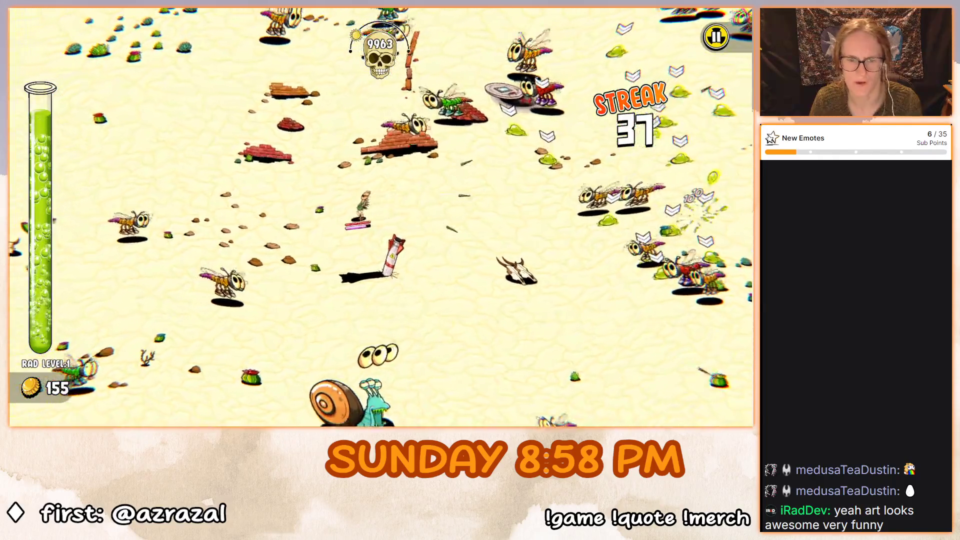
key("d")
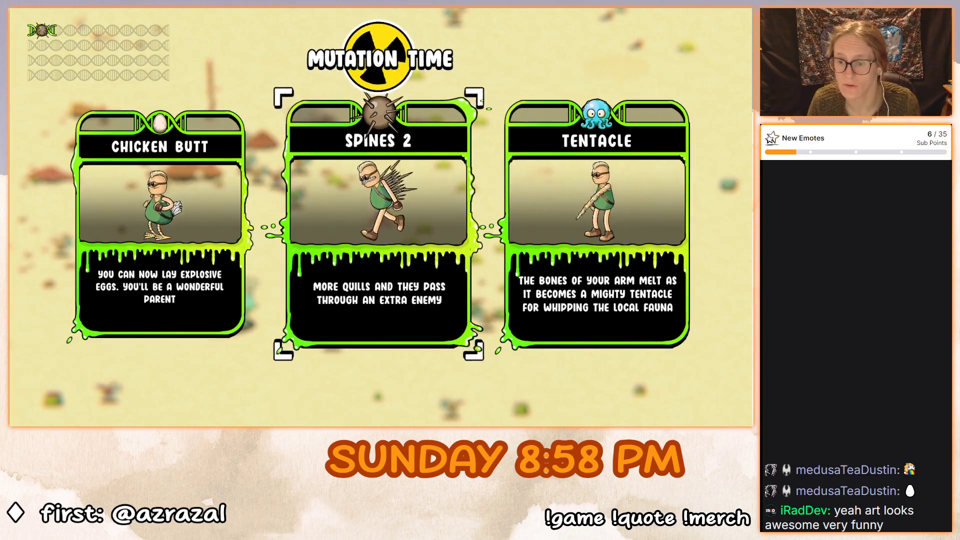
left_click(594, 294)
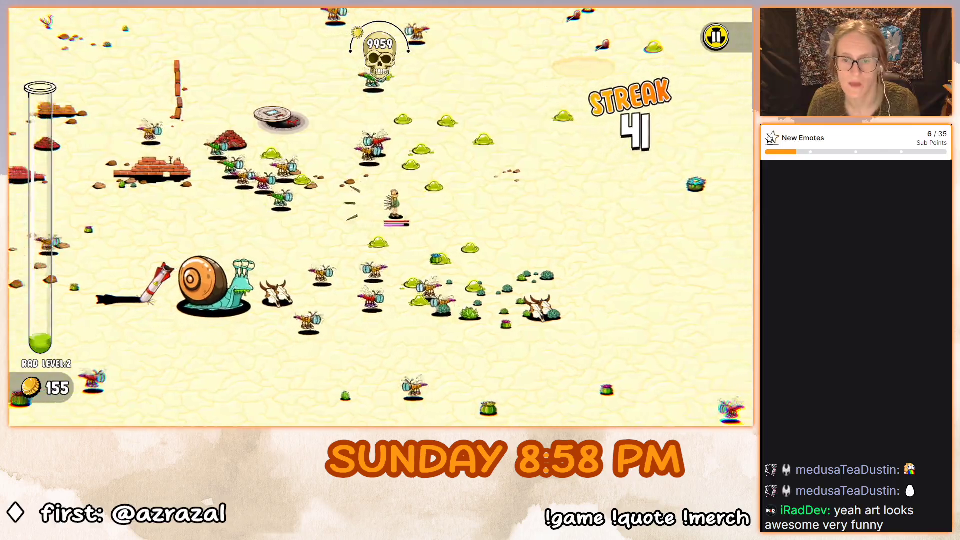
Circle around the snail boss, dodging it while the spines wear it down.
key("d")
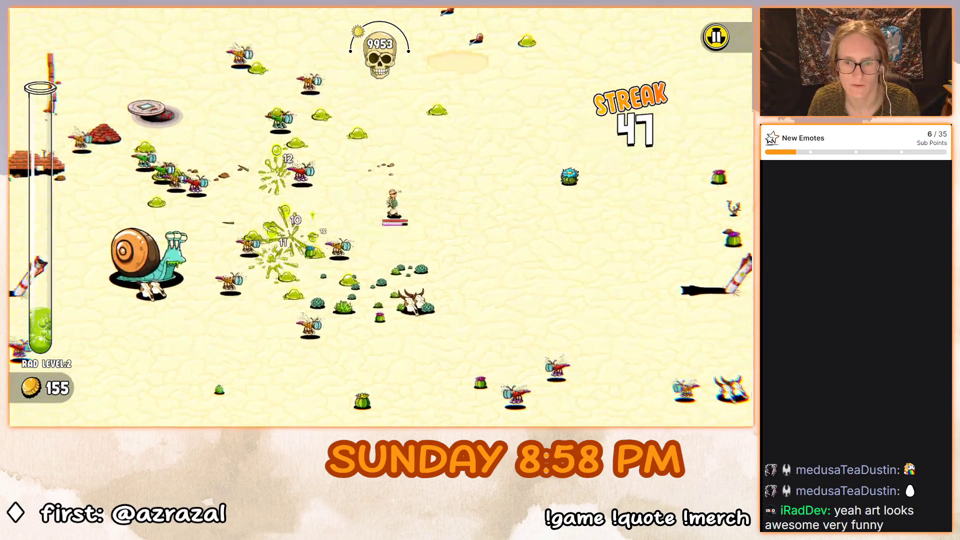
key("s")
key("a")
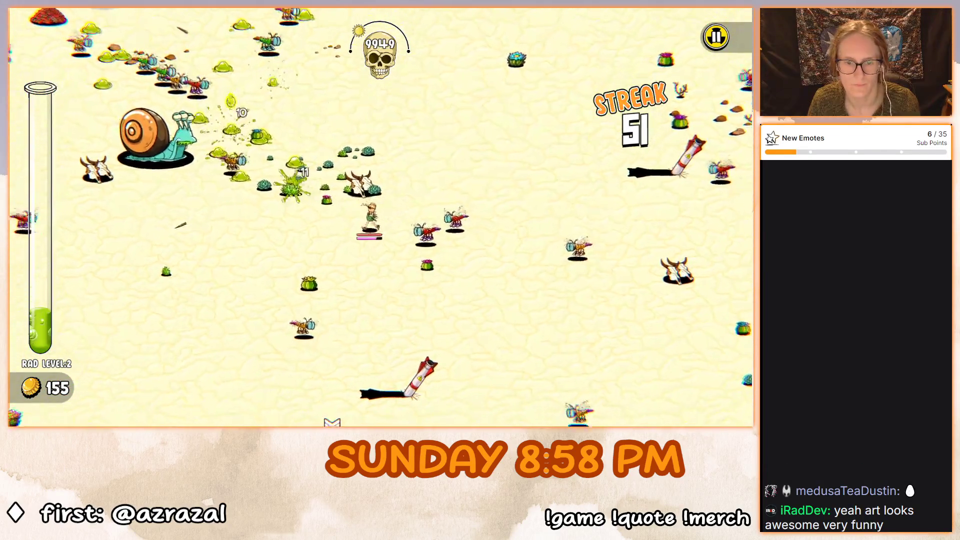
key("a")
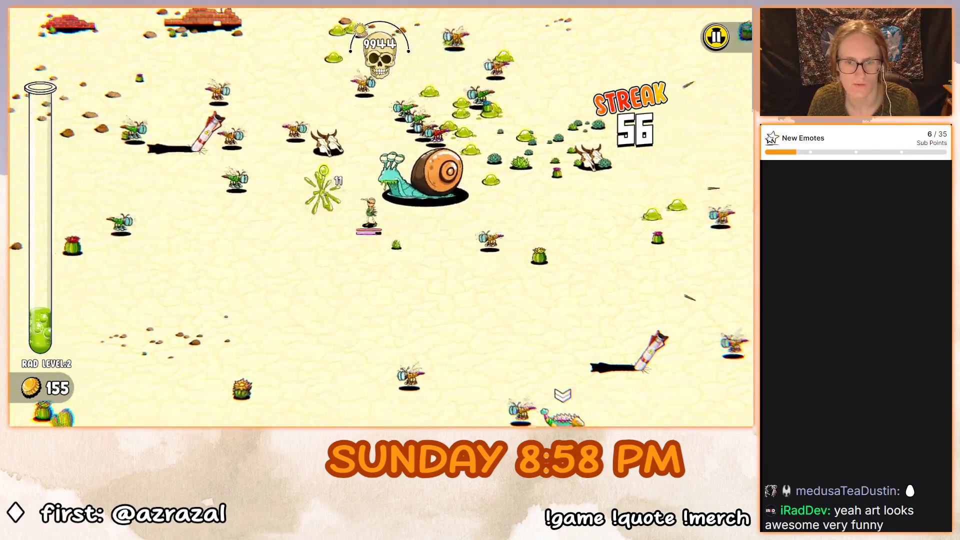
key("a")
key("s")
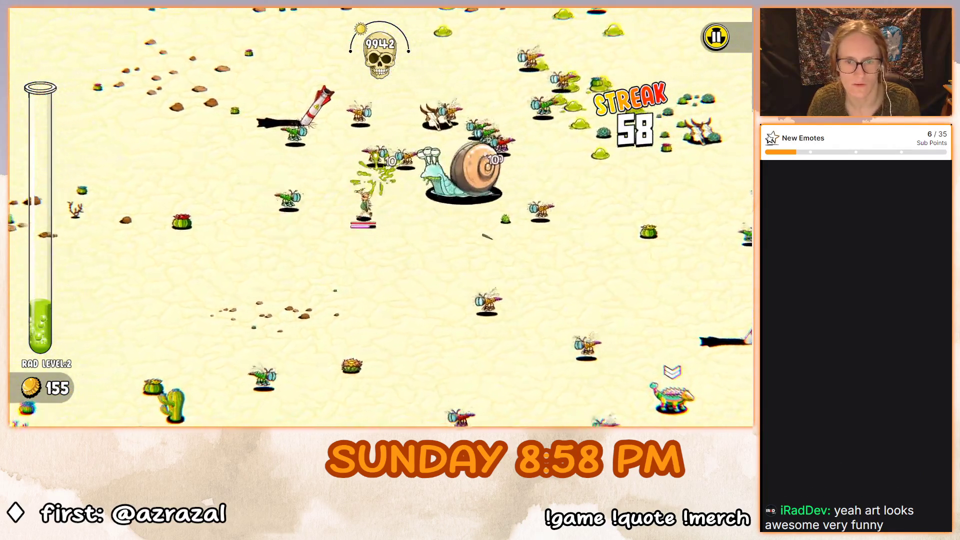
key("a")
key("w")
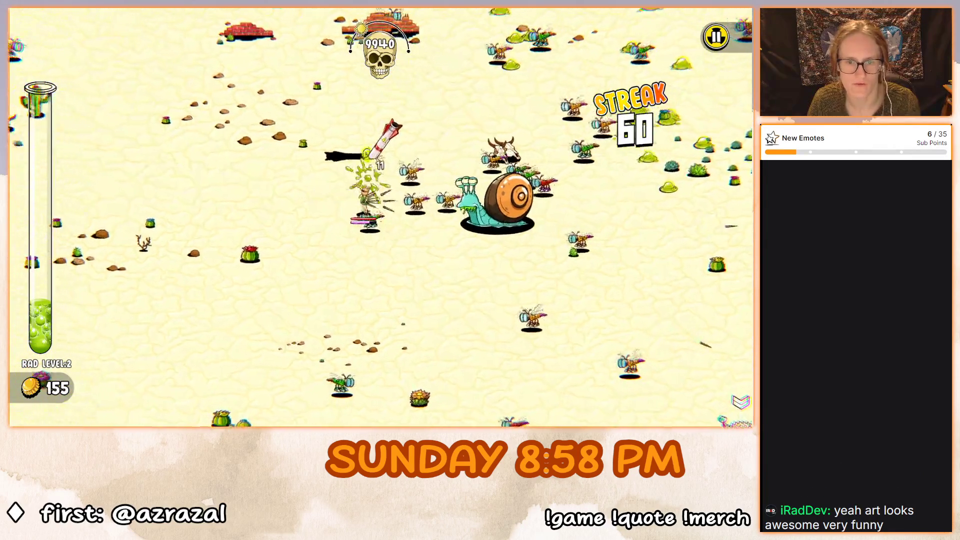
key("w")
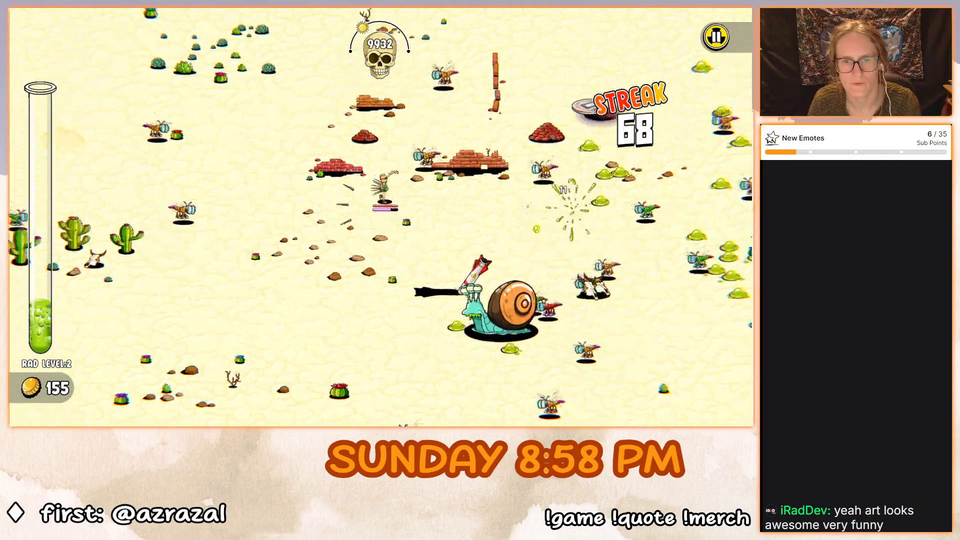
key("w")
key("d")
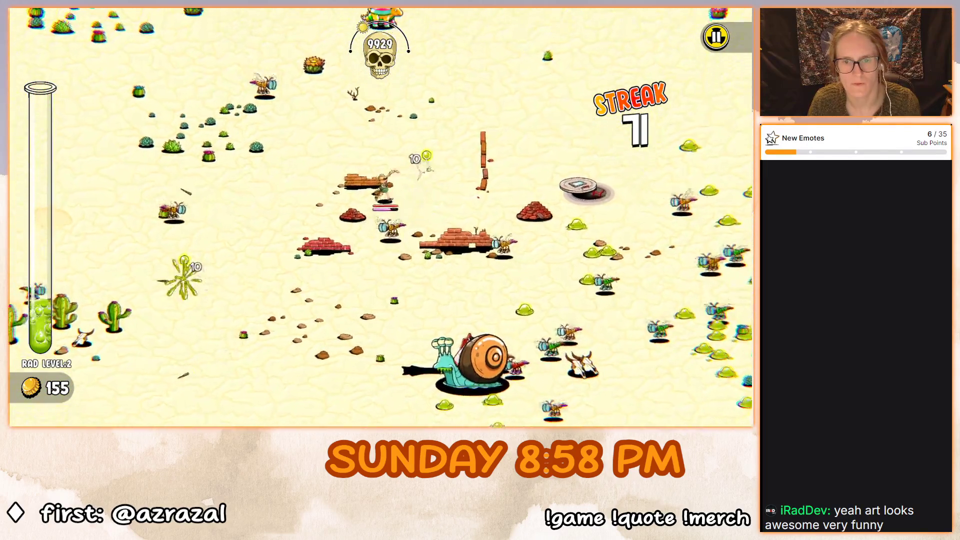
key("d")
key("w")
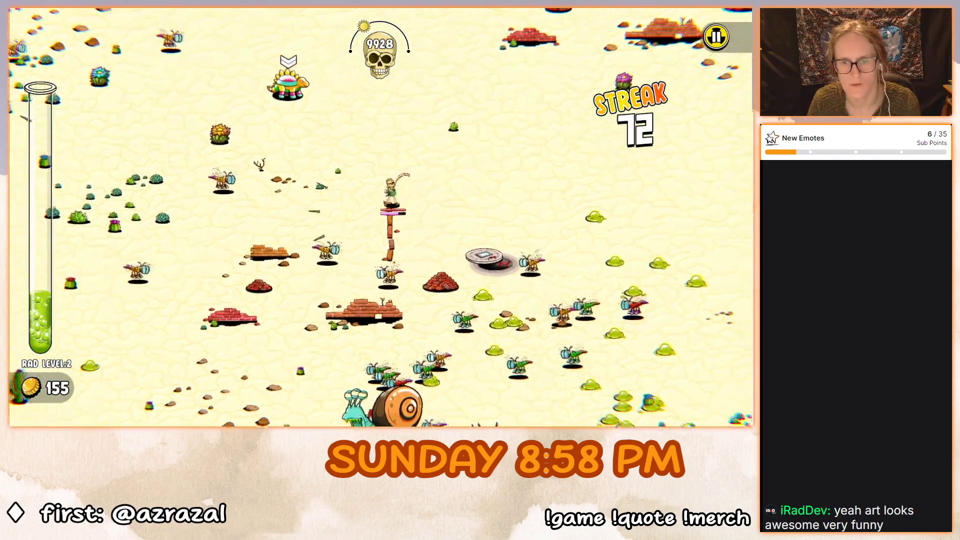
key("d")
key("s")
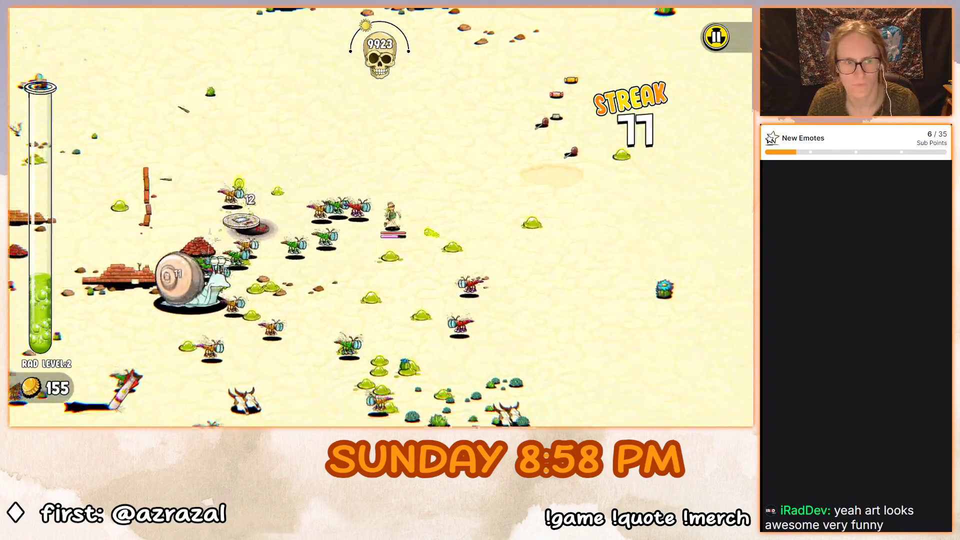
key("s")
key("d")
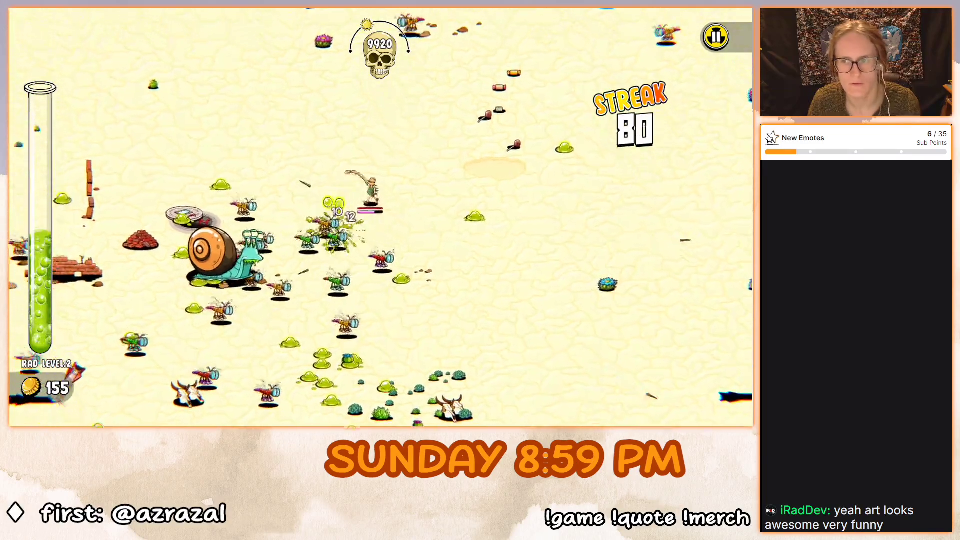
Retreat left as the snail boss dies, then head right past its shell.
key("a")
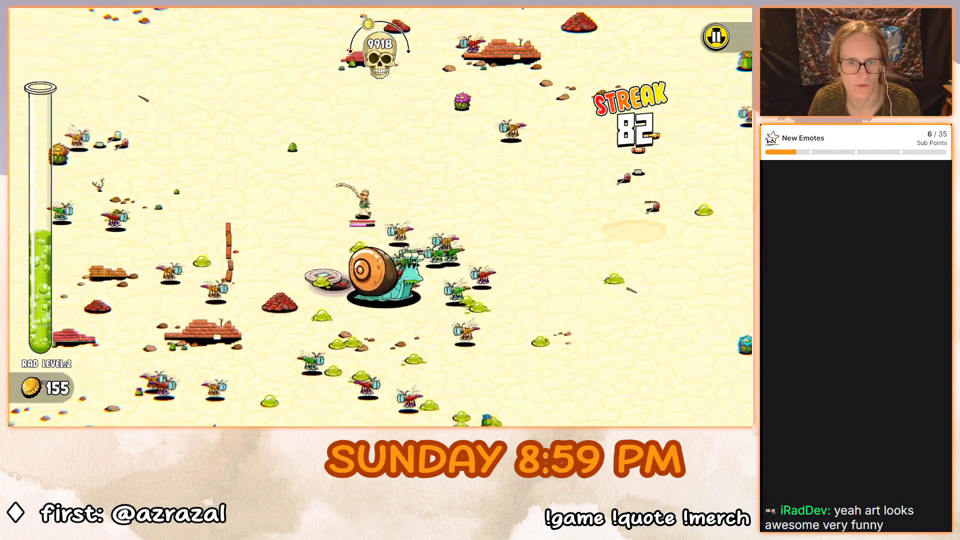
key("a")
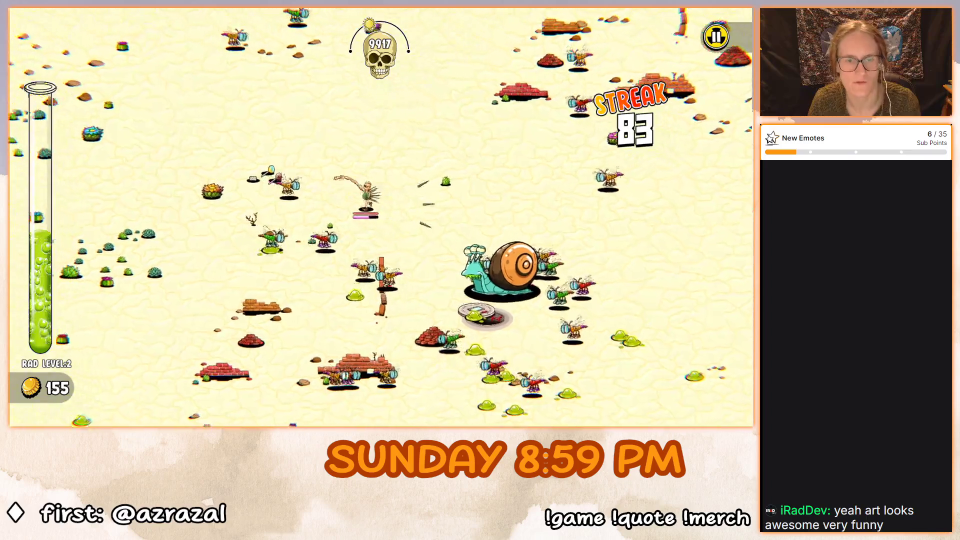
key("a")
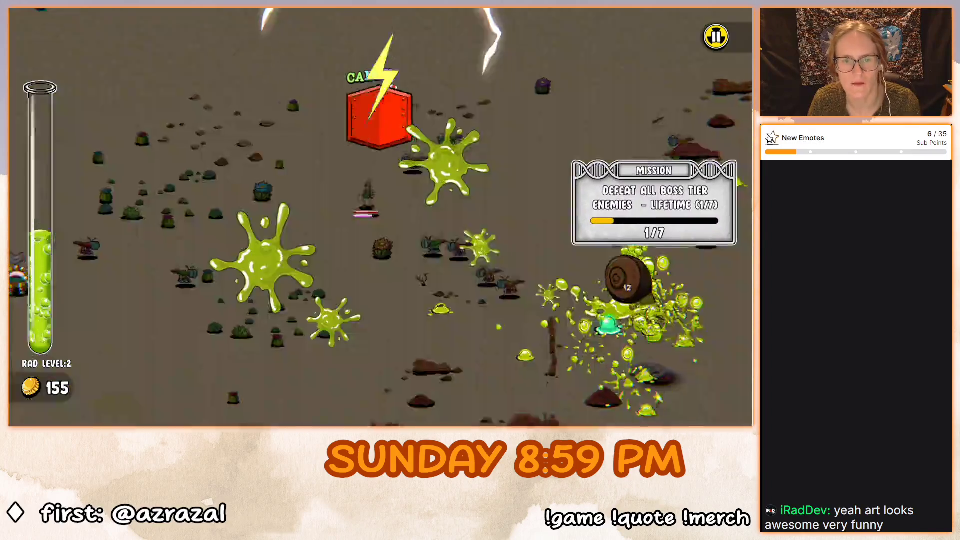
key("a")
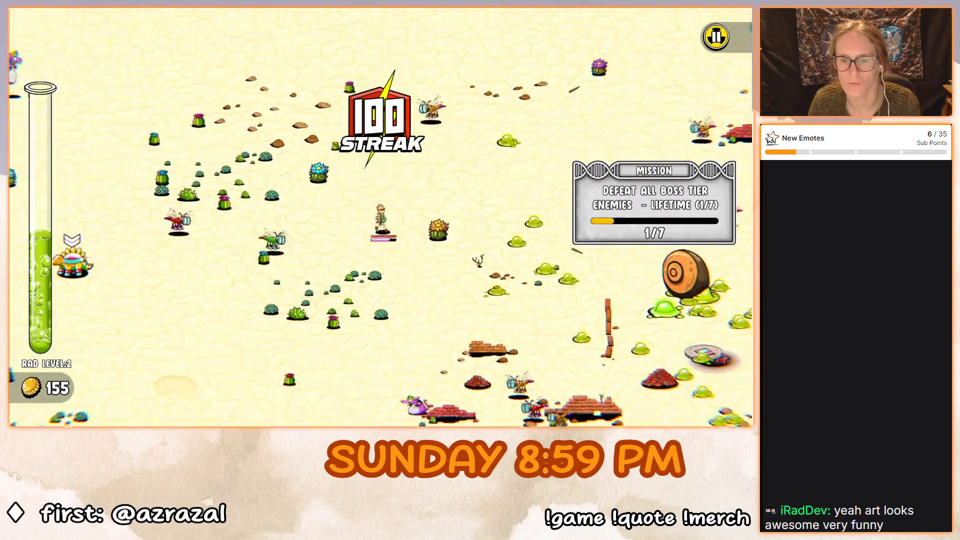
key("s")
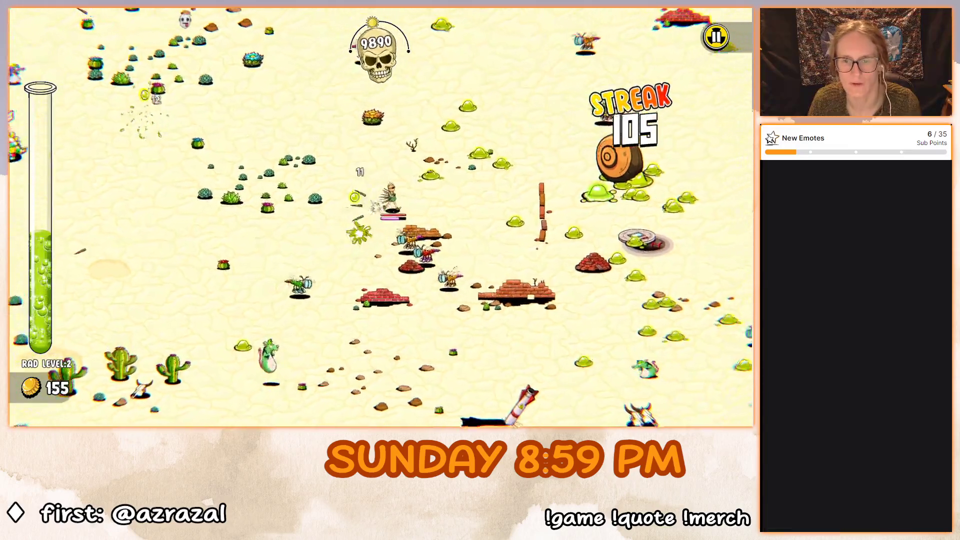
key("d")
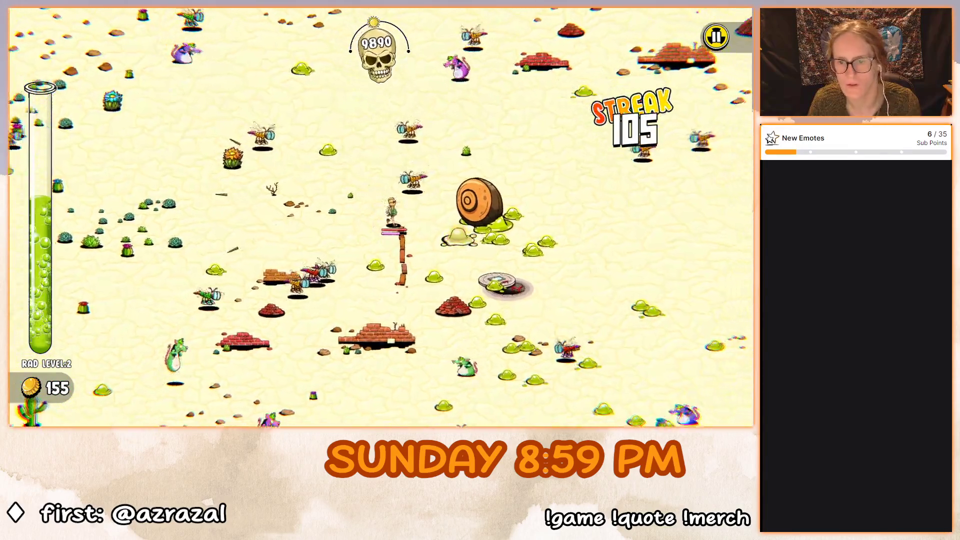
key("d")
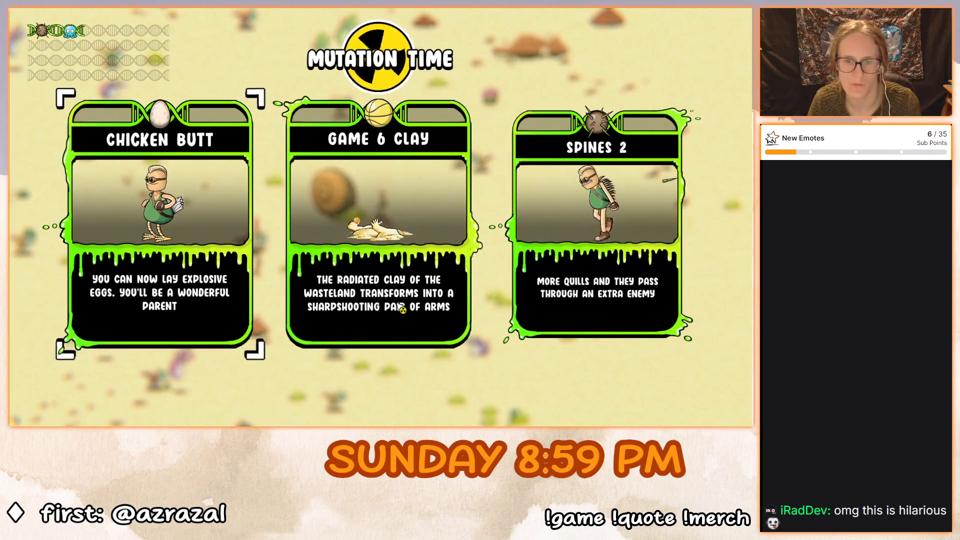
Take Game 6 Clay, then play on and confirm Clay 2 at the next offer.
left_click(378, 225)
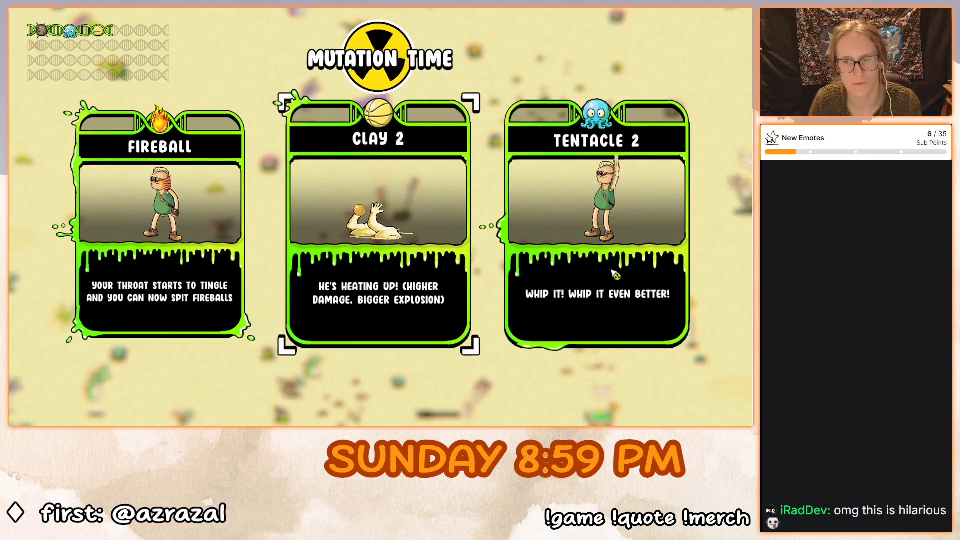
key("Return")
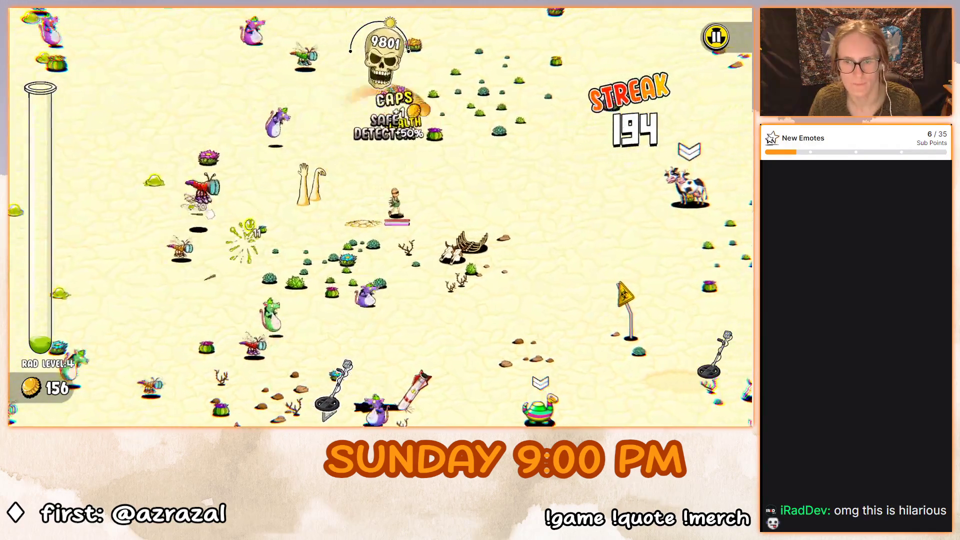
Walk right onto the two-headed cow and ride it up-right, then down-right.
key("d")
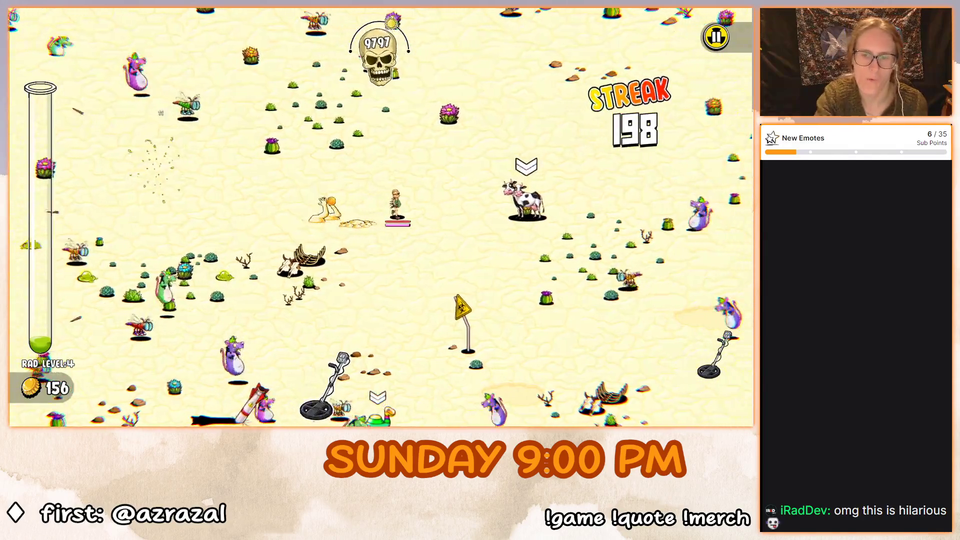
key("d")
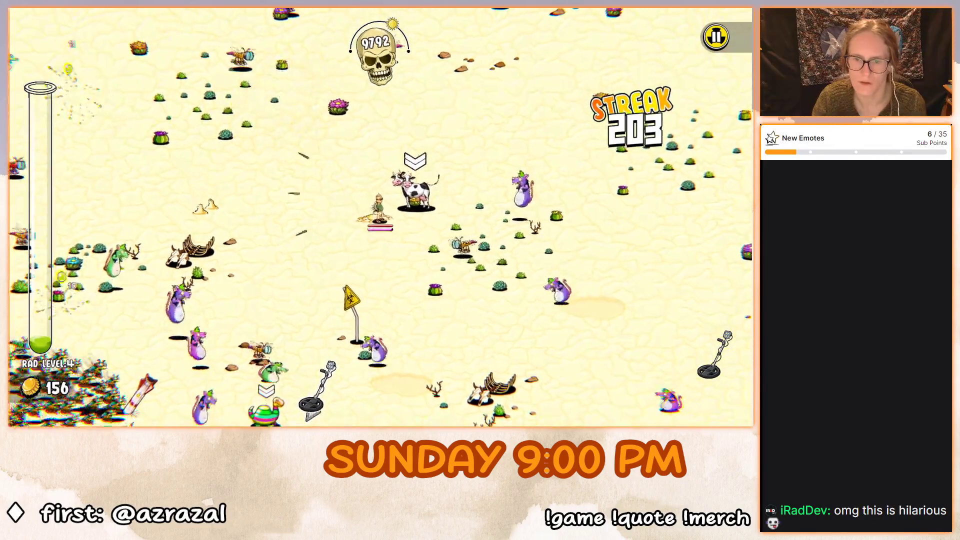
key("w")
key("d")
key("s")
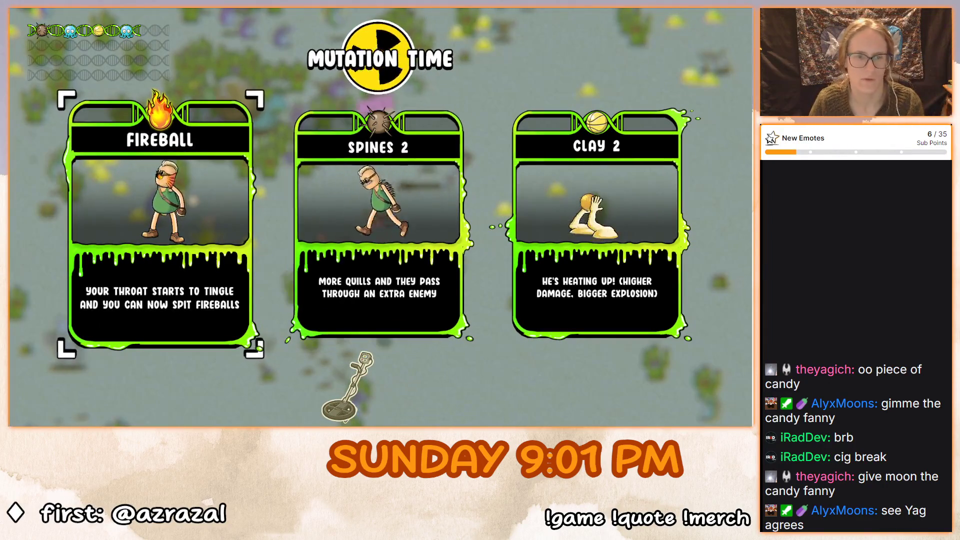
Take the Fireball mutation and head south-west across the desert into nightfall.
key("Return")
key("s")
key("s")
key("a")
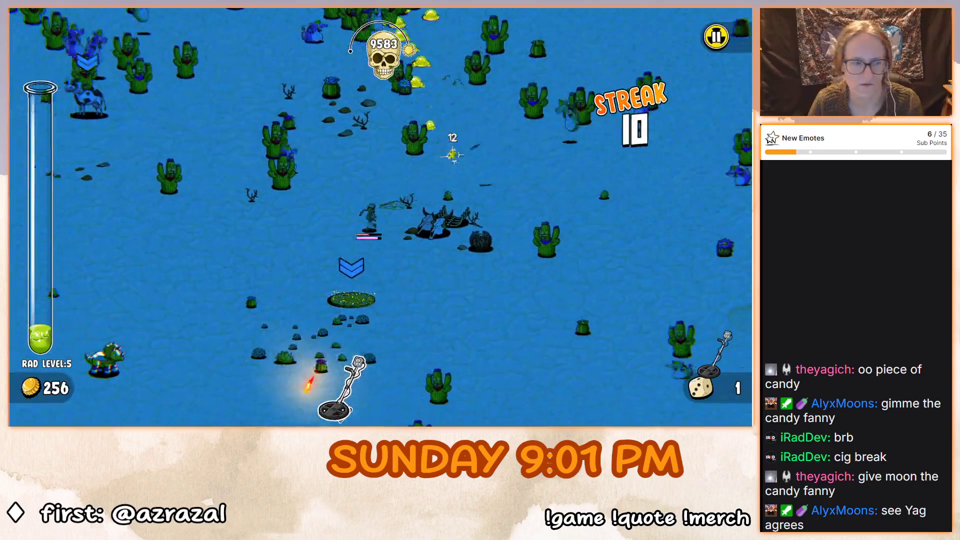
key("s")
key("a")
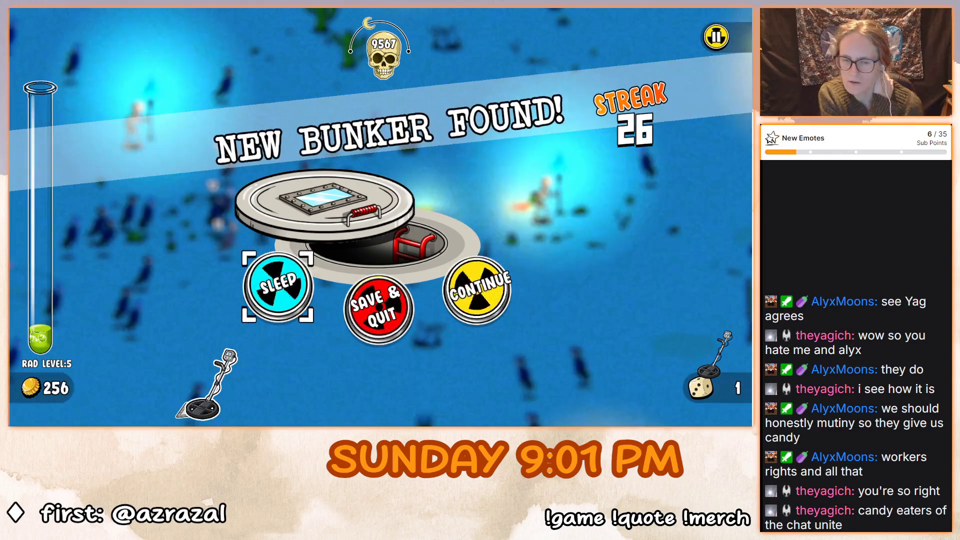
Rest in the bunker until daylight, then roam left, down, up and right.
key("Return")
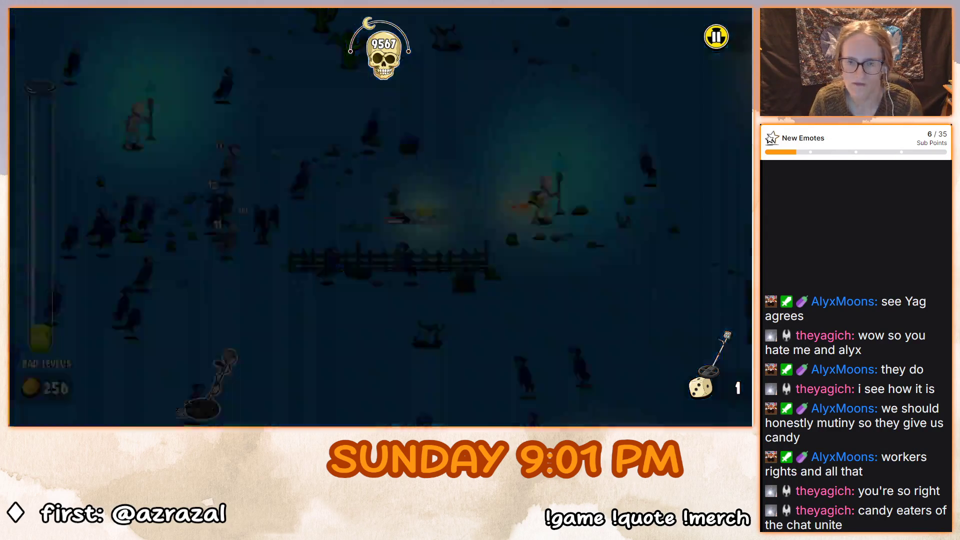
key("a")
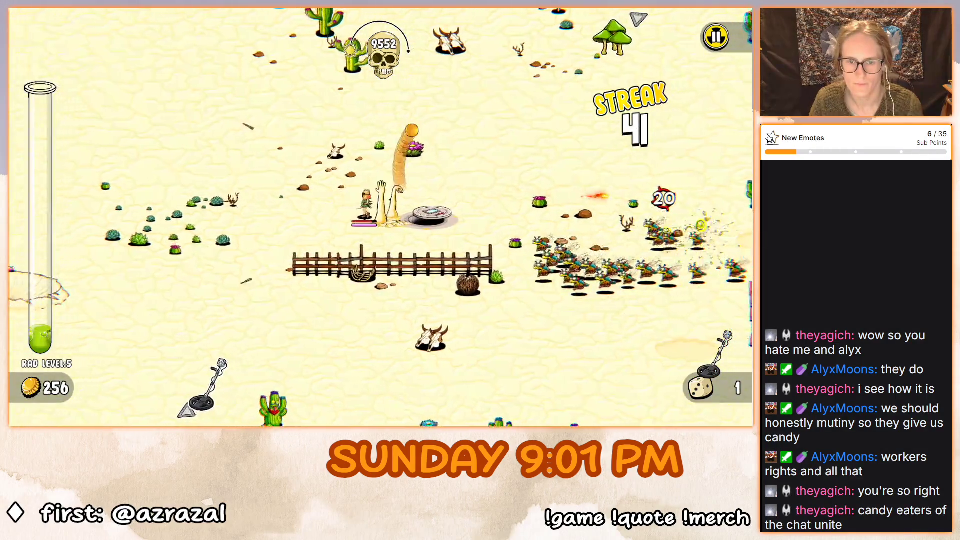
key("s")
key("a")
key("s")
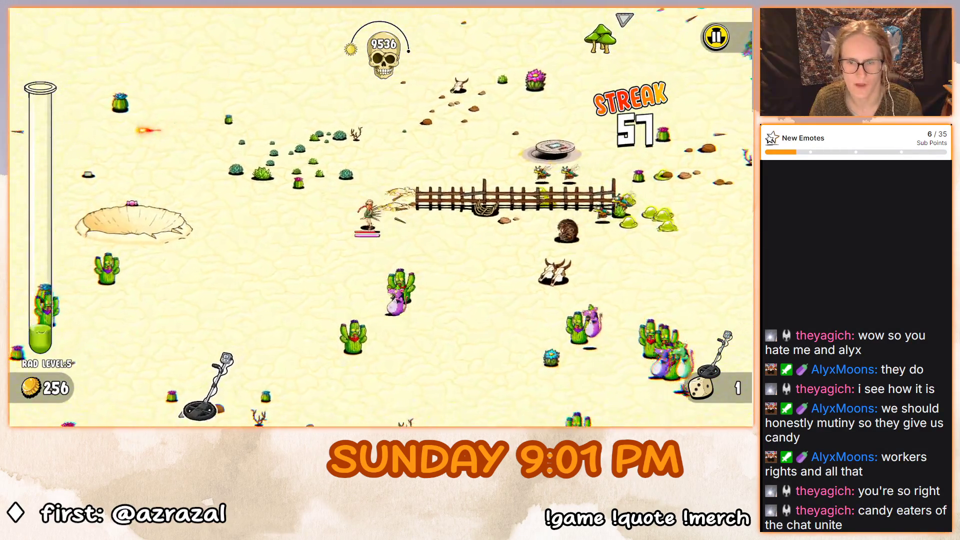
key("a")
key("w")
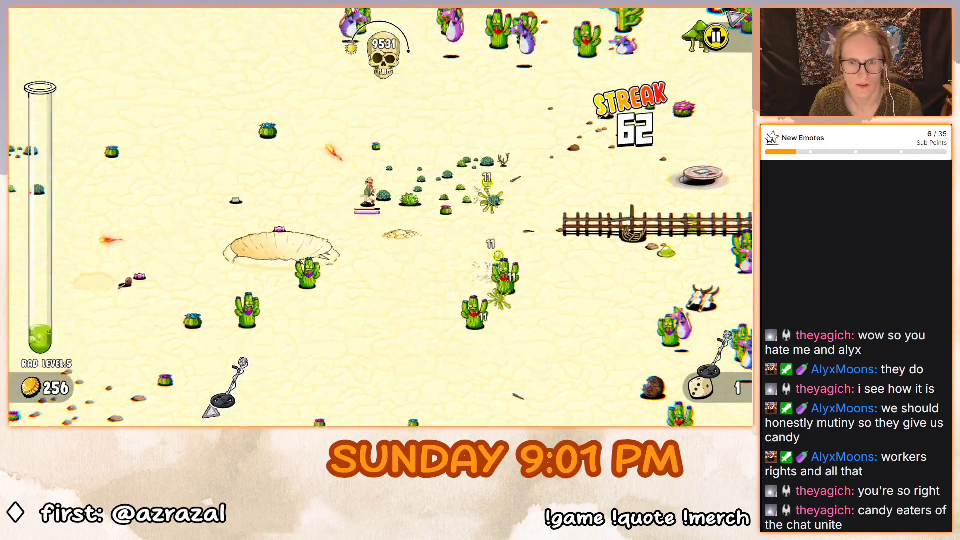
key("w")
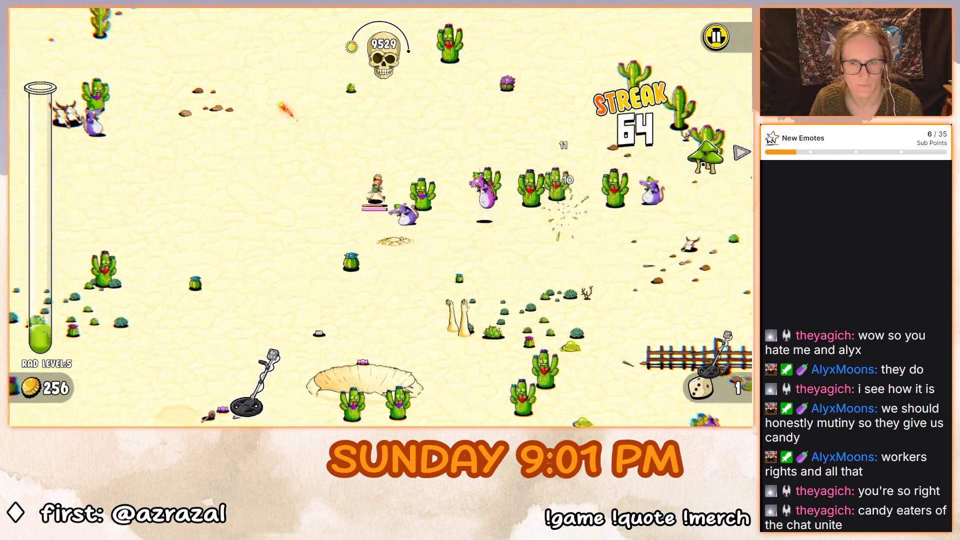
key("d")
key("w")
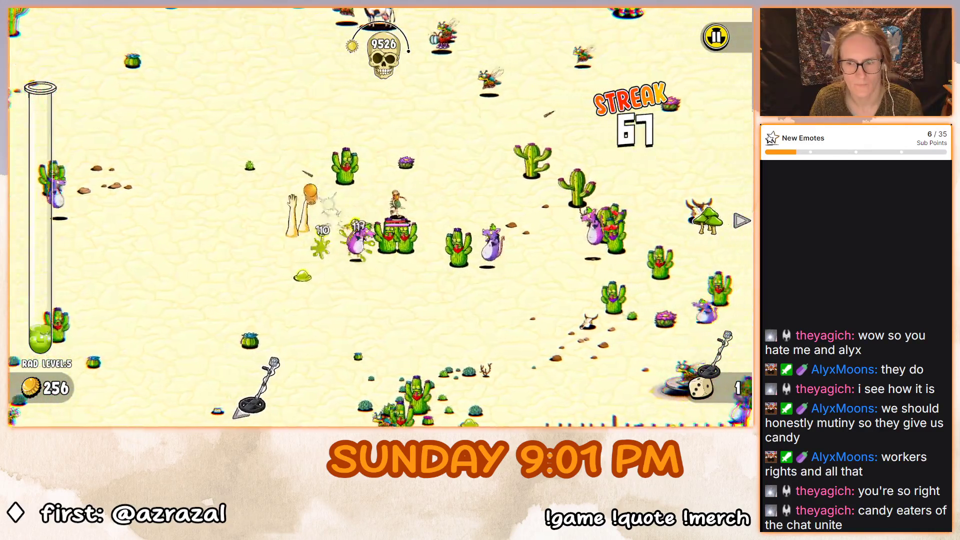
key("d")
key("w")
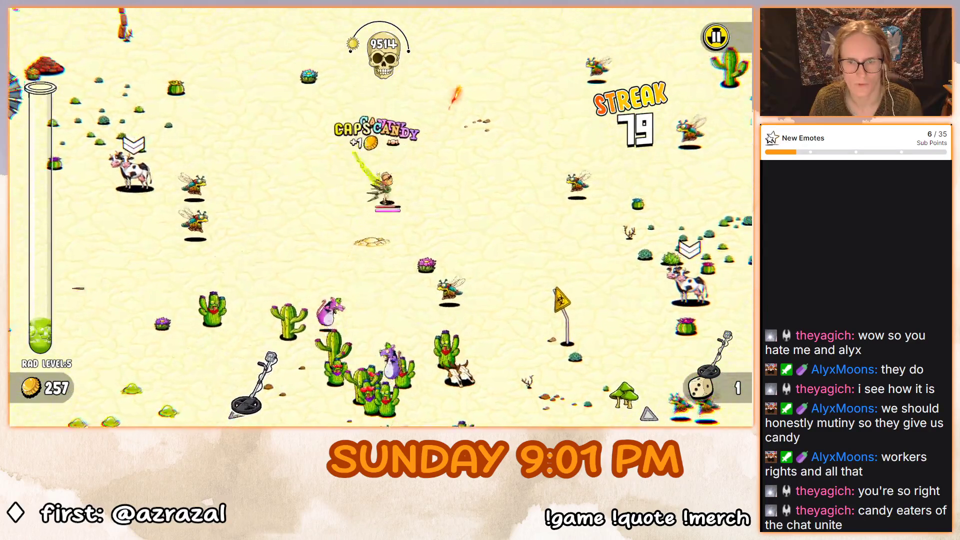
key("w")
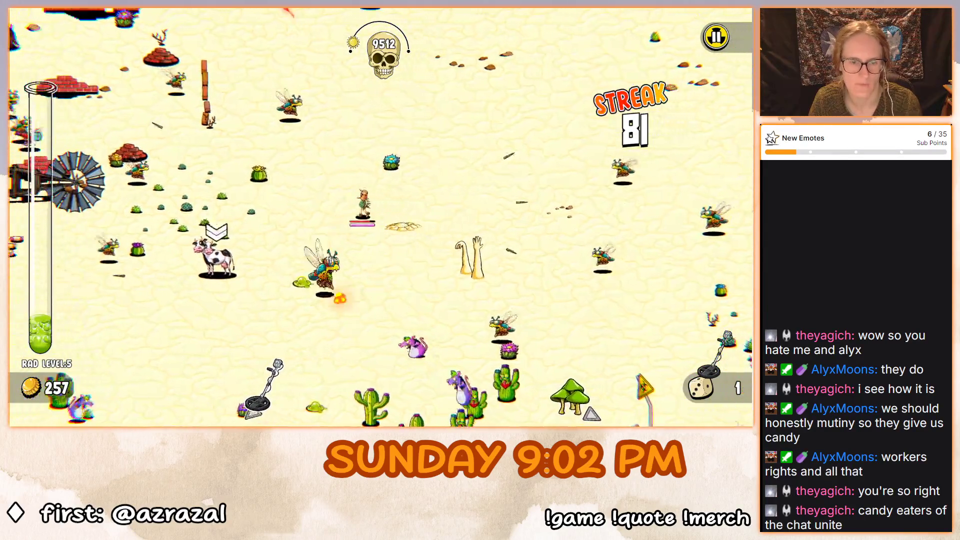
key("a")
key("s")
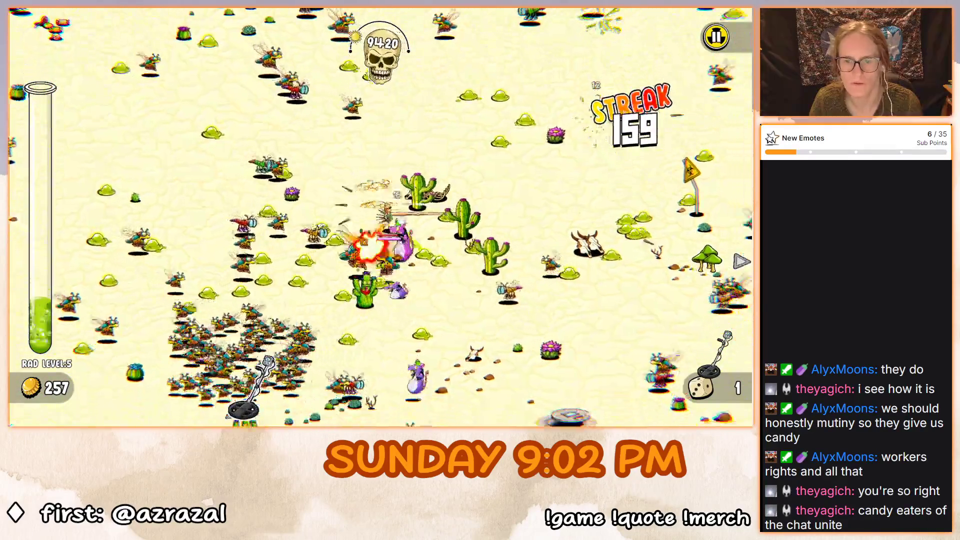
Push down and right through the insect swarm, then further right.
key("s")
key("d")
key("s")
key("d")
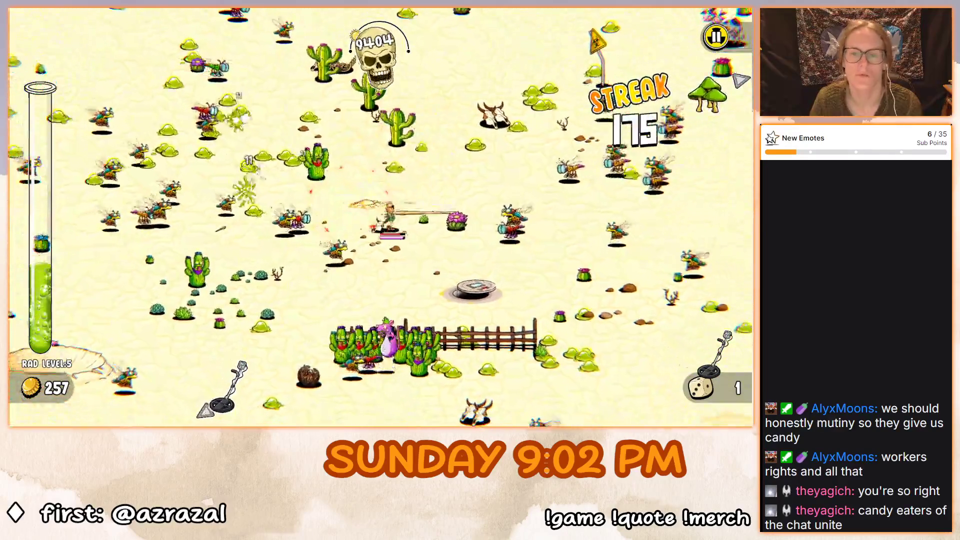
key("s")
key("d")
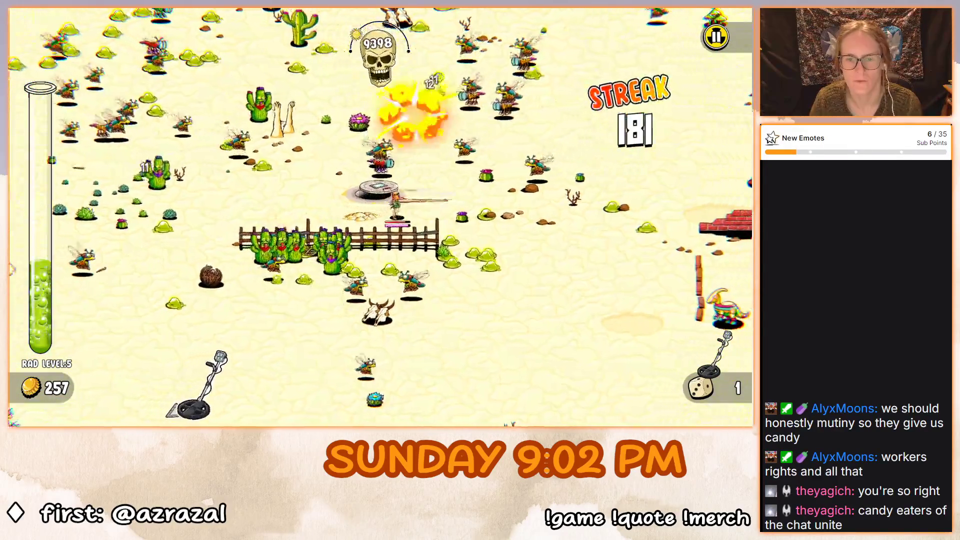
key("s")
key("d")
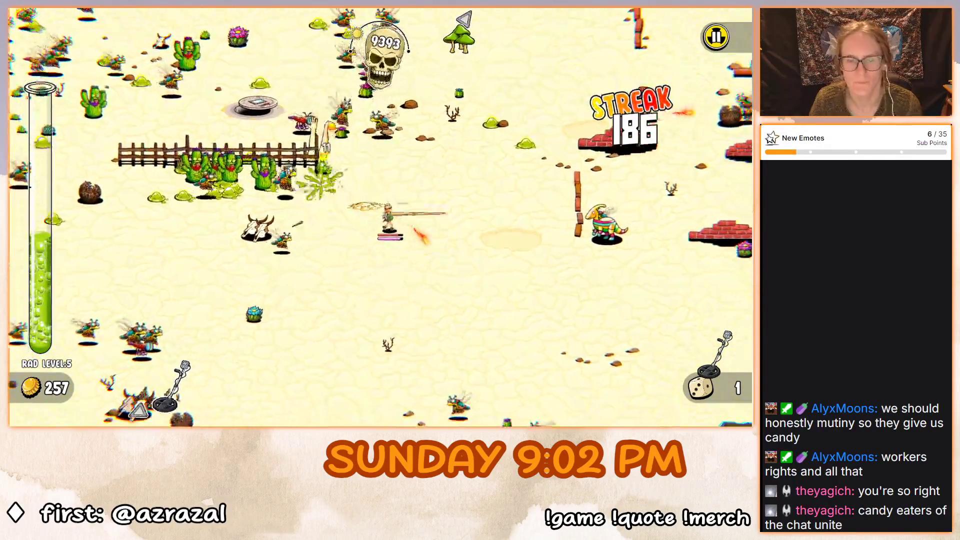
key("d")
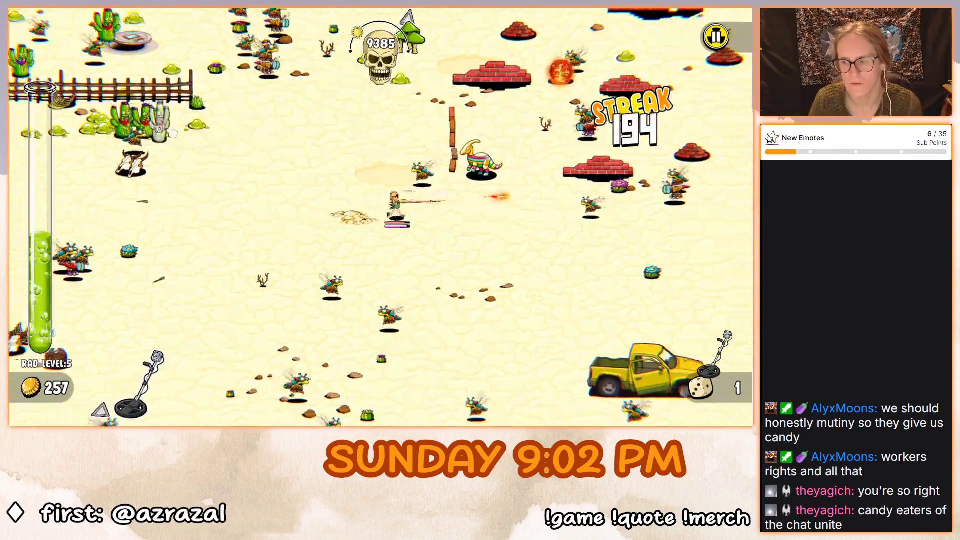
key("d")
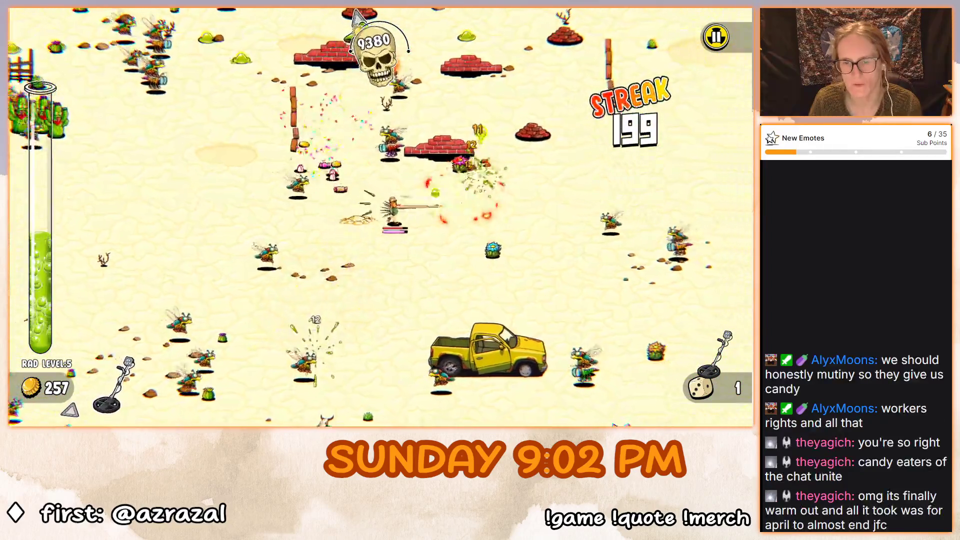
Dodge left, then run up and right while the streak climbs toward 298.
key("a")
key("s")
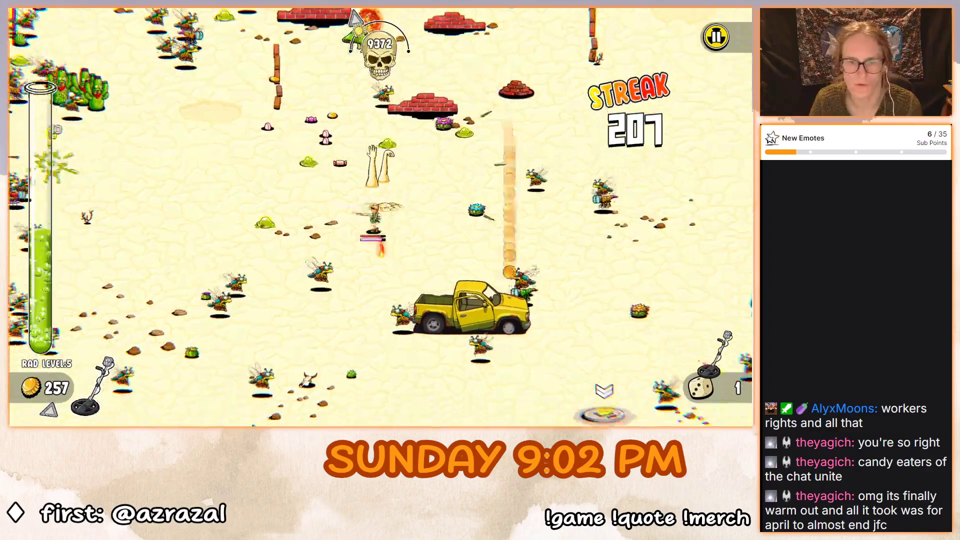
key("w")
key("a")
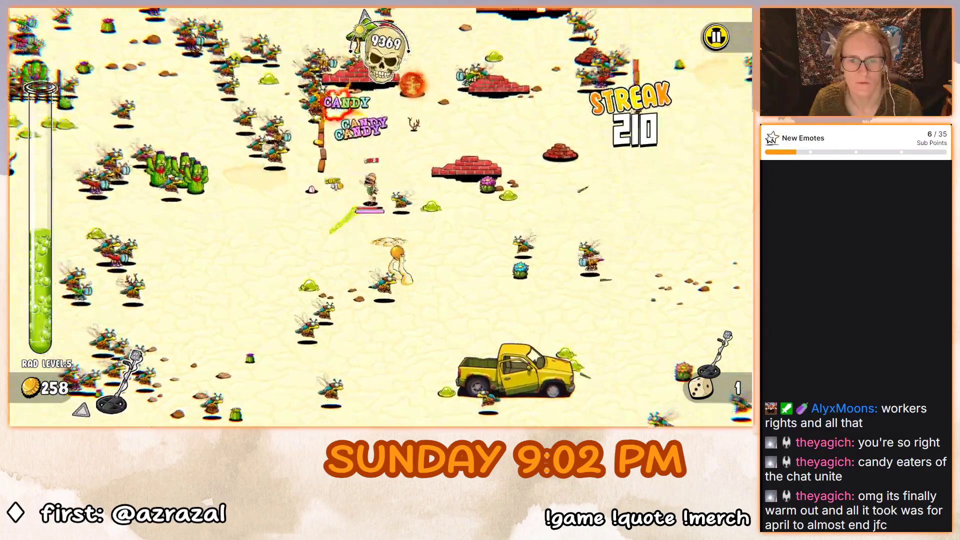
key("d")
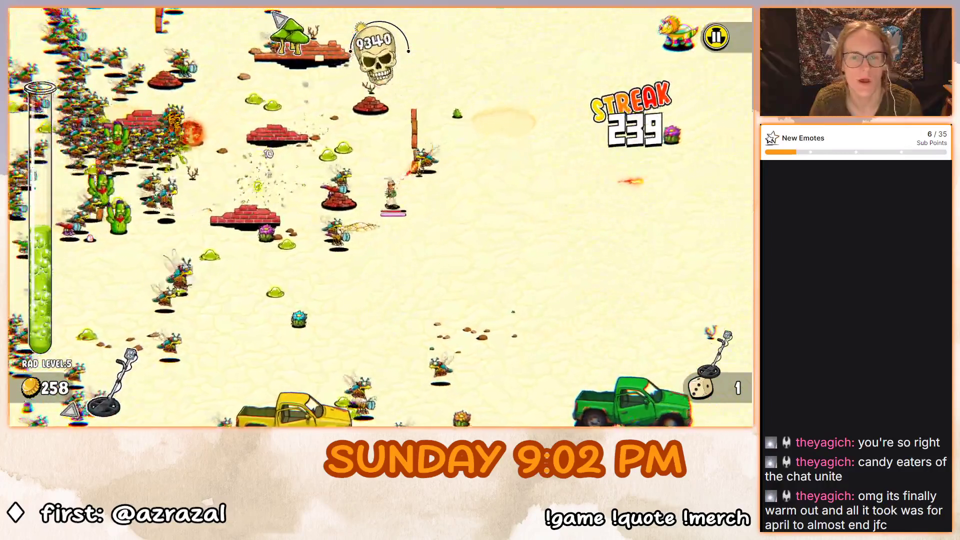
key("w")
key("d")
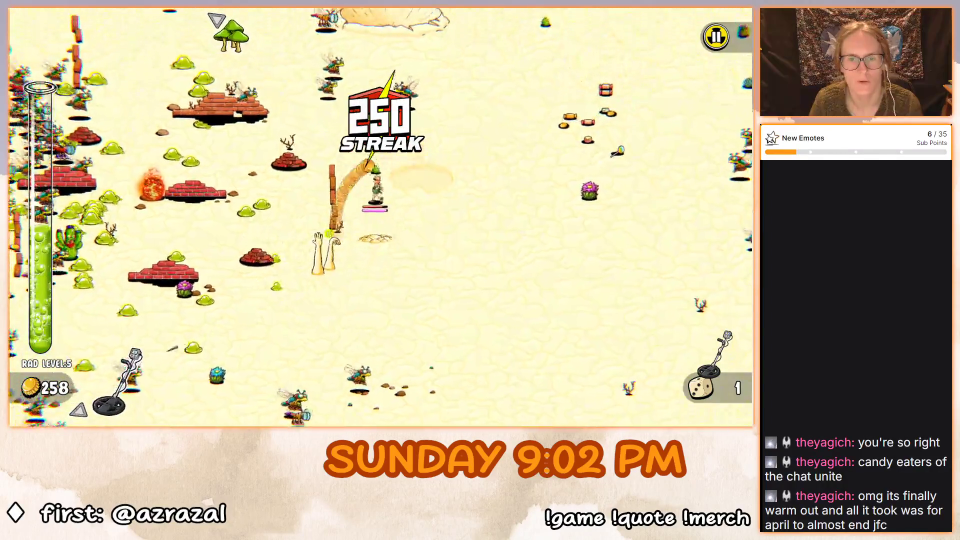
key("w")
key("w")
key("d")
key("w")
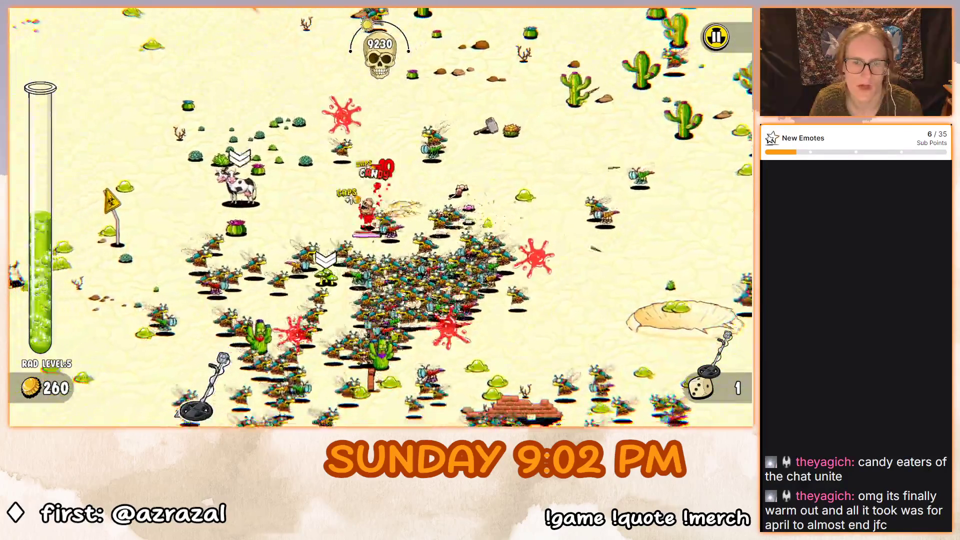
Mount the cow and charge through the crowd to trample 30 enemies for 100 coins.
key("s")
key("a")
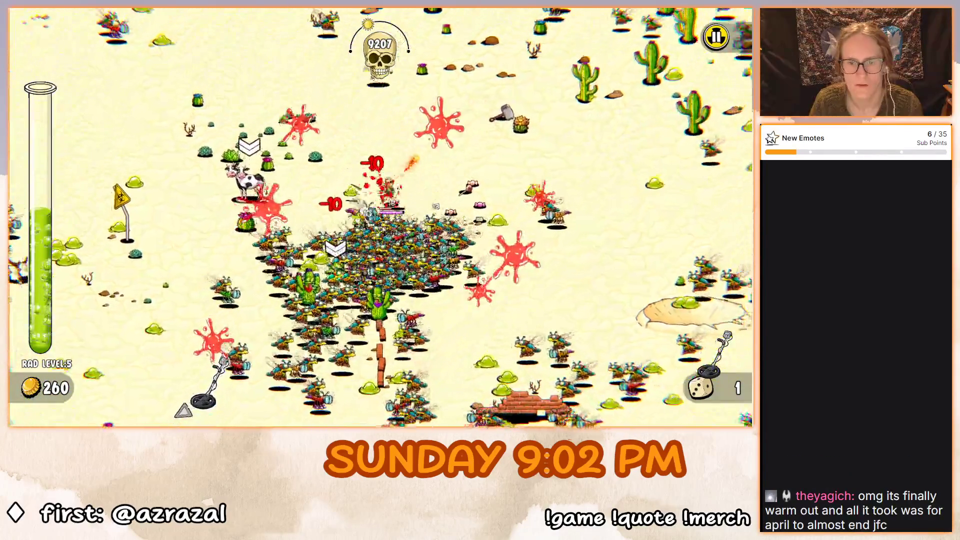
key("w")
key("d")
key("a")
key("s")
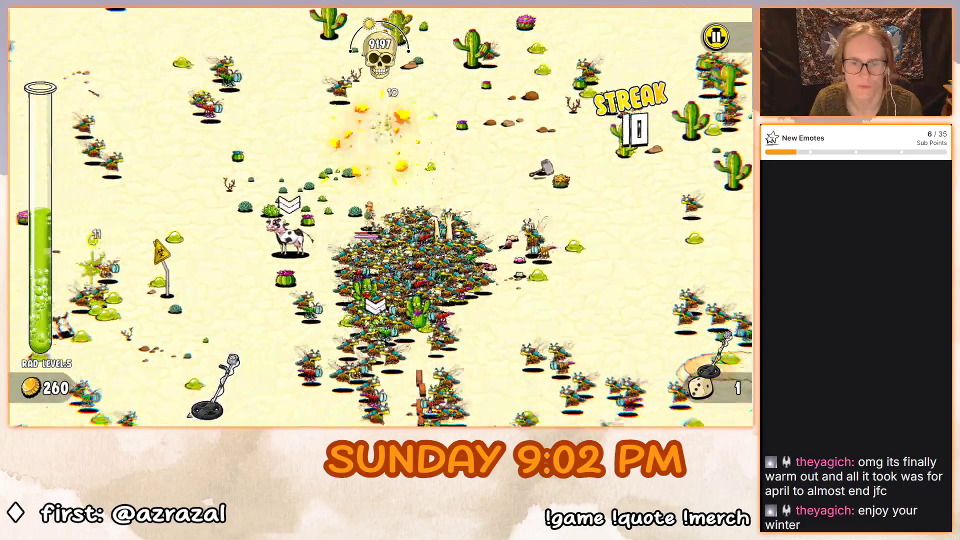
key("d")
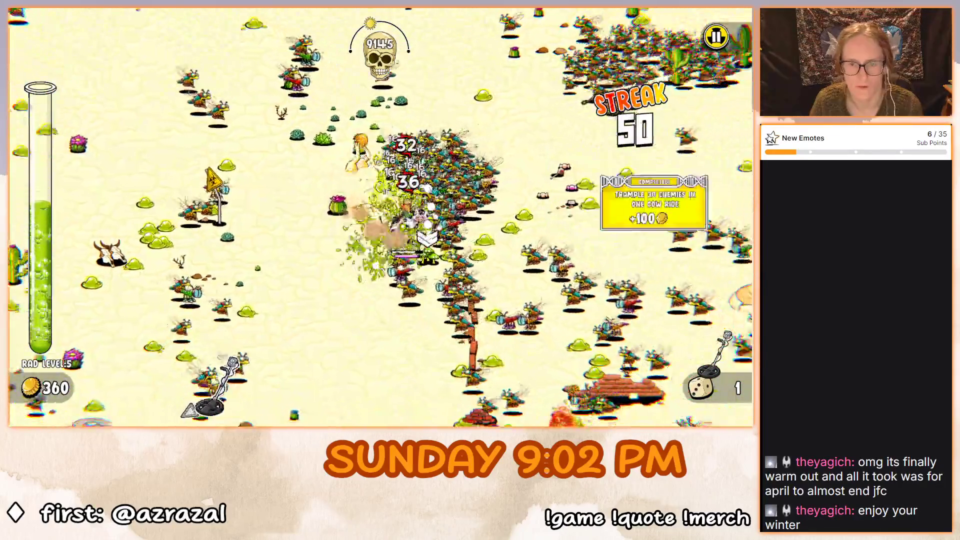
key("s")
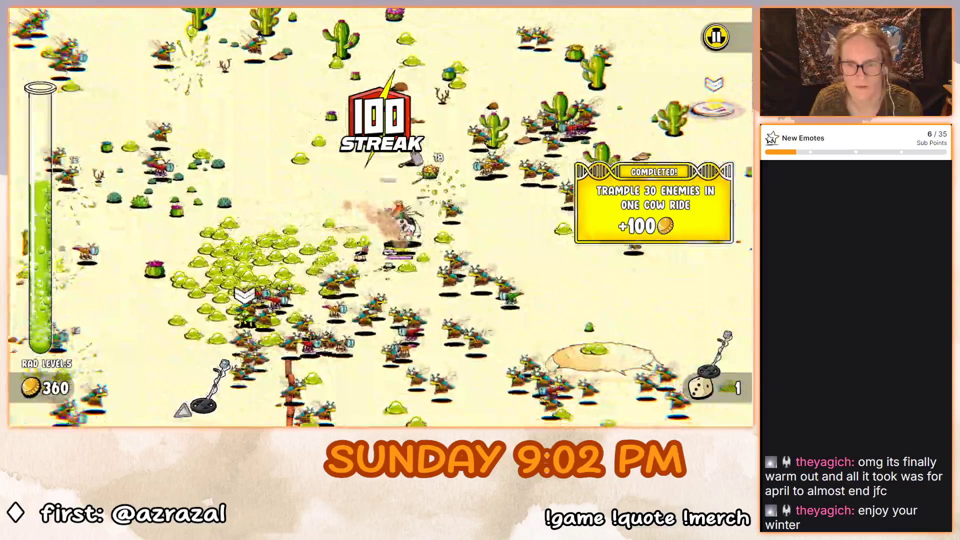
key("w")
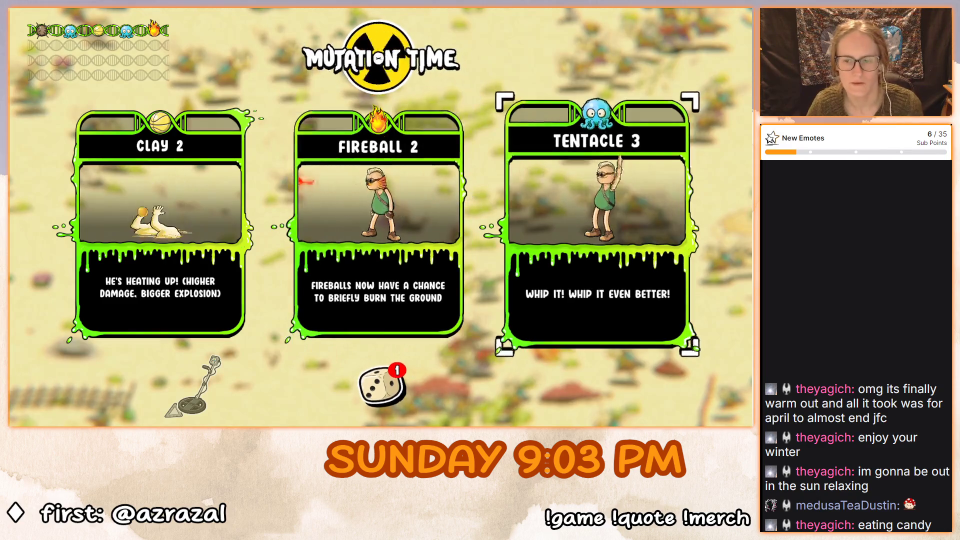
Pick the Tentacle 3 mutation card.
left_click(597, 225)
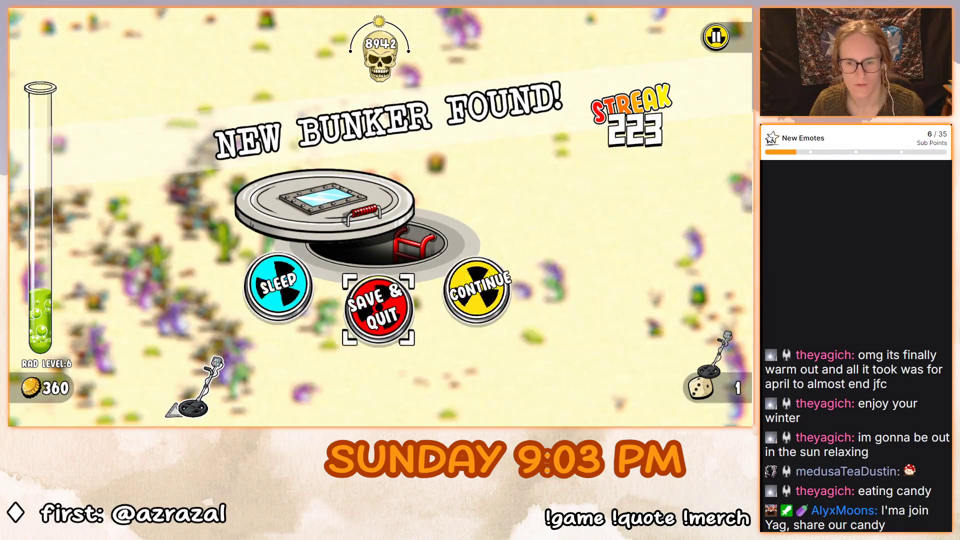
Save and quit, lower SFX volume to about half, then continue the saved run.
key("Left")
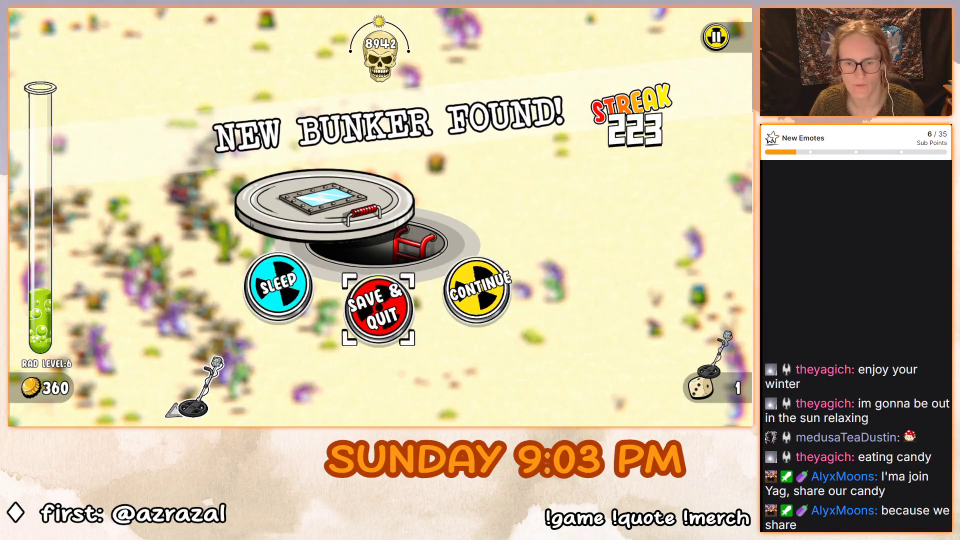
key("Return")
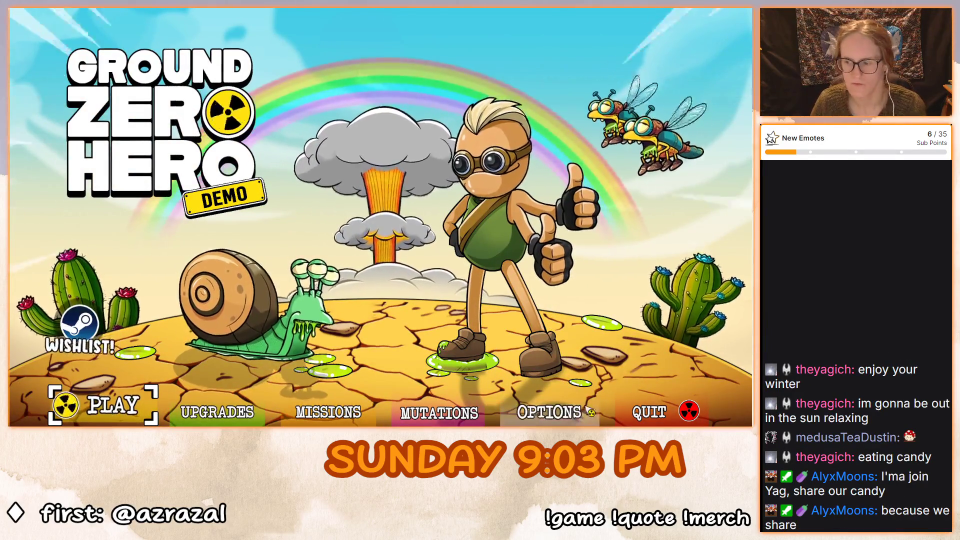
left_click(584, 418)
left_click(608, 127)
left_click_drag(608, 128, 596, 128)
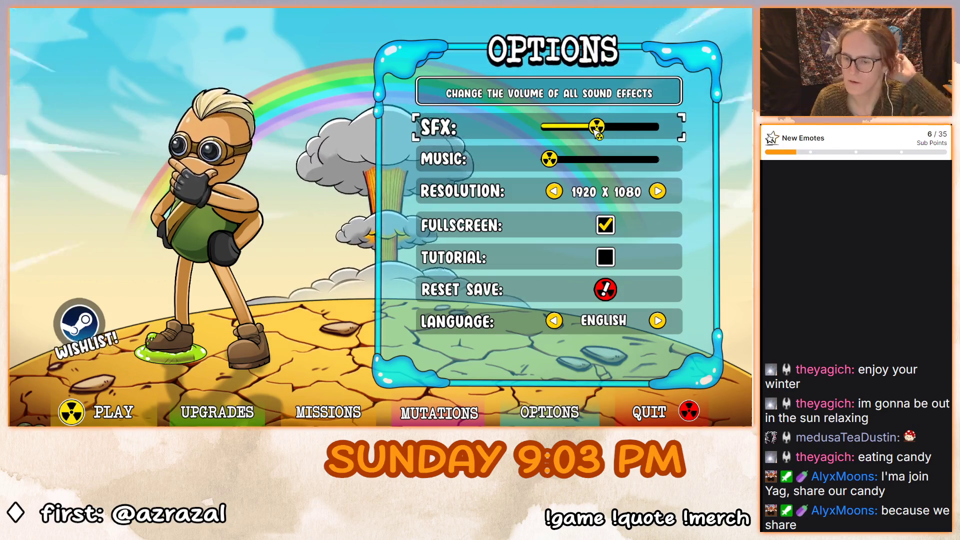
left_click(106, 421)
left_click(391, 268)
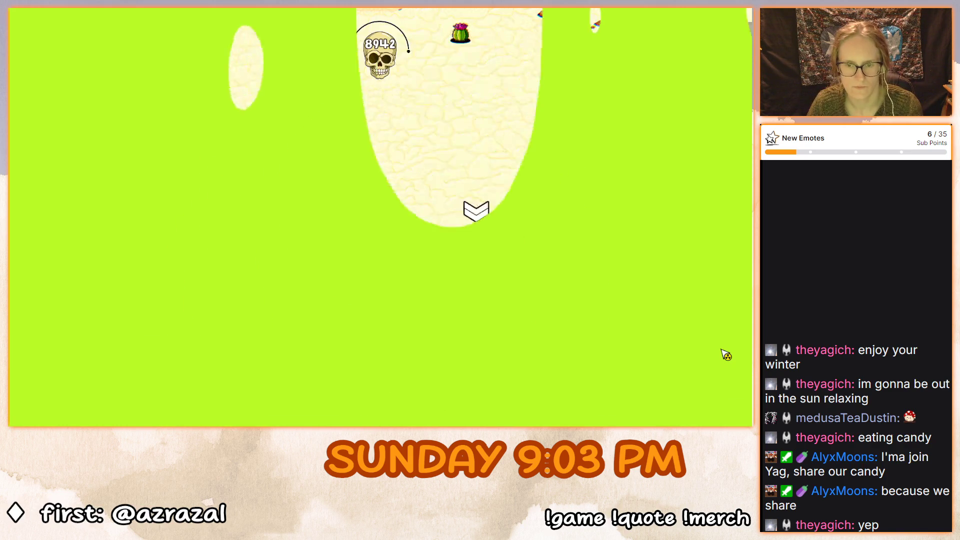
Circle the safe fighting snails until it cracks, then collect its coins for 412 total.
key("d")
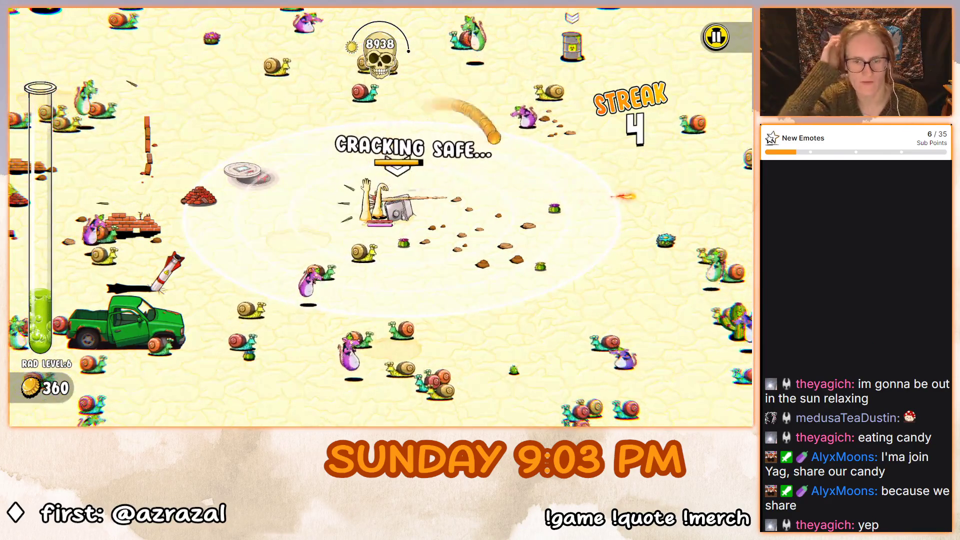
key("d")
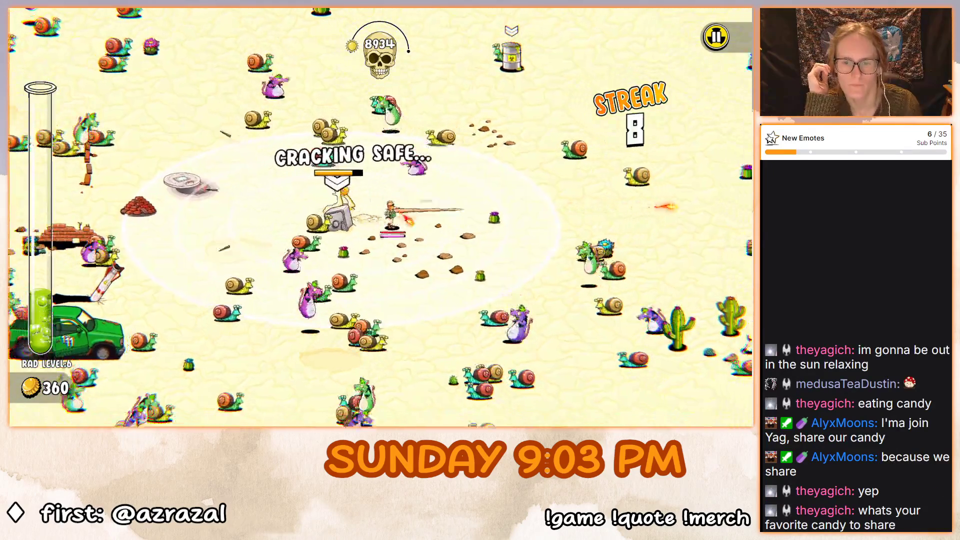
key("d")
key("w")
key("w")
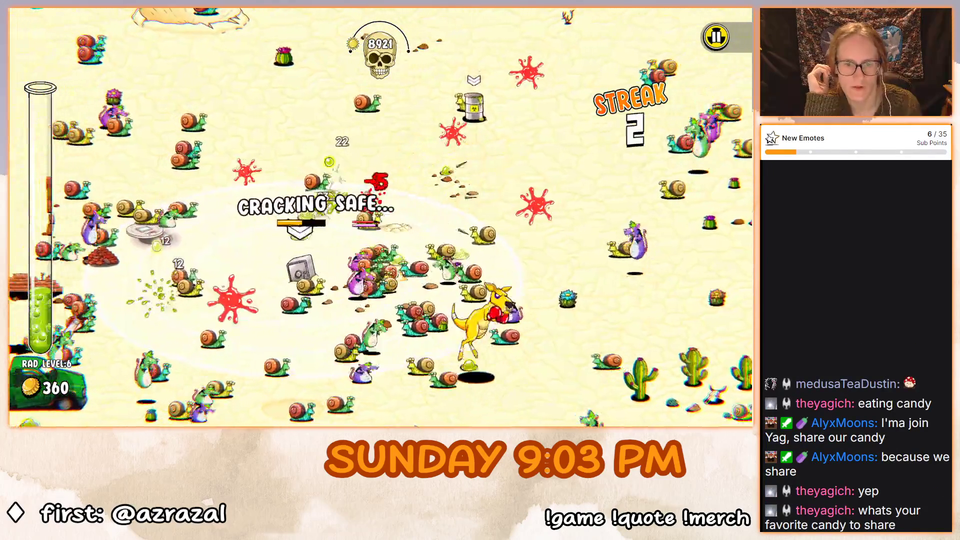
key("w")
key("a")
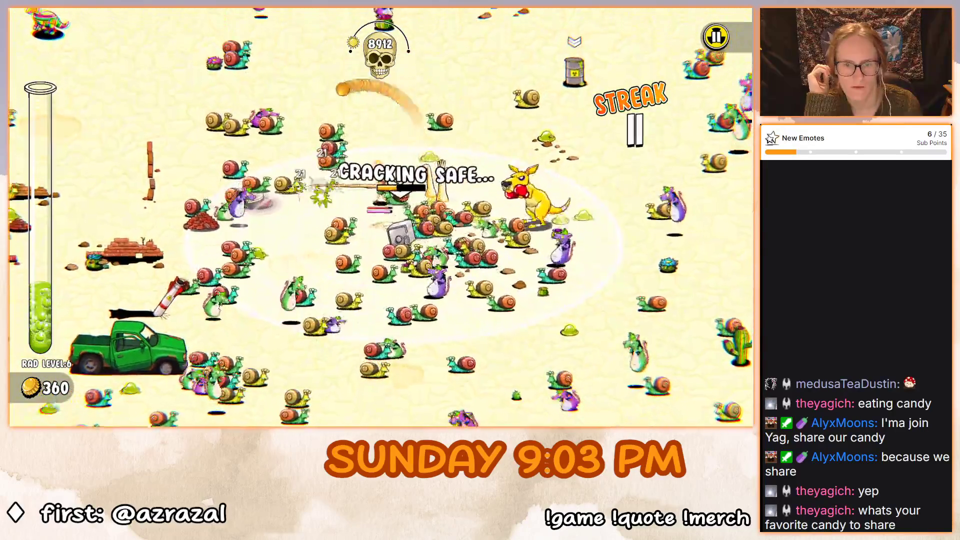
key("s")
key("a")
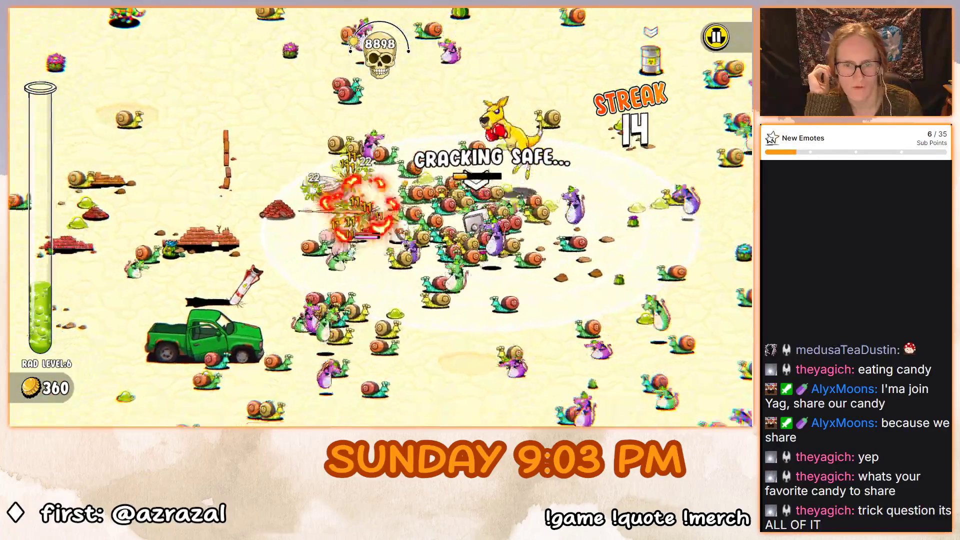
key("d")
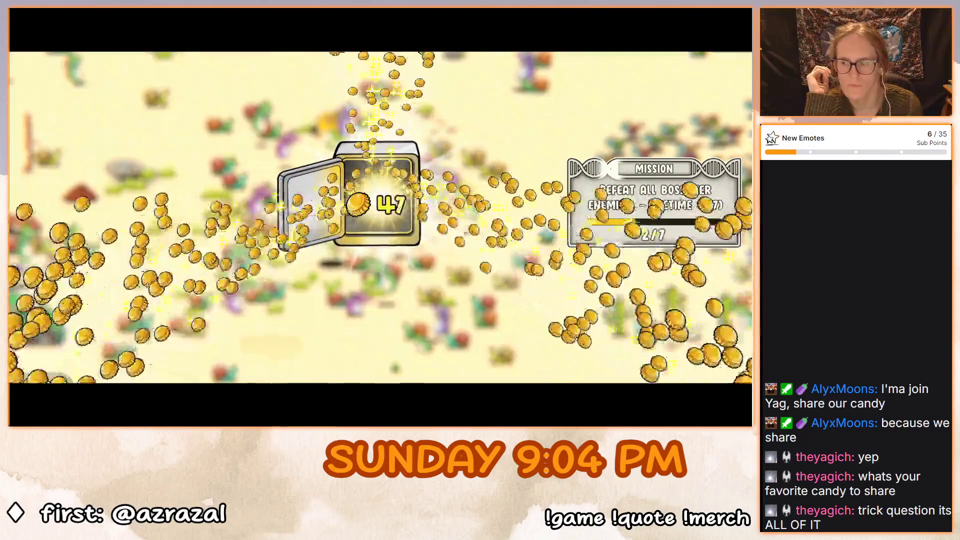
key("space")
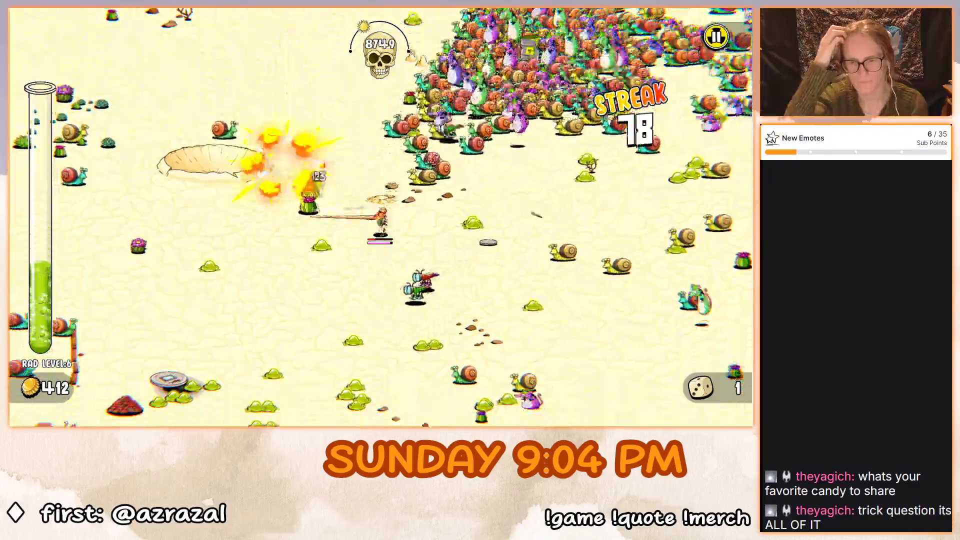
Keep fighting until the run ends at Game Over with 1351 kills and Third Leg unlocked.
key("s")
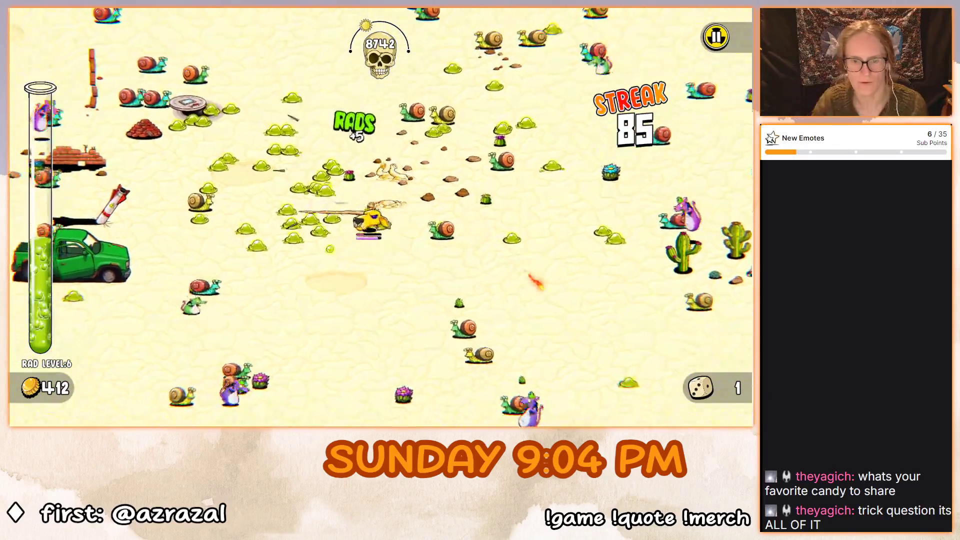
key("w")
key("a")
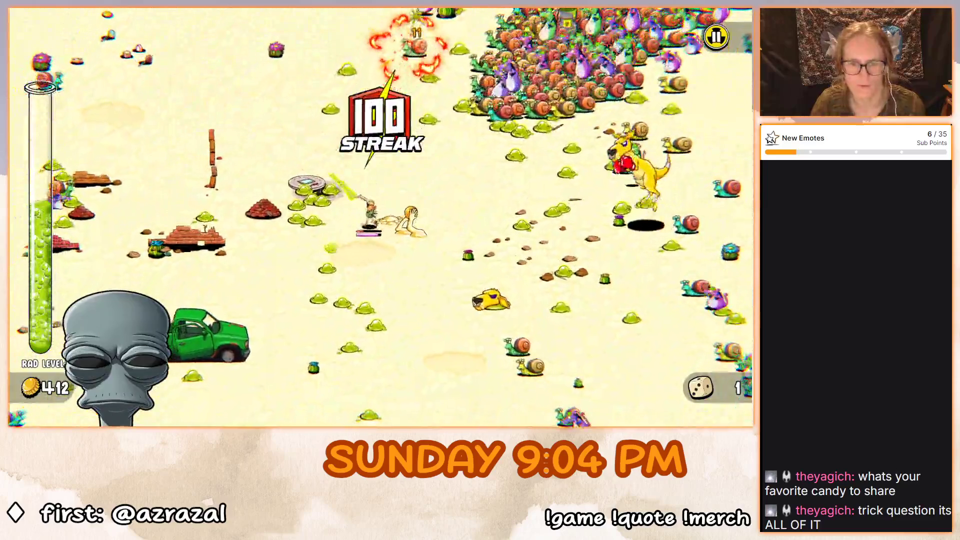
key("s")
key("a")
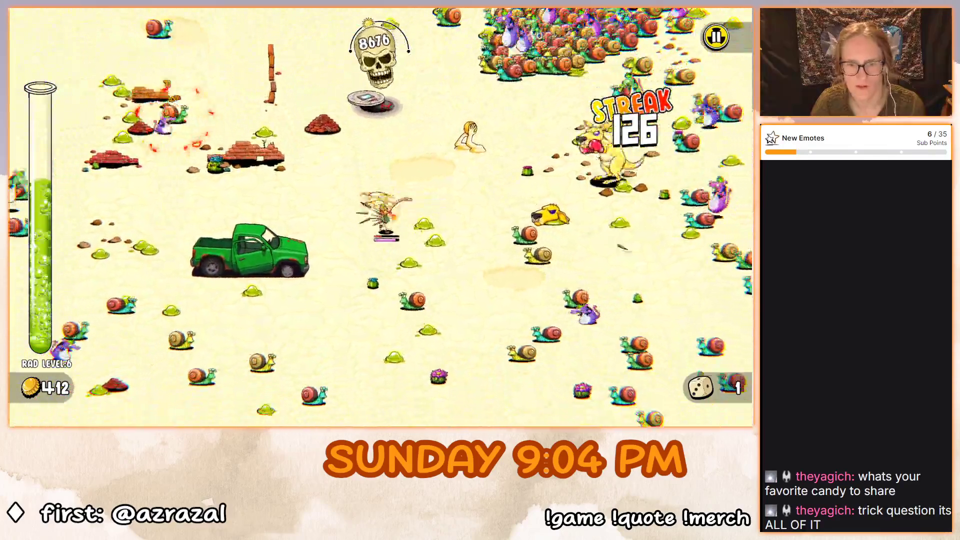
key("d")
key("w")
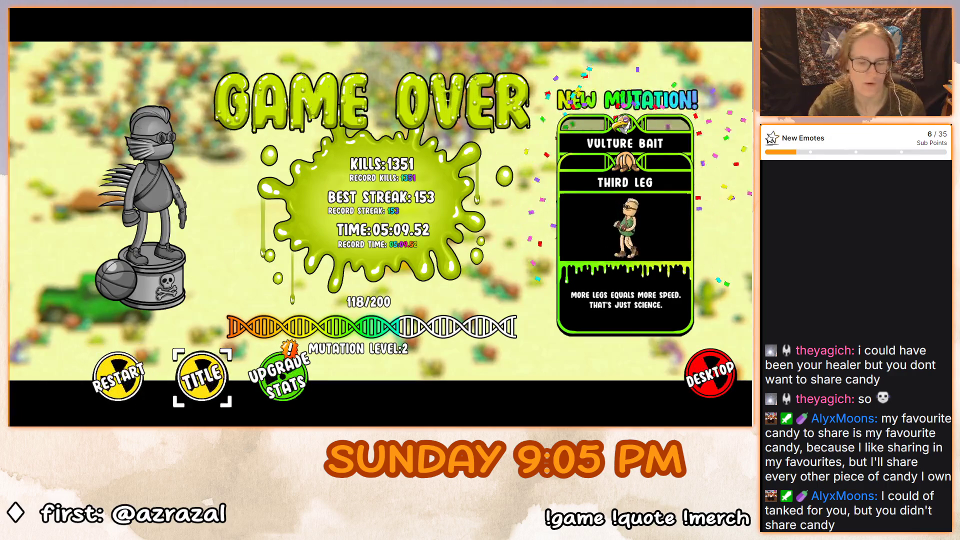
Choose Upgrade Stats on the Game Over screen.
key("Return")
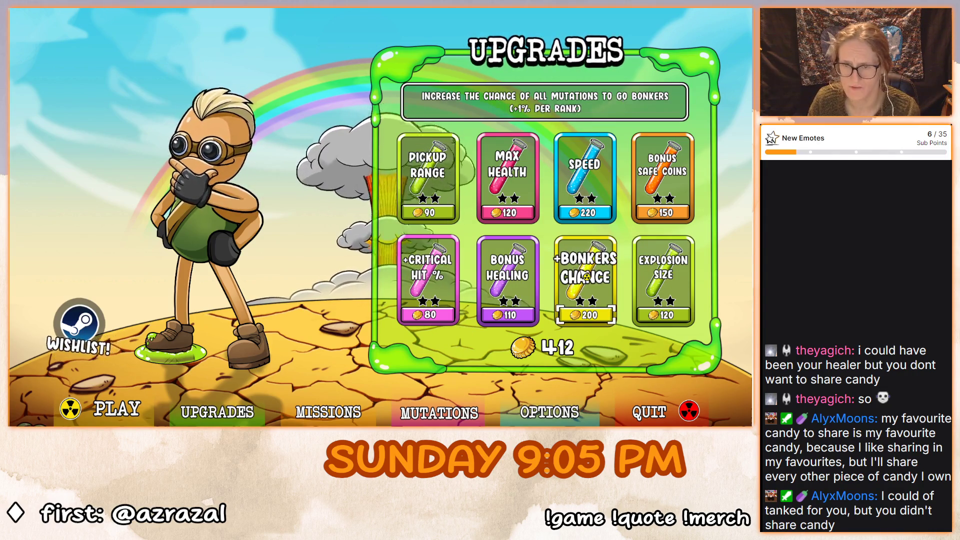
Buy Bonkers Chance, Pickup Range and Bonus Healing ranks, then start Doomsday Desert.
left_click(585, 276)
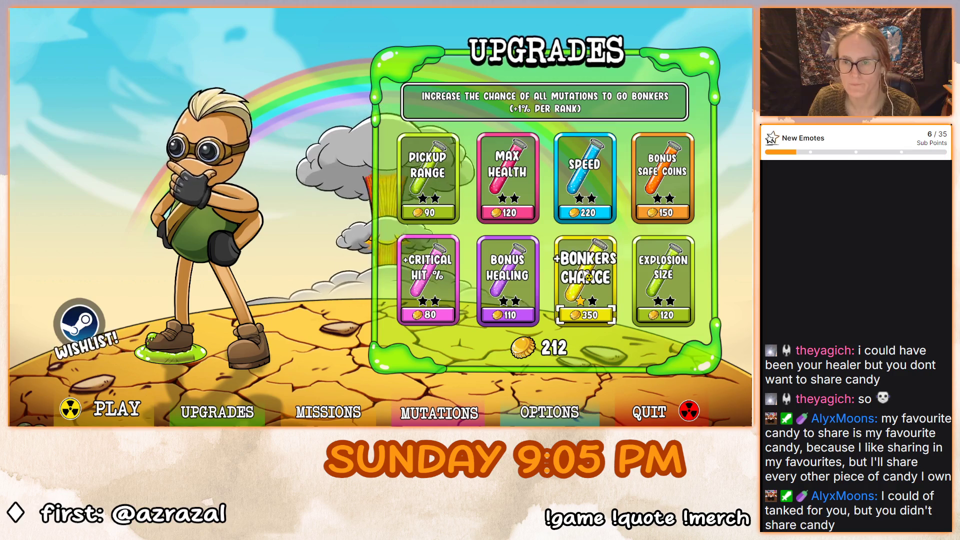
left_click(442, 181)
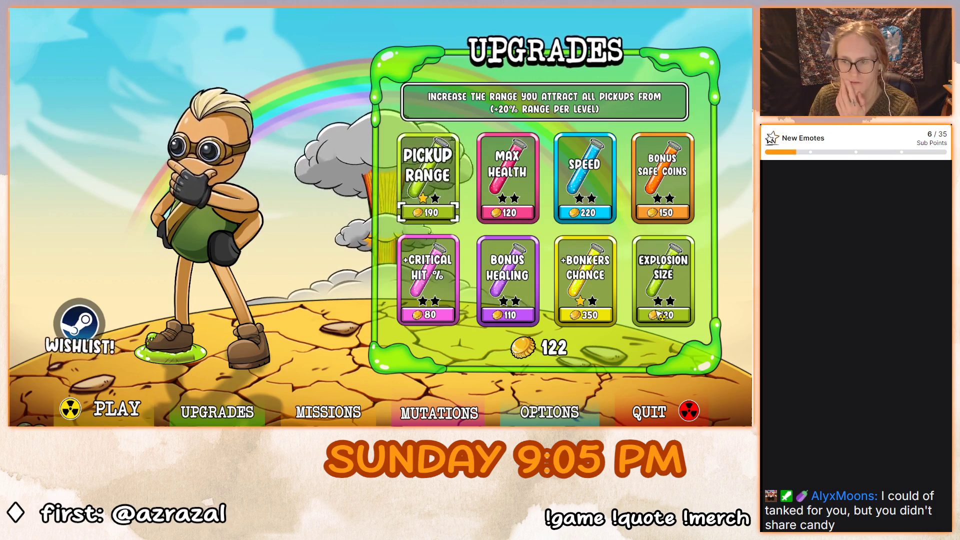
left_click(663, 185)
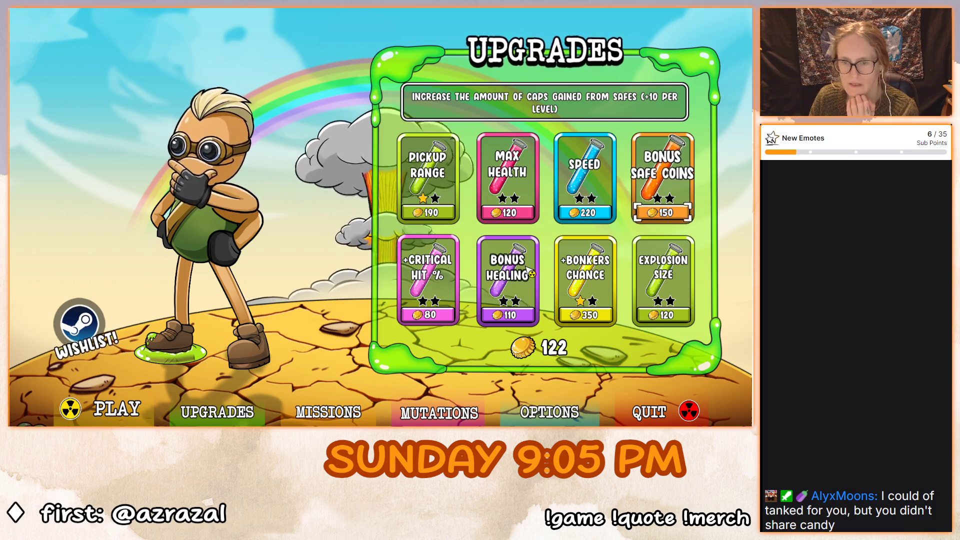
left_click(512, 270)
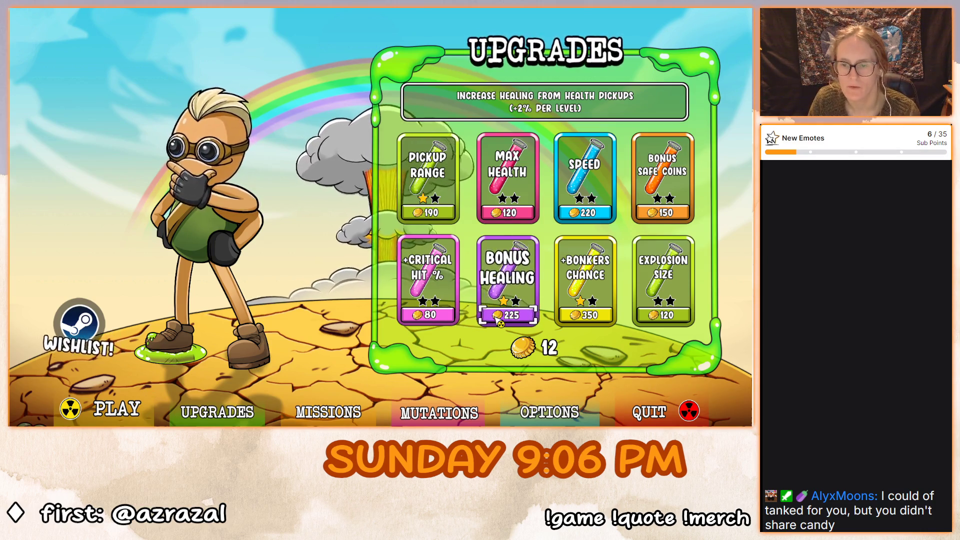
left_click(115, 409)
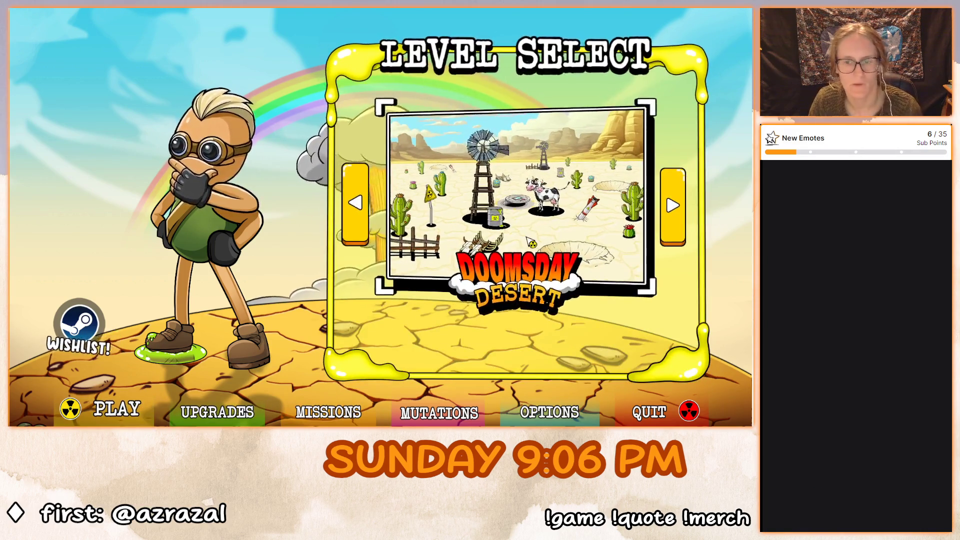
left_click(530, 242)
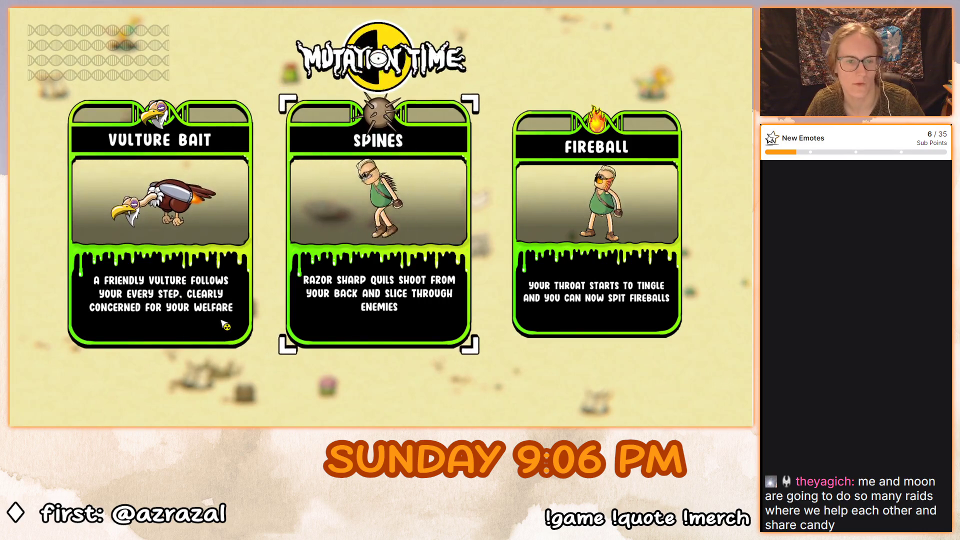
Take Spines as the opening mutation of the new desert run.
key("Return")
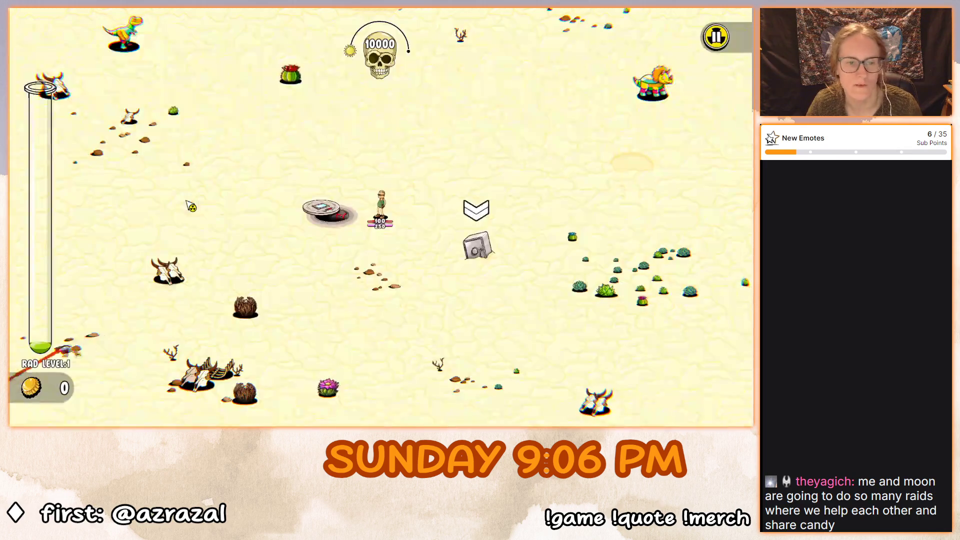
Circle the desert safe, fighting enemies, until it cracks open.
key("d")
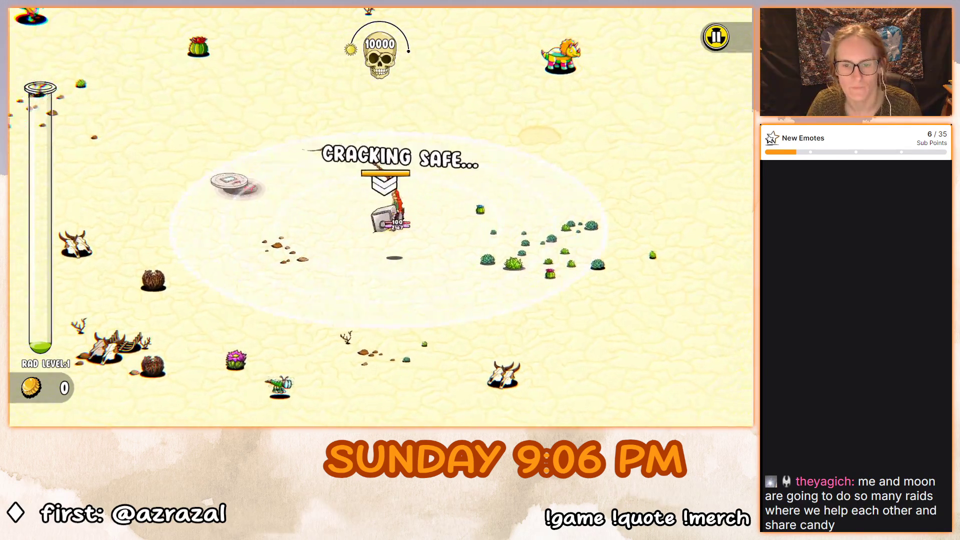
key("w")
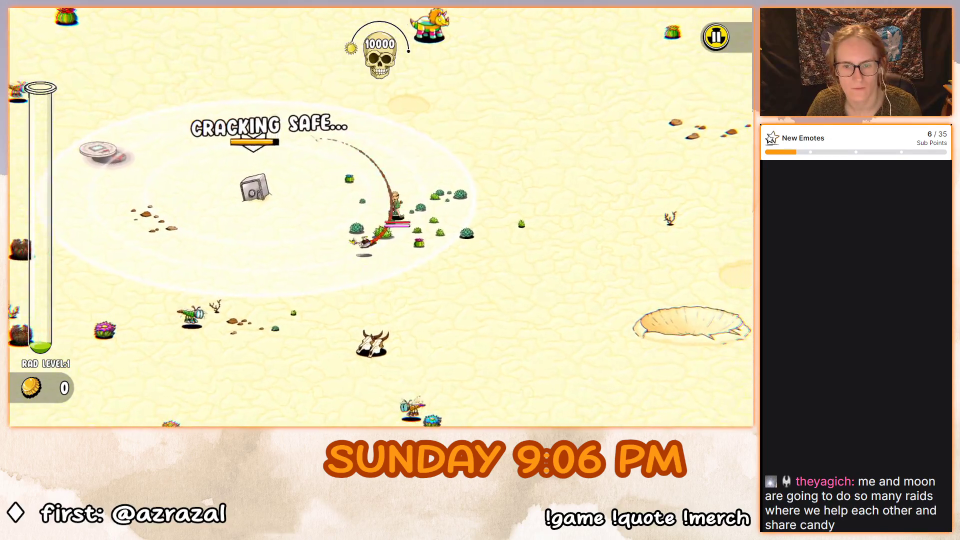
key("a")
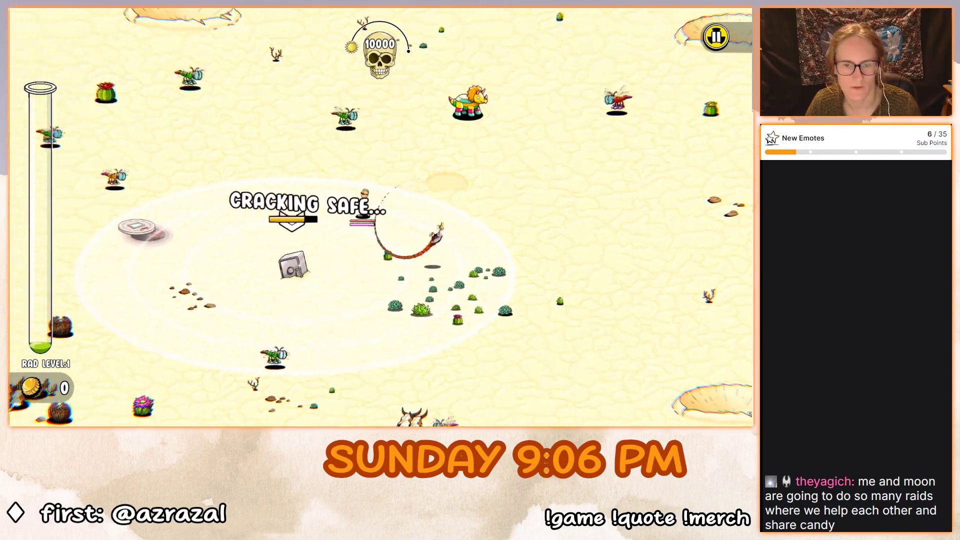
key("s")
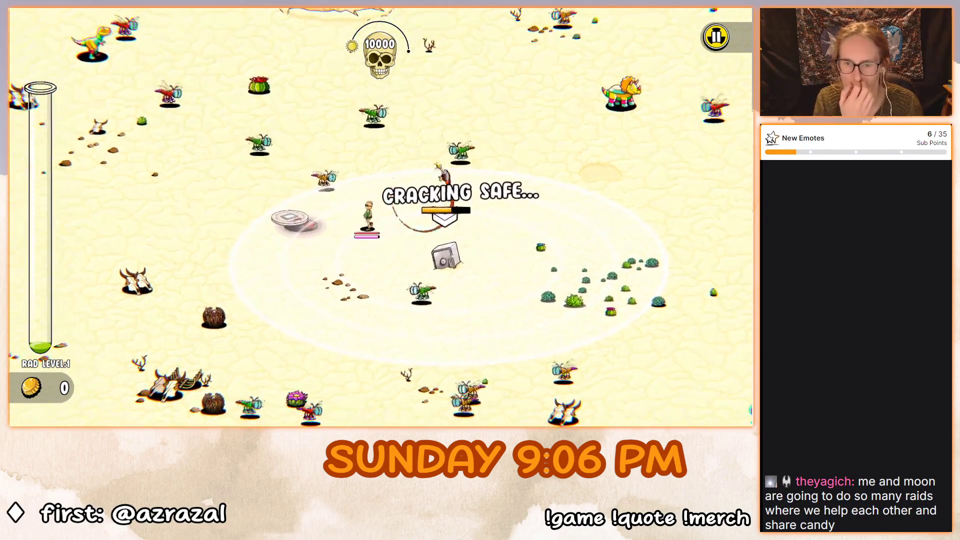
key("d")
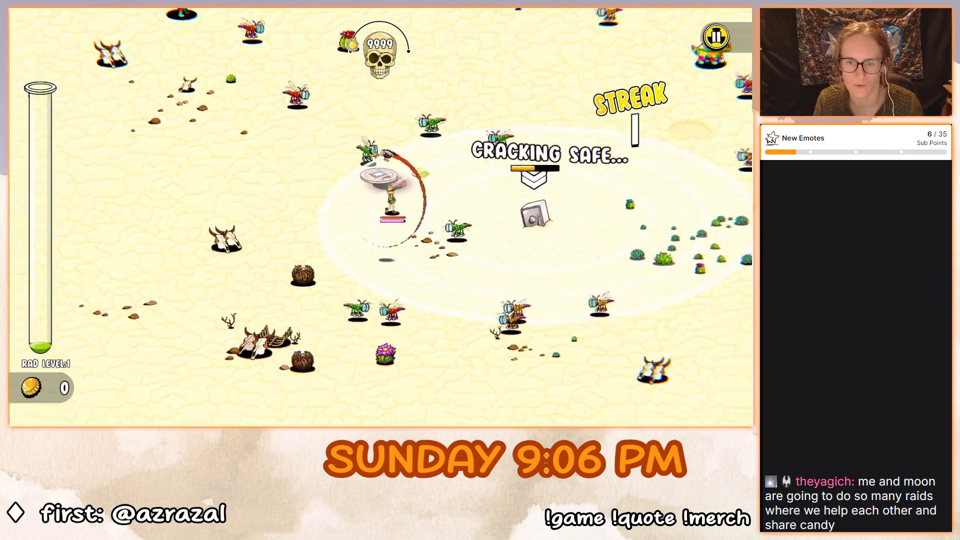
key("a")
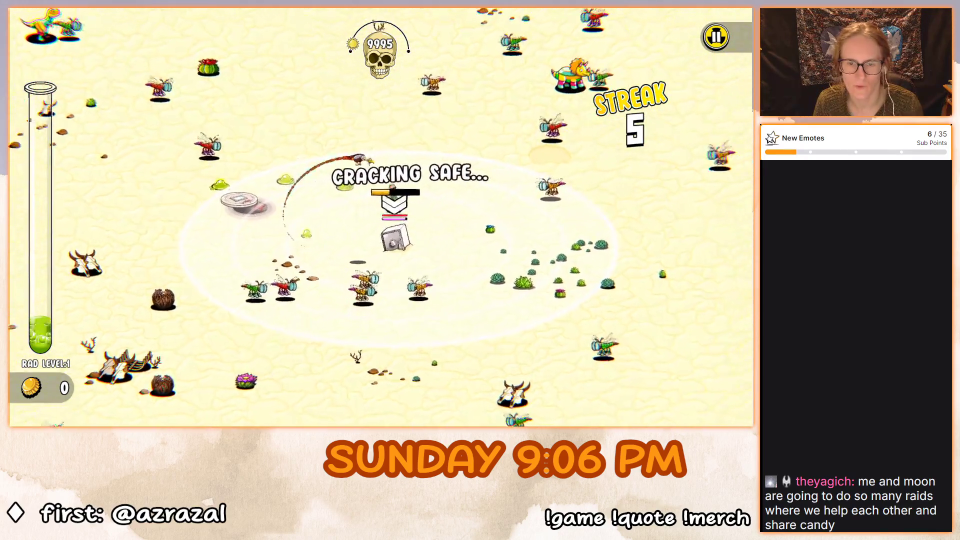
key("d")
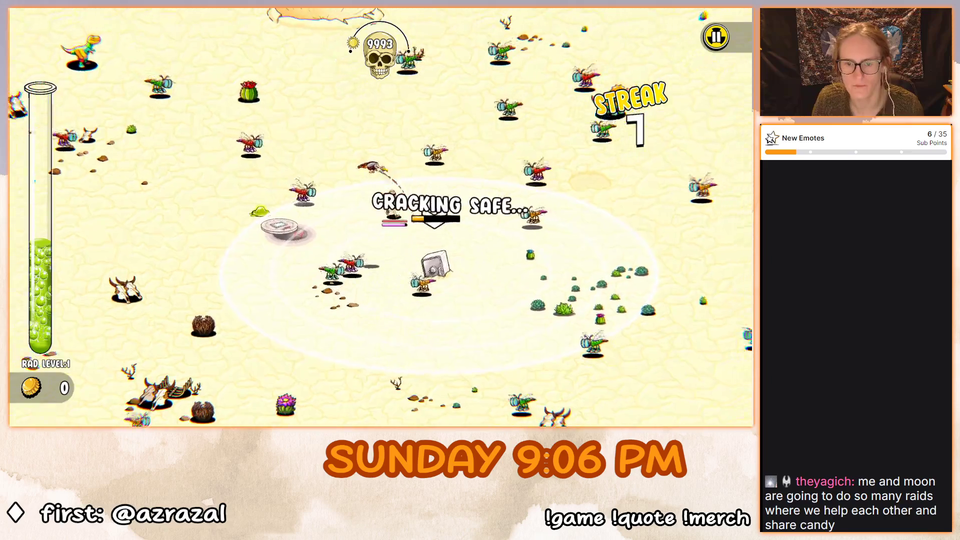
key("a")
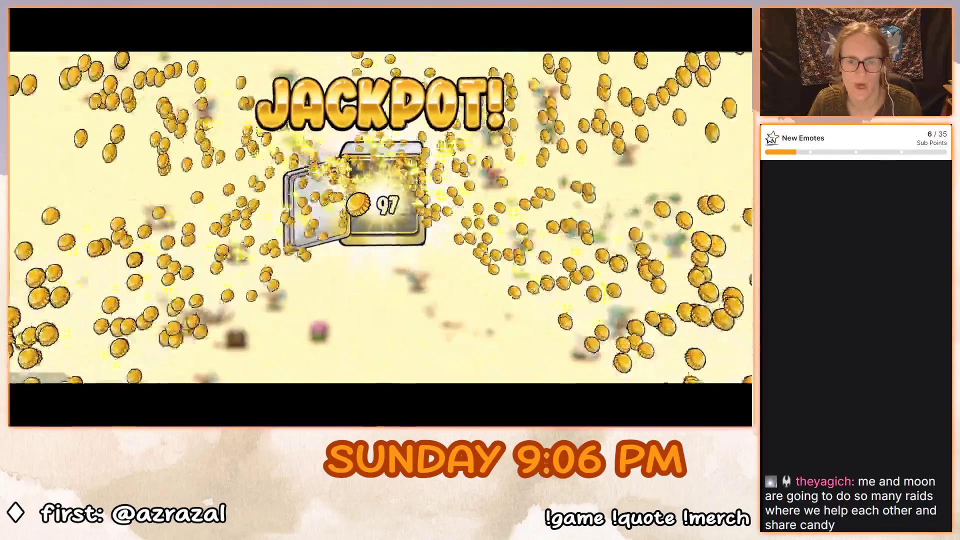
Collect the safe jackpot and walk the hero down across the desert.
key("Return")
key("s")
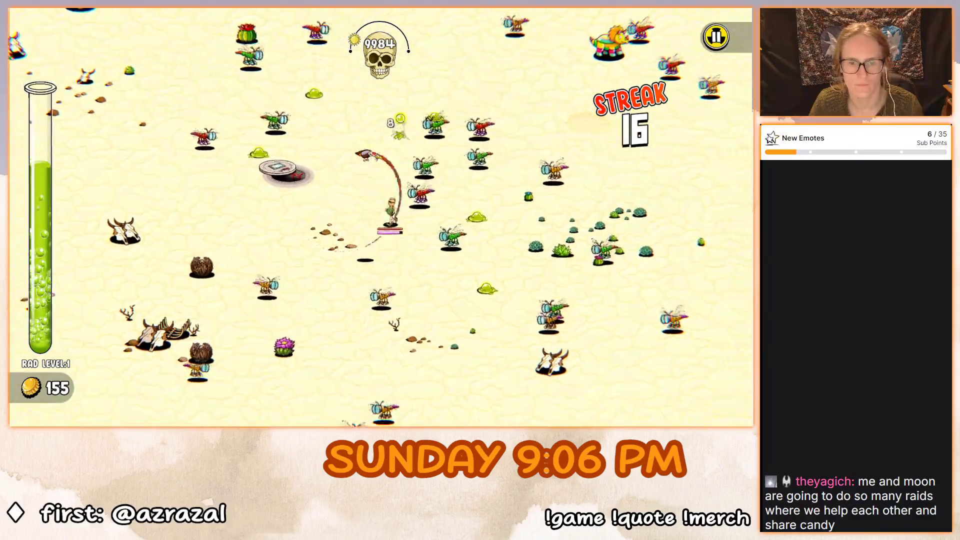
key("s")
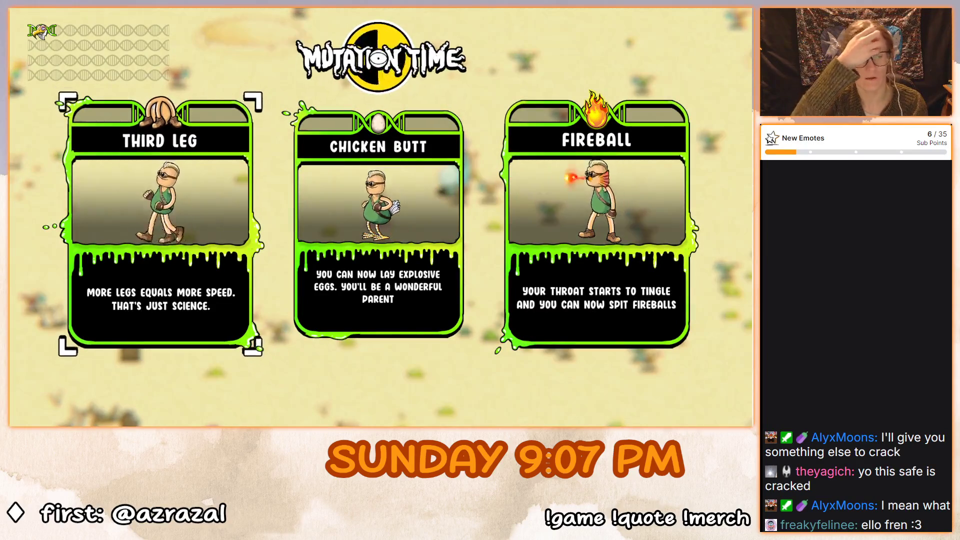
Take Third Leg at the first Mutation Time offer, then Game 6 Clay at the next.
key("Return")
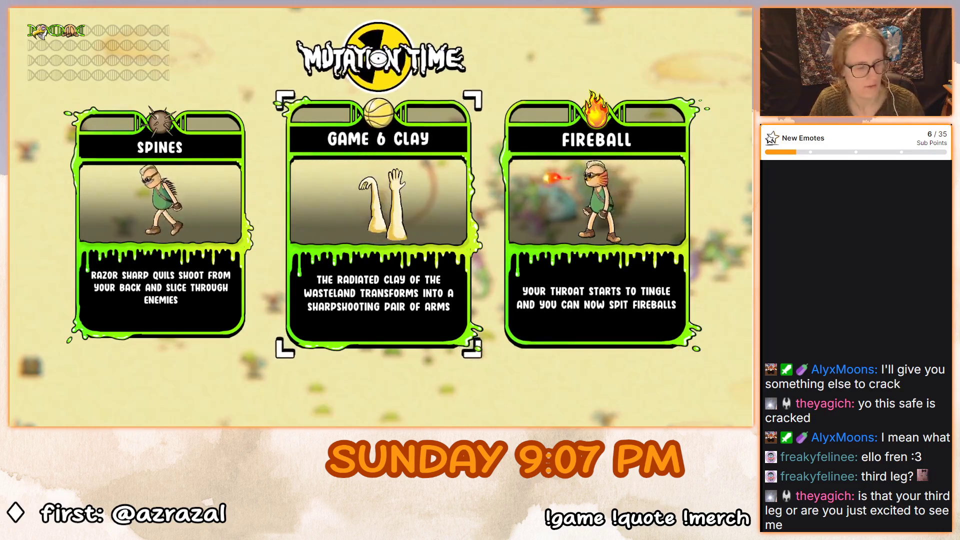
key("Return")
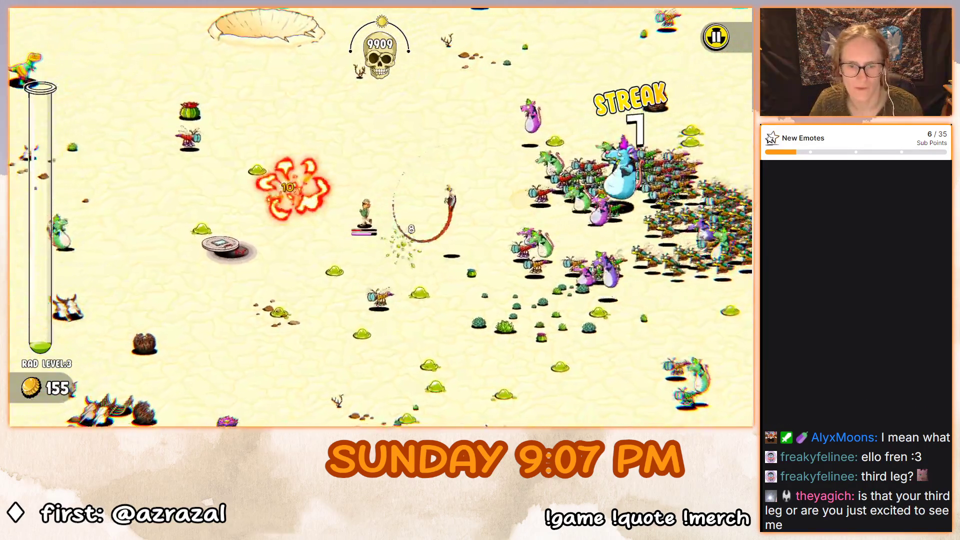
Slip away from the horde and pick up the radioactive barrel down-right.
key("a")
key("s")
key("s")
key("d")
key("s")
key("d")
key("s")
key("d")
key("w")
key("a")
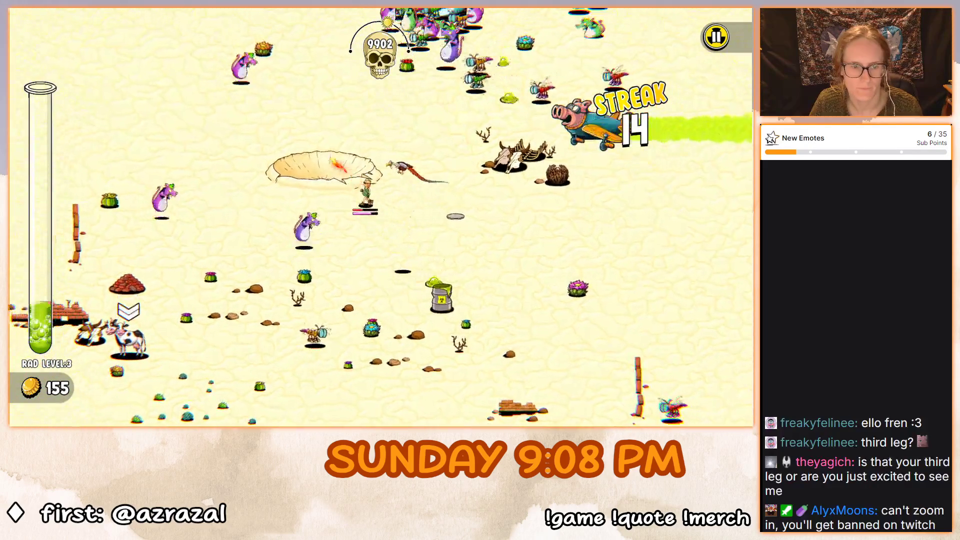
Walk down-left toward the yellow truck and onto the cow.
key("s")
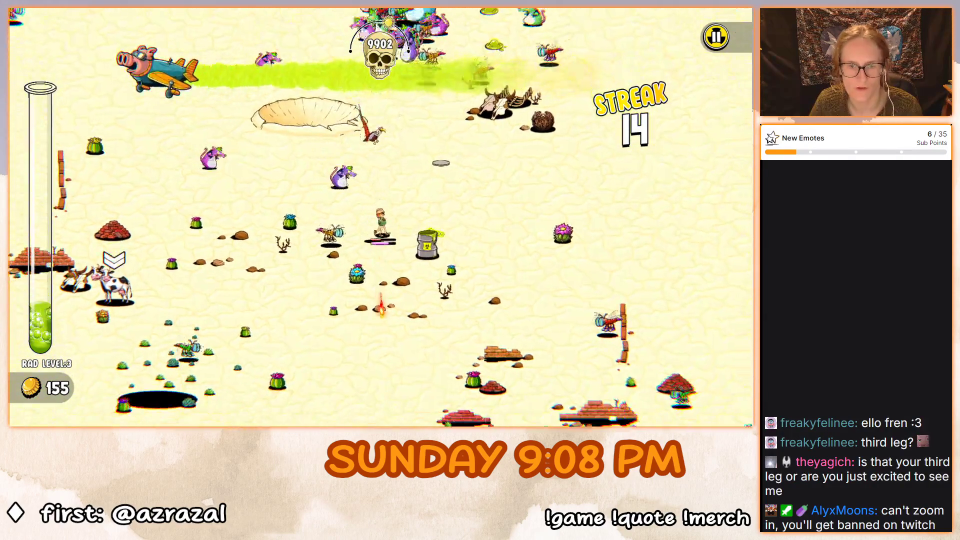
key("s")
key("a")
key("s")
key("a")
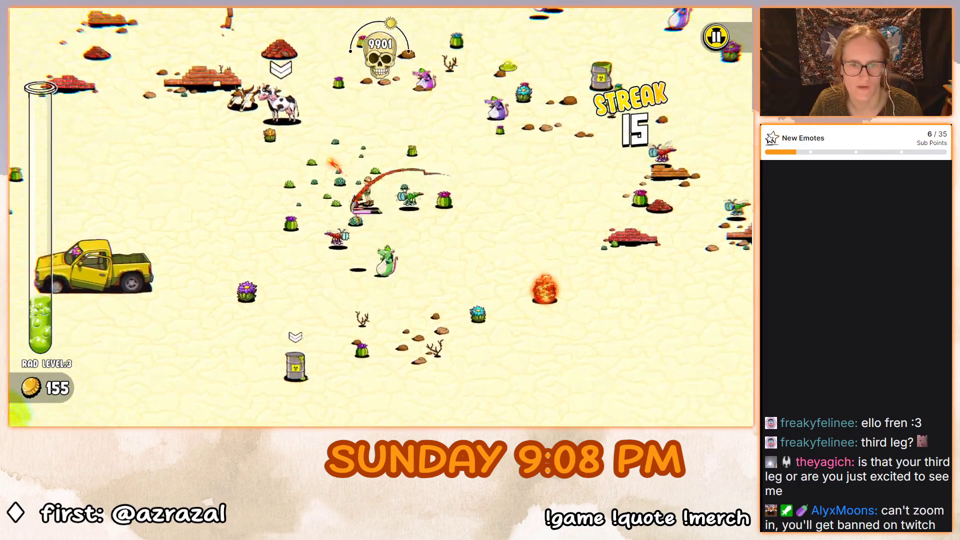
key("w")
key("a")
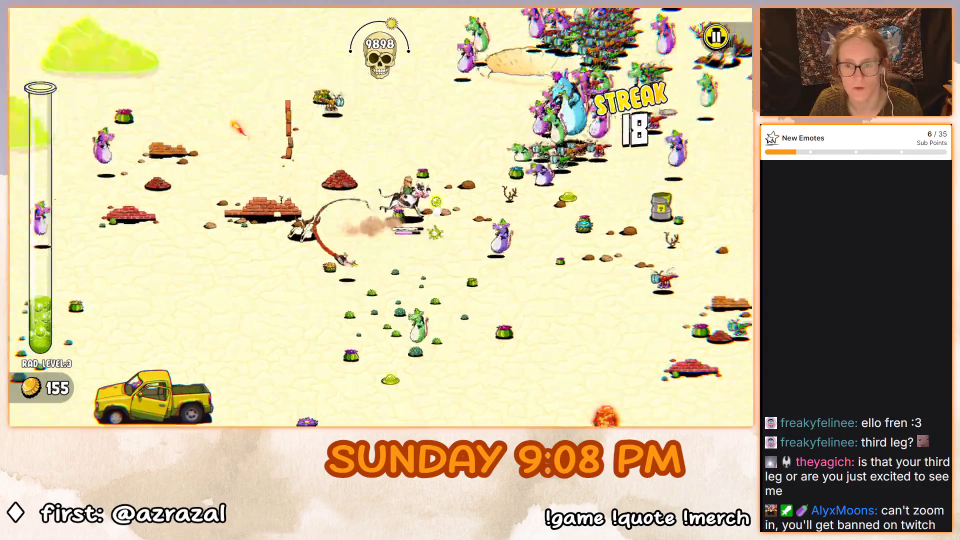
Plow through the enemy horde, then pick the Tentacle mutation.
key("w")
key("d")
key("s")
key("d")
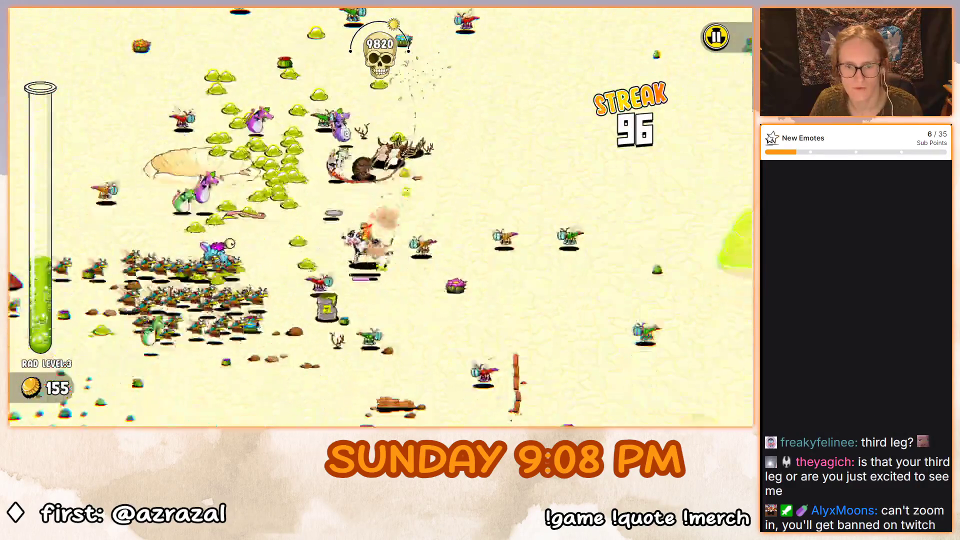
key("a")
key("s")
key("a")
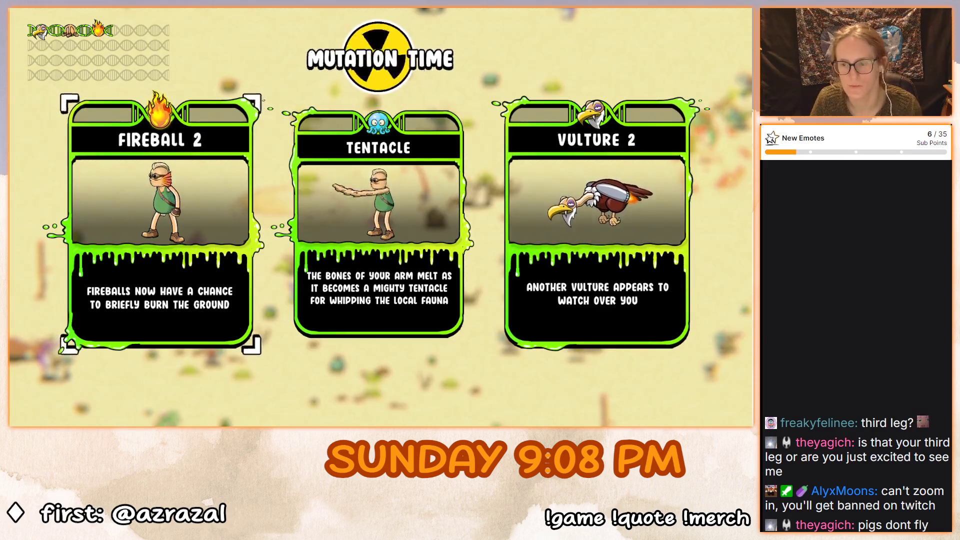
left_click(379, 215)
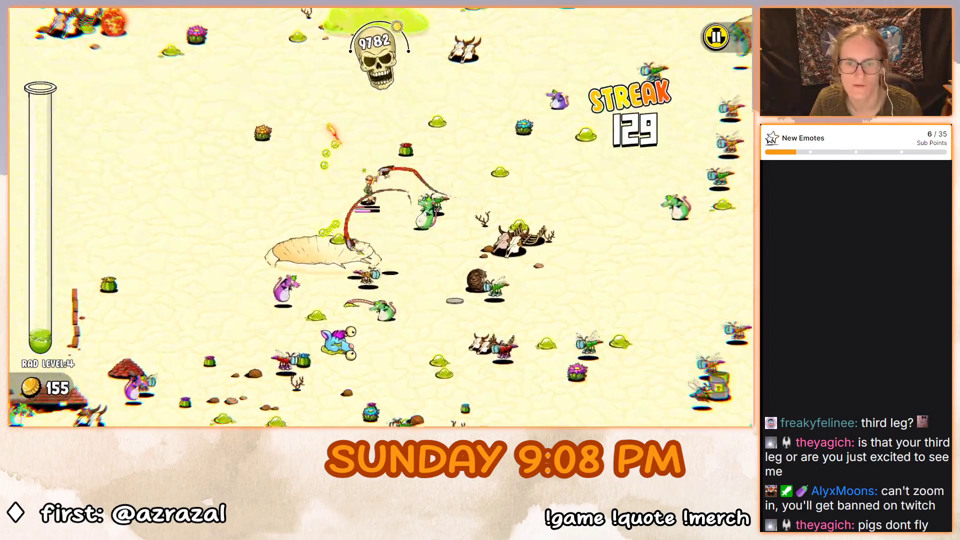
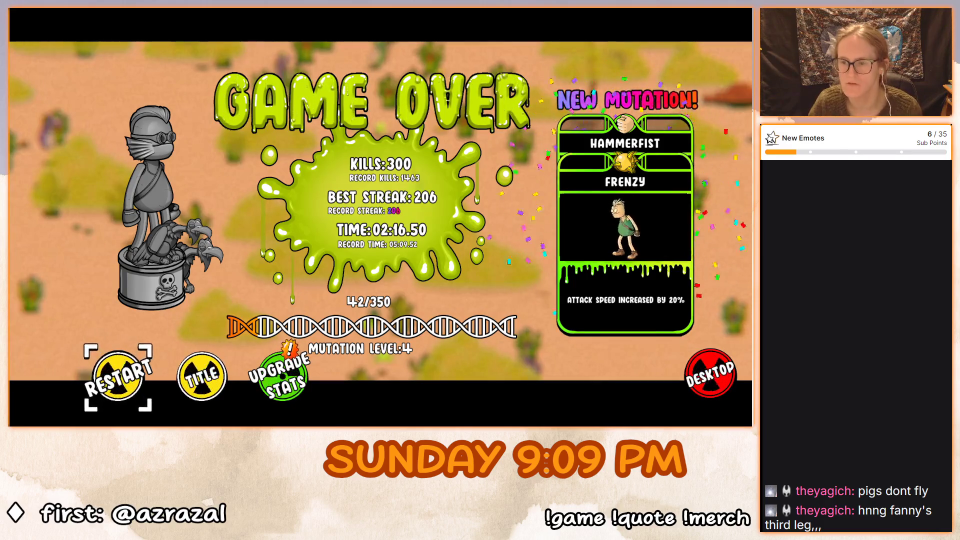
From Game Over, go to Upgrade Stats with Bonus Healing maxed and 42 coins left, then return to the title.
key("Right")
key("Right")
key("Return")
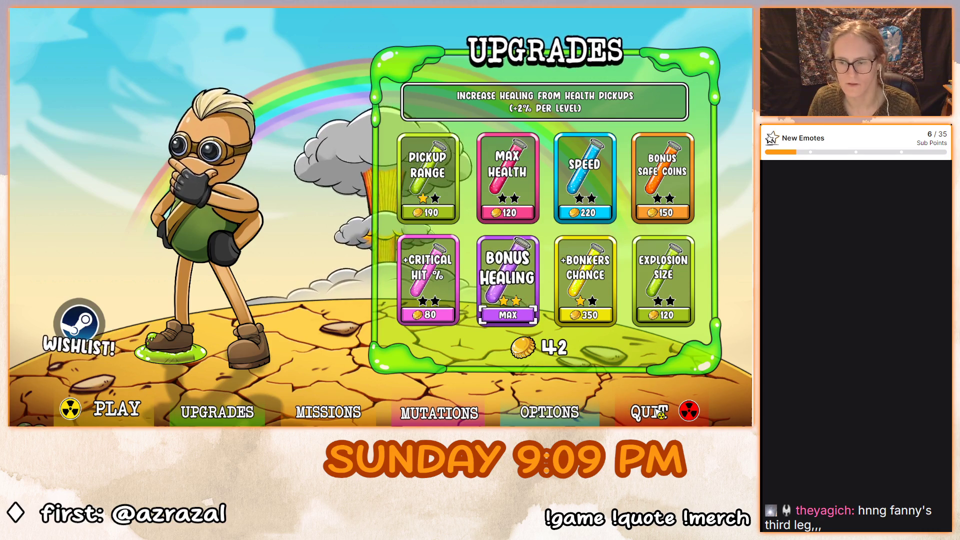
left_click(207, 415)
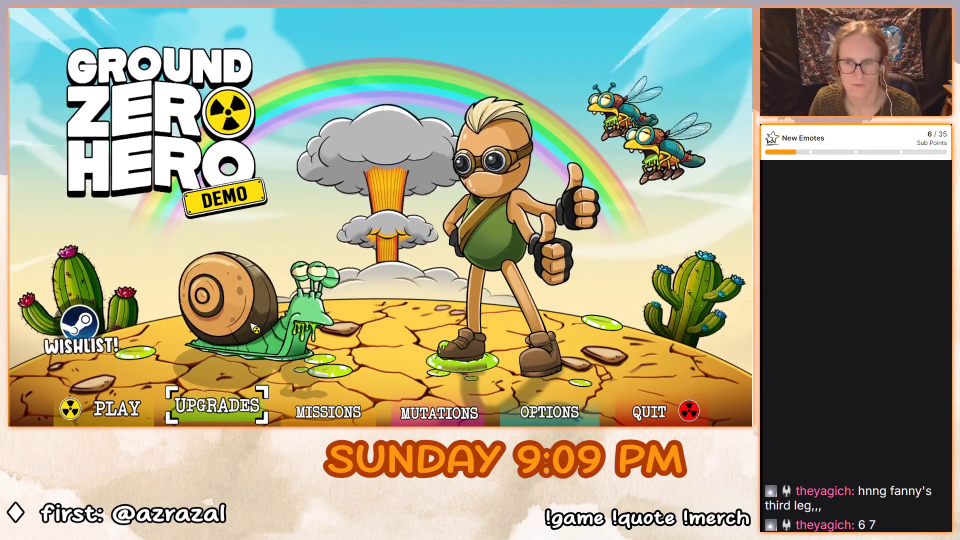
Launch a new Doomsday Desert run and take Hammerfist as the first mutation.
left_click(145, 410)
left_click(146, 411)
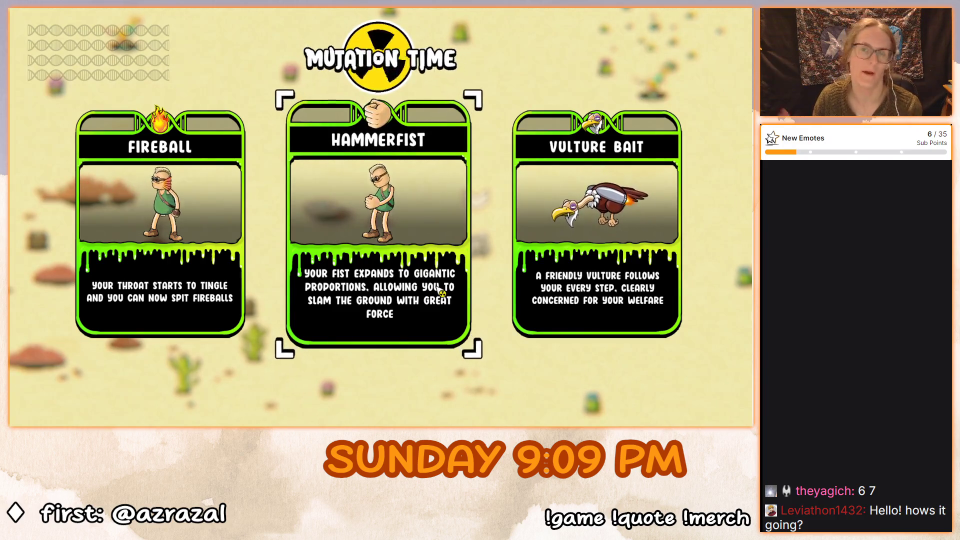
left_click(414, 259)
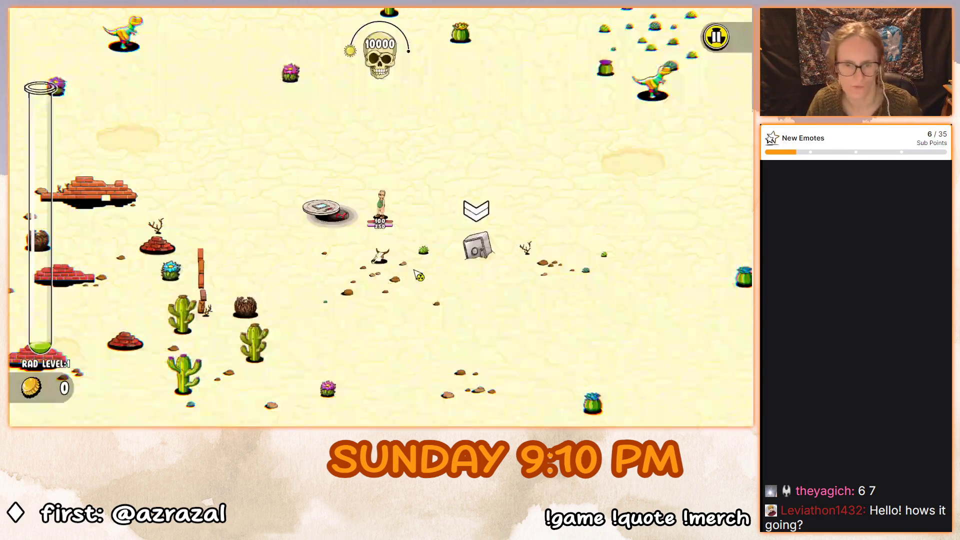
Crack the safe while dodging the swarm, then collect its 44 coins.
key("d")
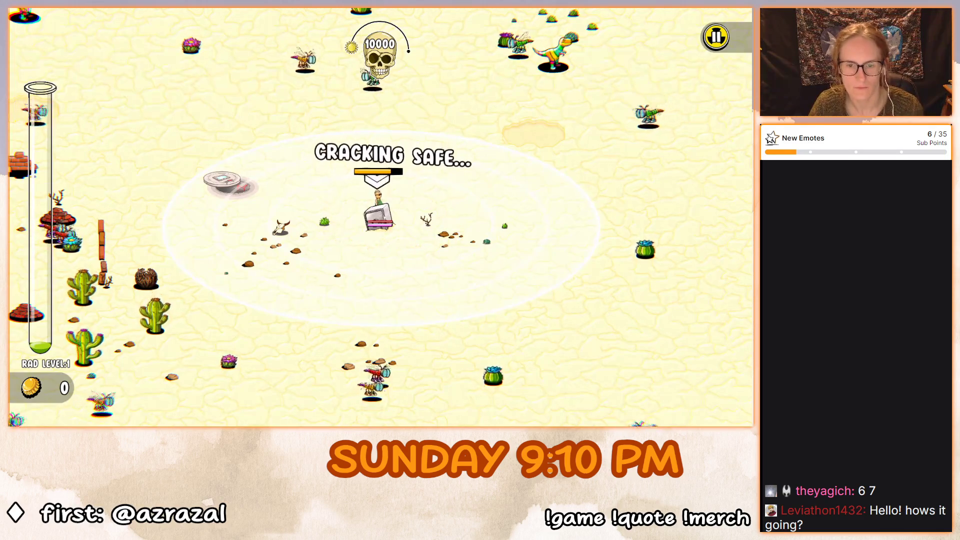
key("d")
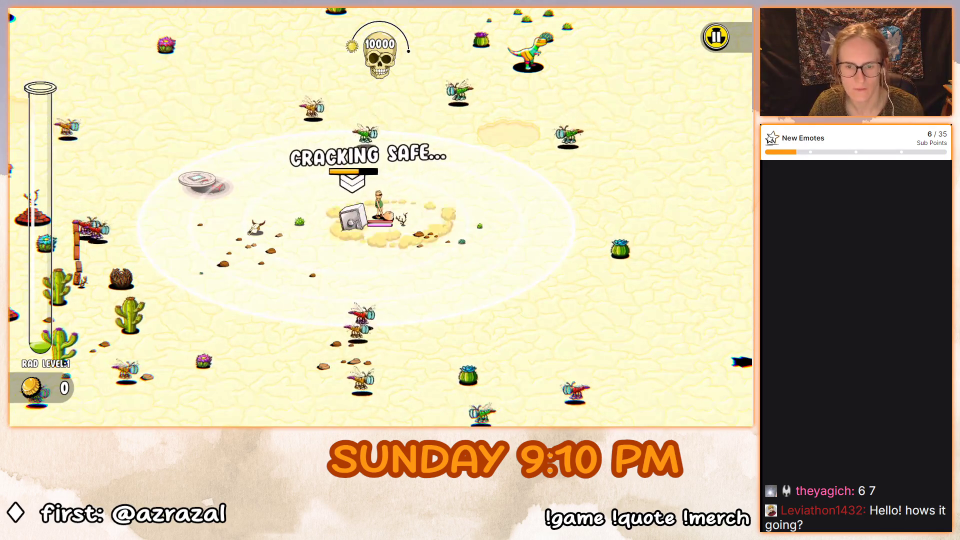
key("d")
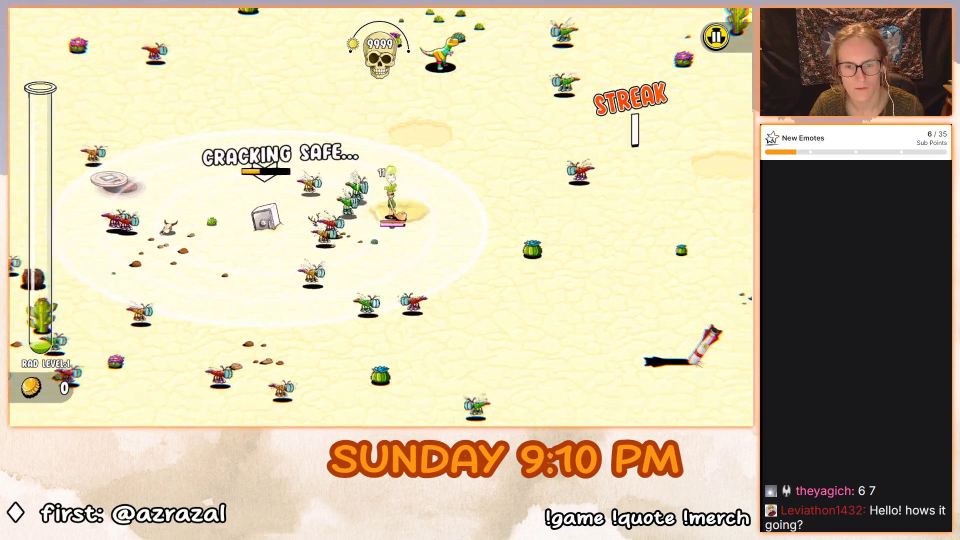
key("a")
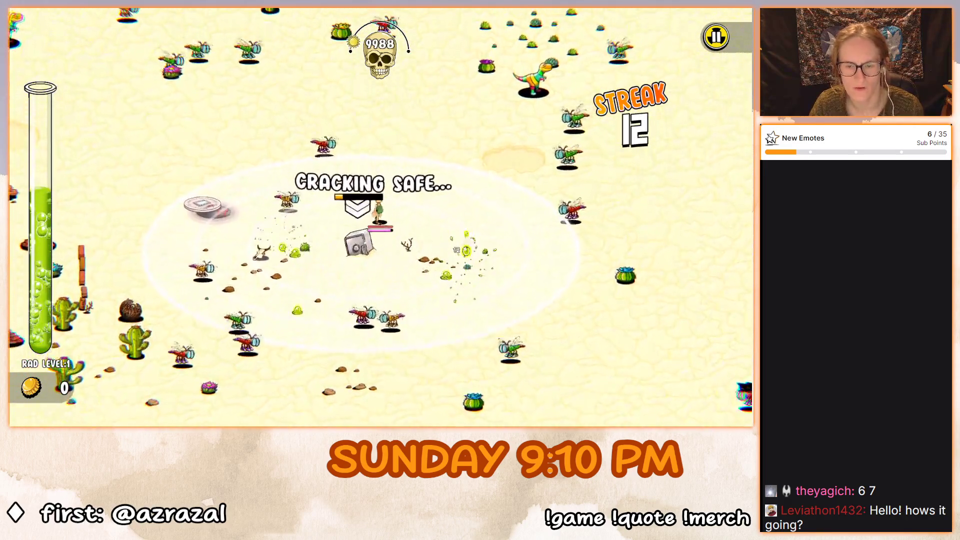
key("d")
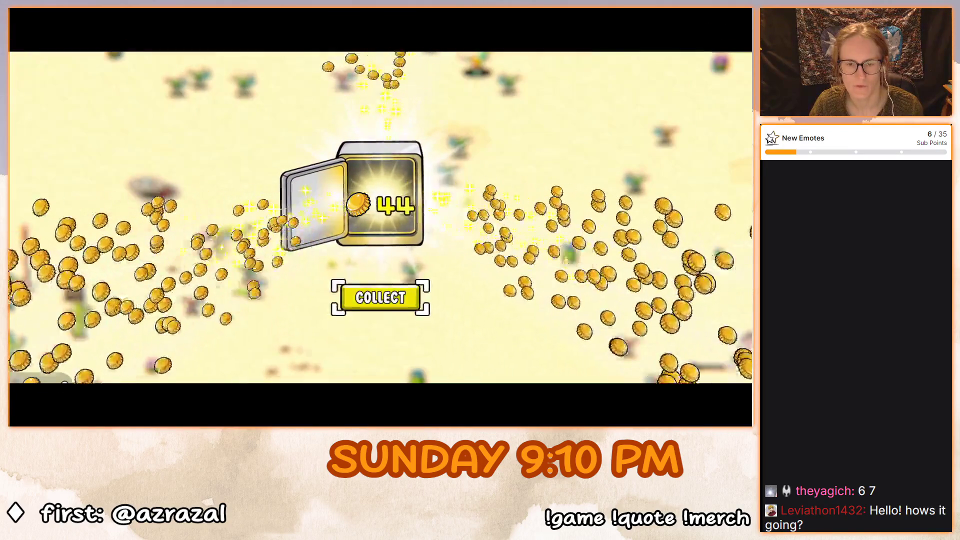
key("Return")
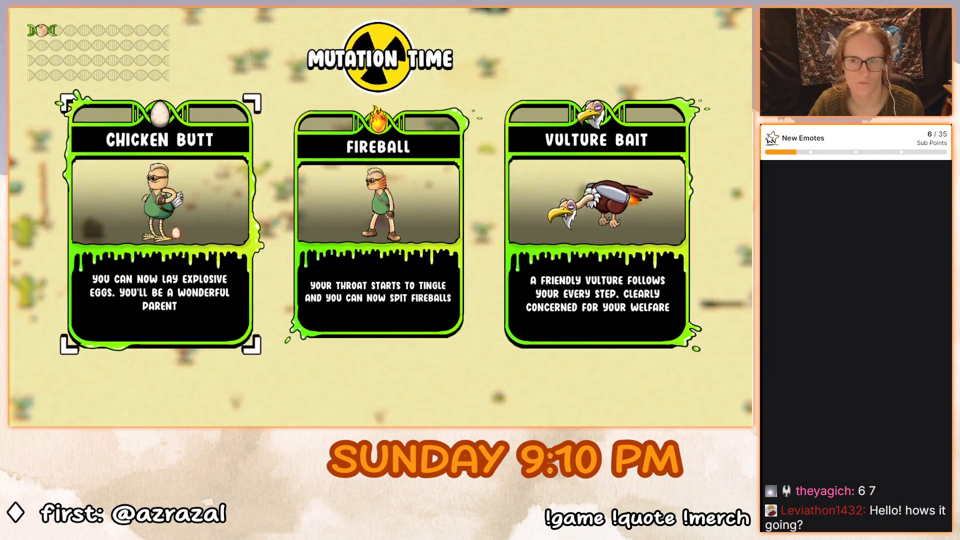
Take Chicken Butt and cut down-right through the enemies past the fence to build the streak.
key("Return")
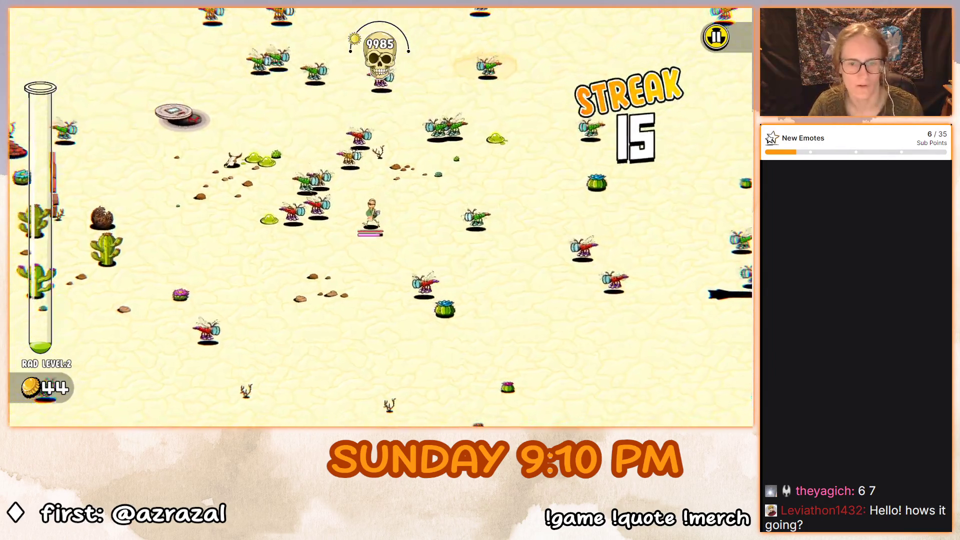
key("a")
key("w")
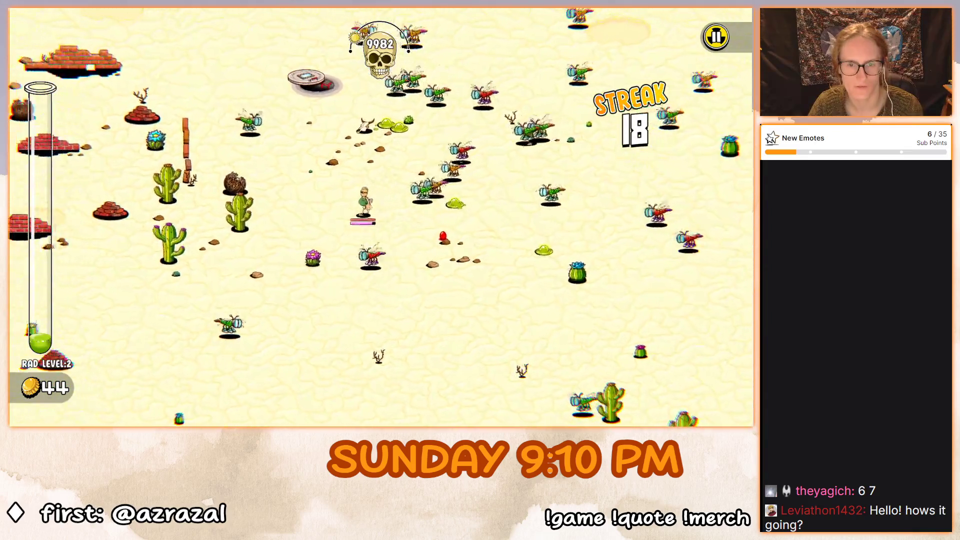
key("a")
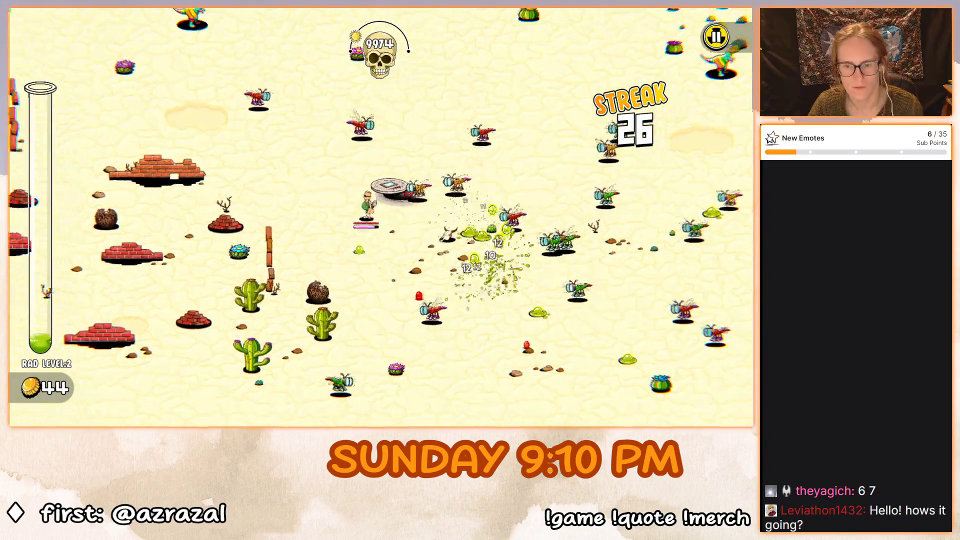
key("s")
key("d")
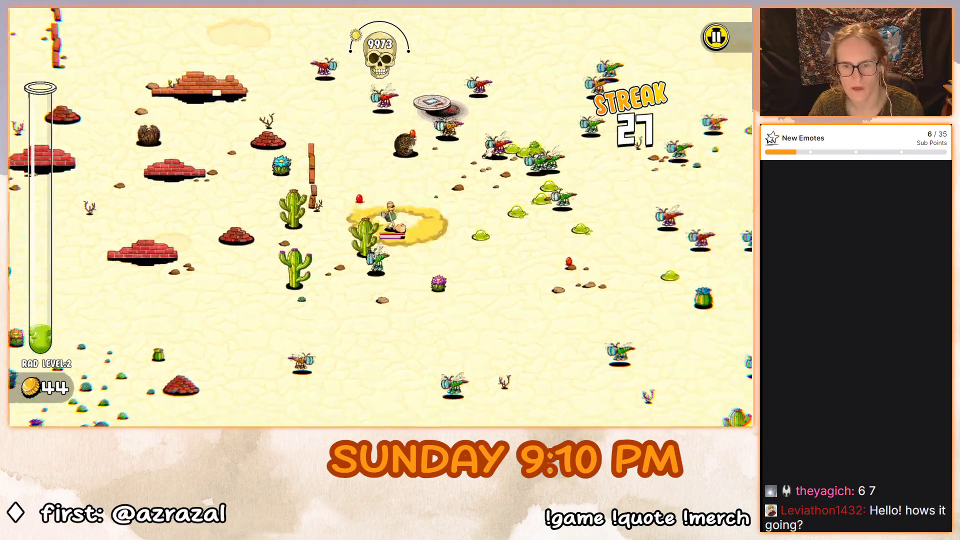
key("s")
key("d")
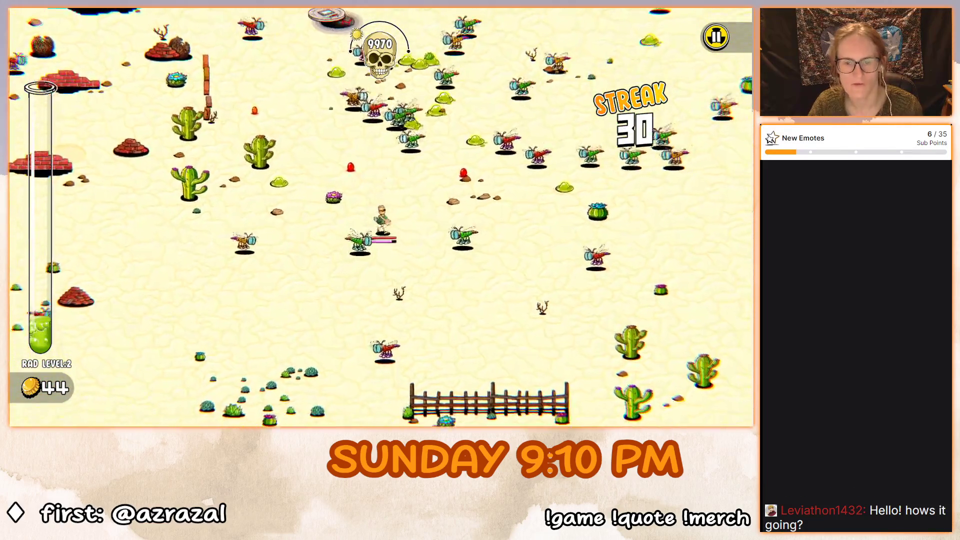
key("s")
key("d")
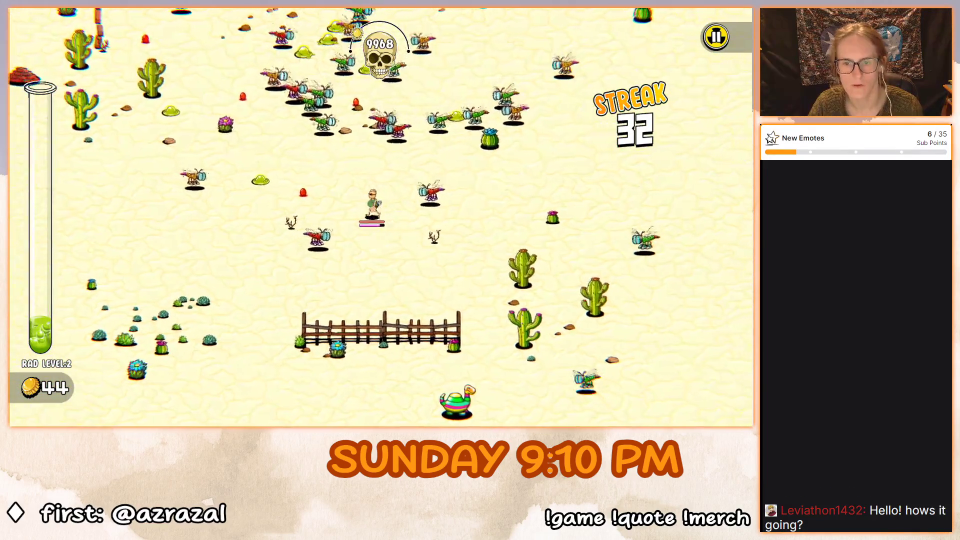
Kite the swarm up, left and down until rad level 2 offers Tentacle, Third Leg or Fireball.
key("w")
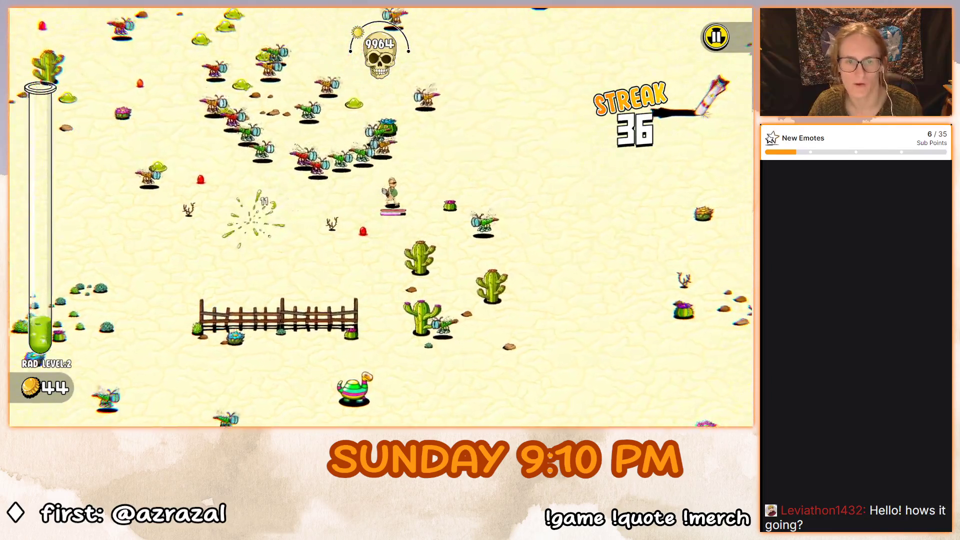
key("w")
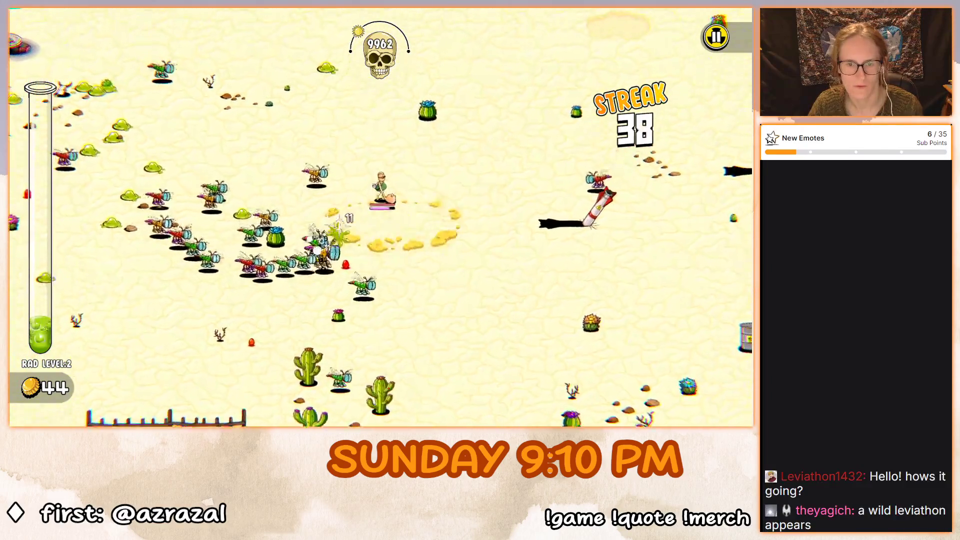
key("w")
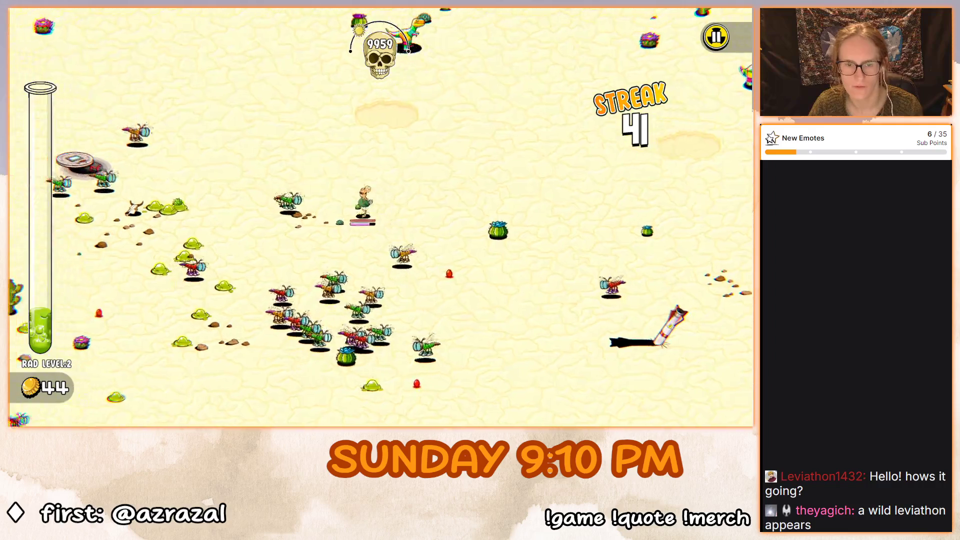
key("a")
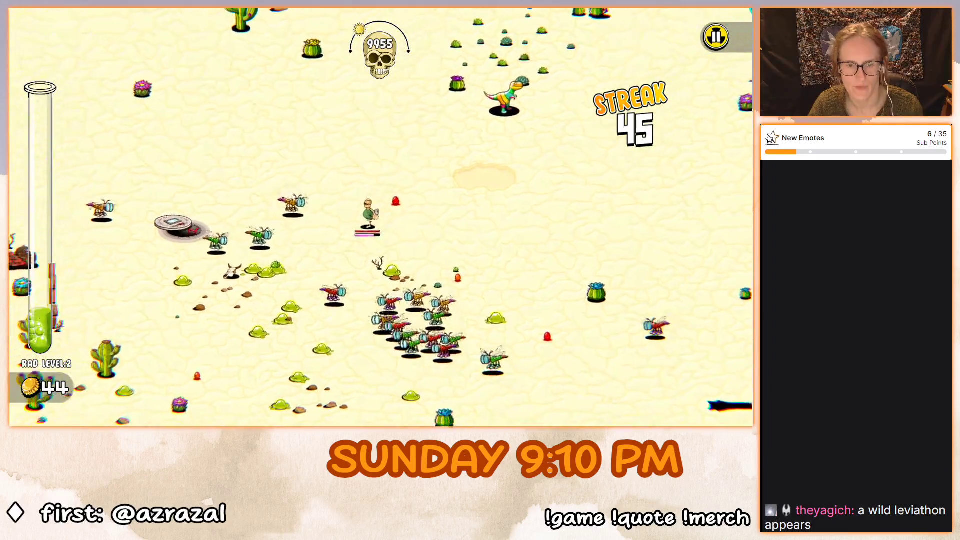
key("s")
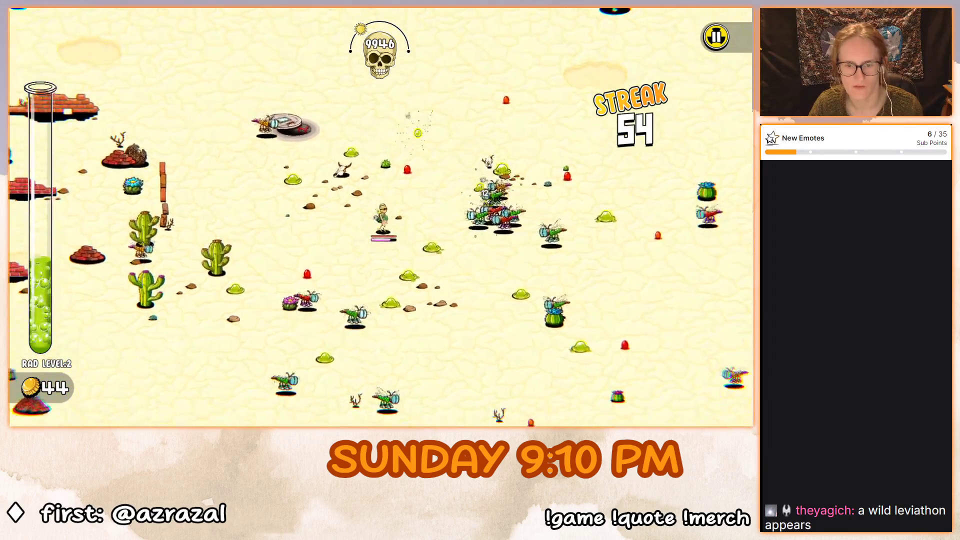
key("w")
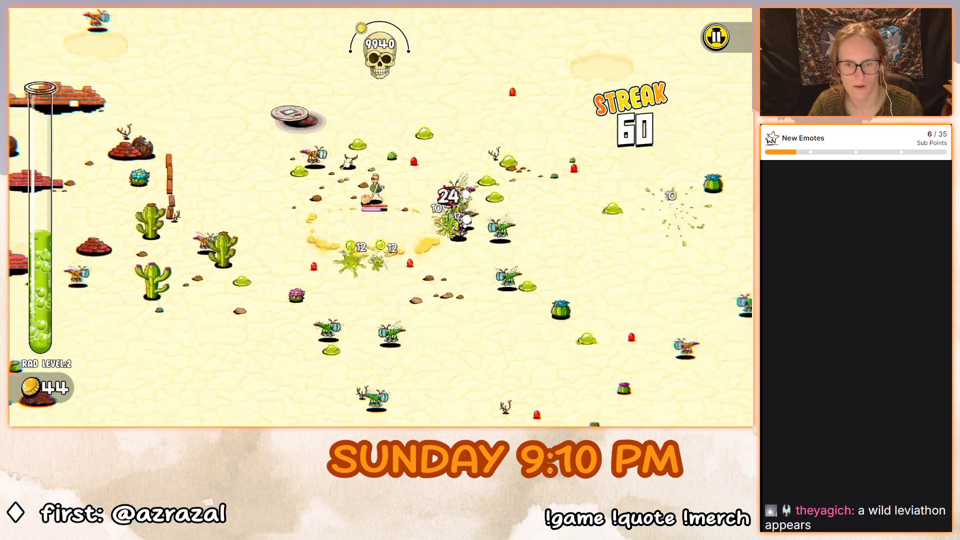
key("s")
key("a")
key("s")
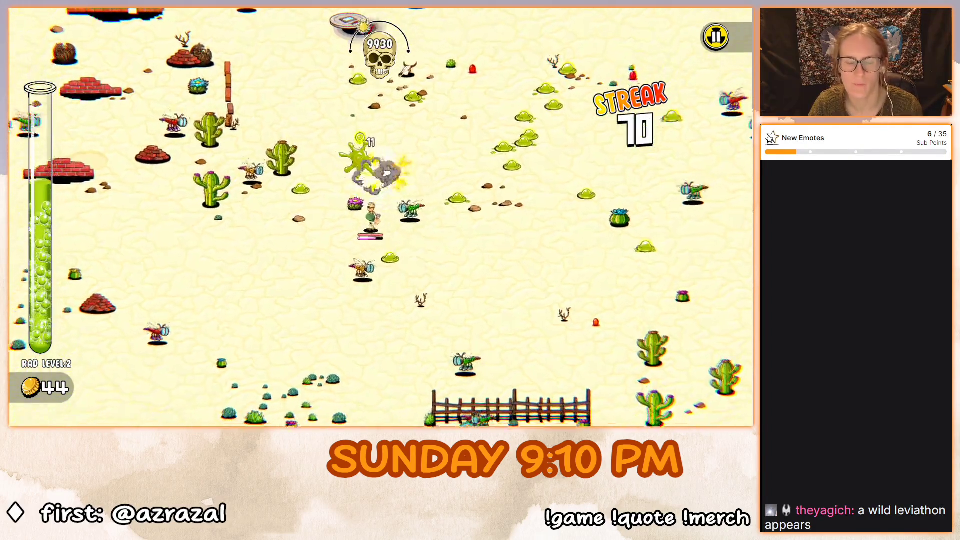
key("d")
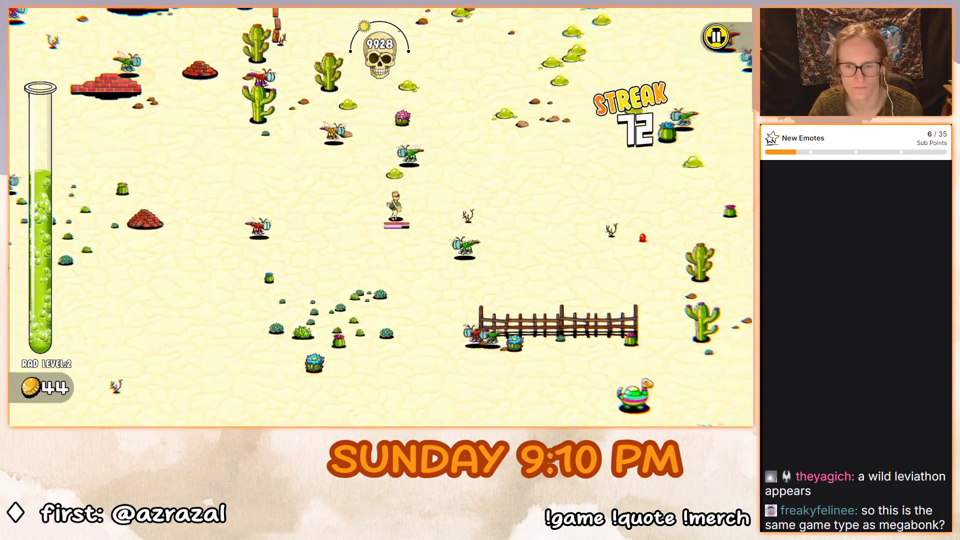
key("w")
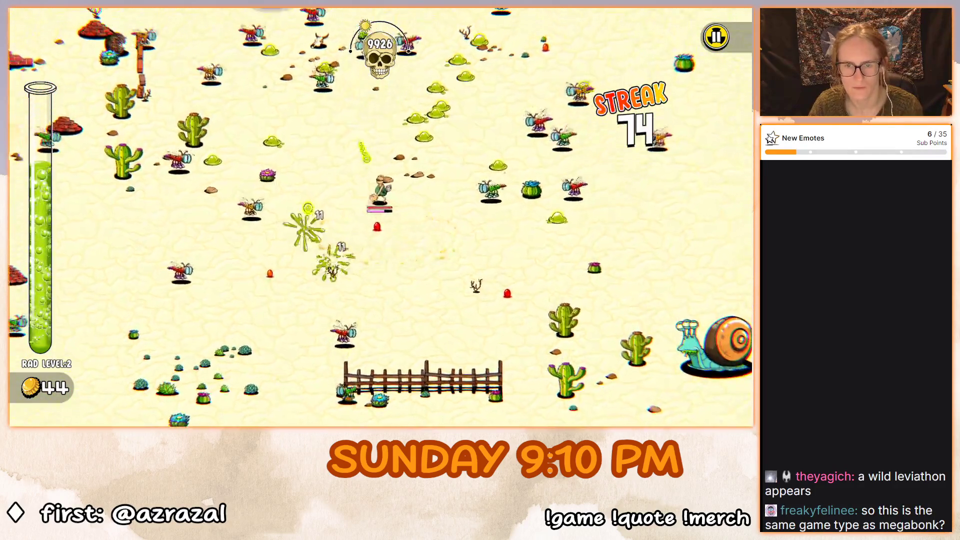
key("w")
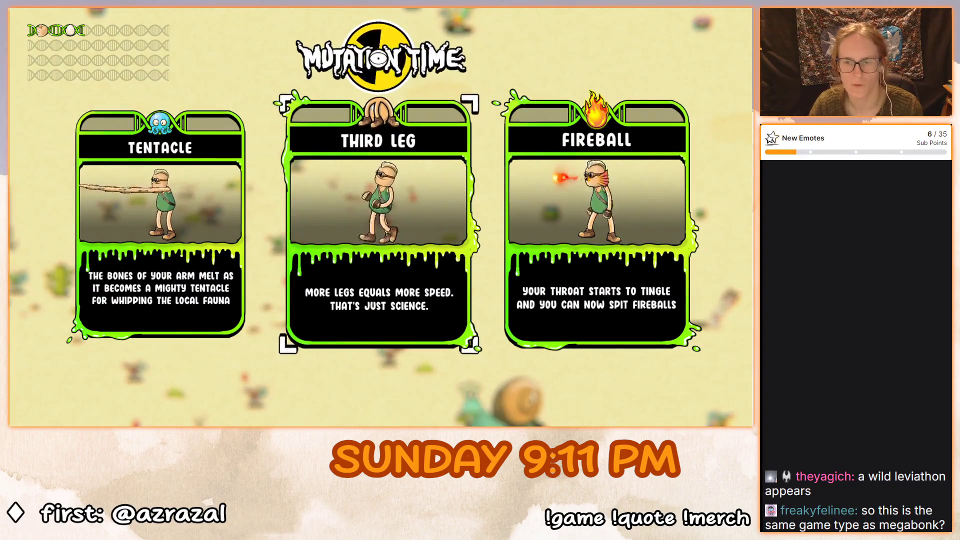
Take Third Leg and fight down through the swarm, picking up coins.
key("Return")
key("w")
key("w")
key("s")
key("d")
key("s")
key("d")
key("s")
key("s")
key("a")
key("w")
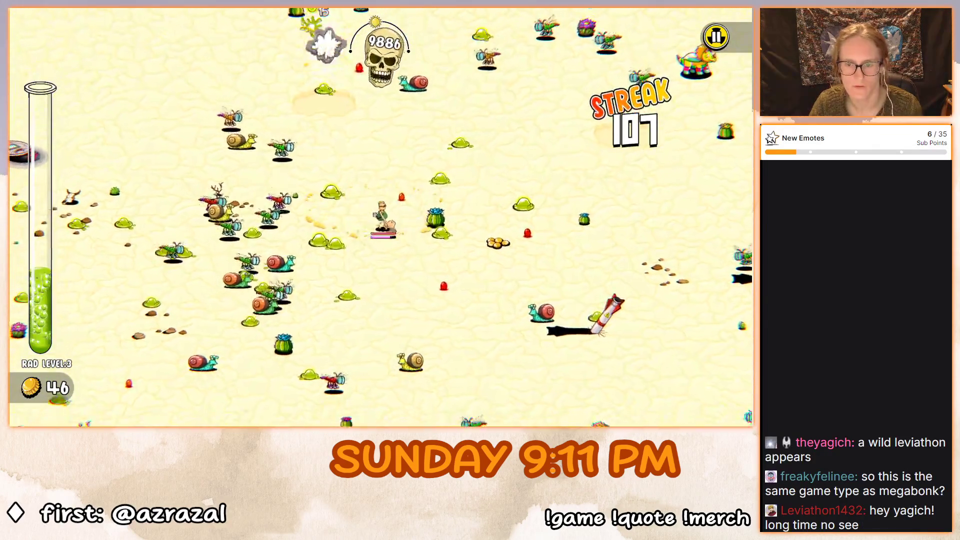
key("d")
Keep weaving up-right and down through the enemies to raise the kill streak.
key("w")
key("d")
key("w")
key("d")
key("s")
key("d")
key("s")
key("d")
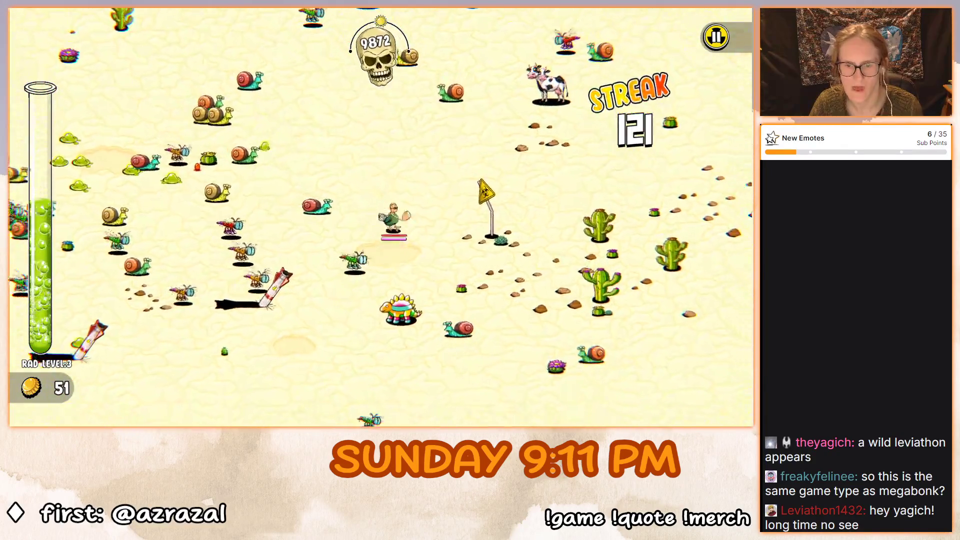
key("s")
key("a")
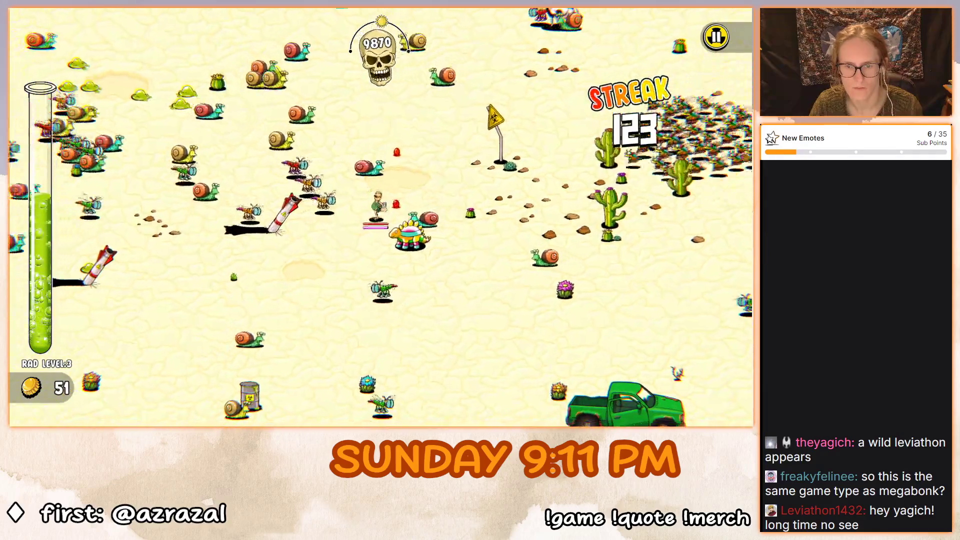
key("s")
key("d")
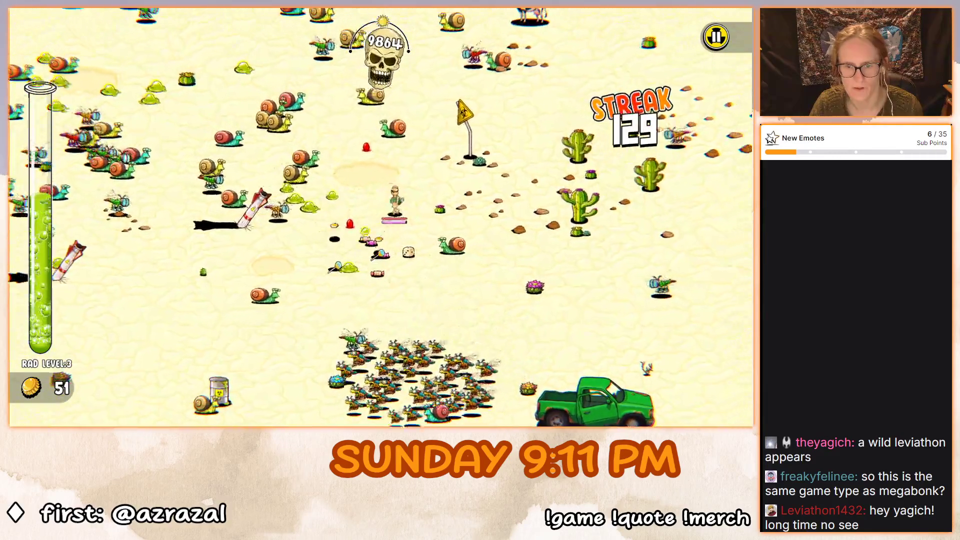
key("s")
key("d")
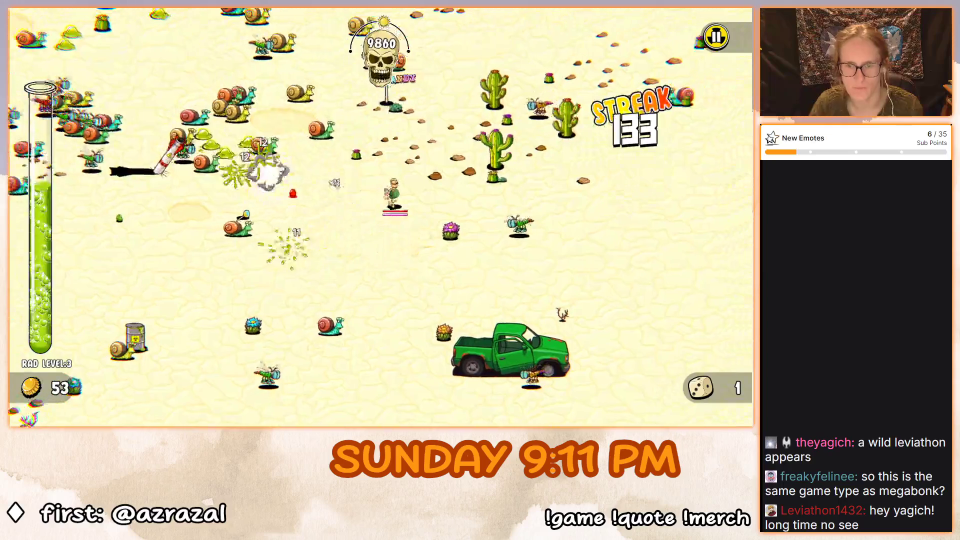
Ride the cow down through the snail field, then take the Tentacle mutation.
key("w")
key("d")
key("w")
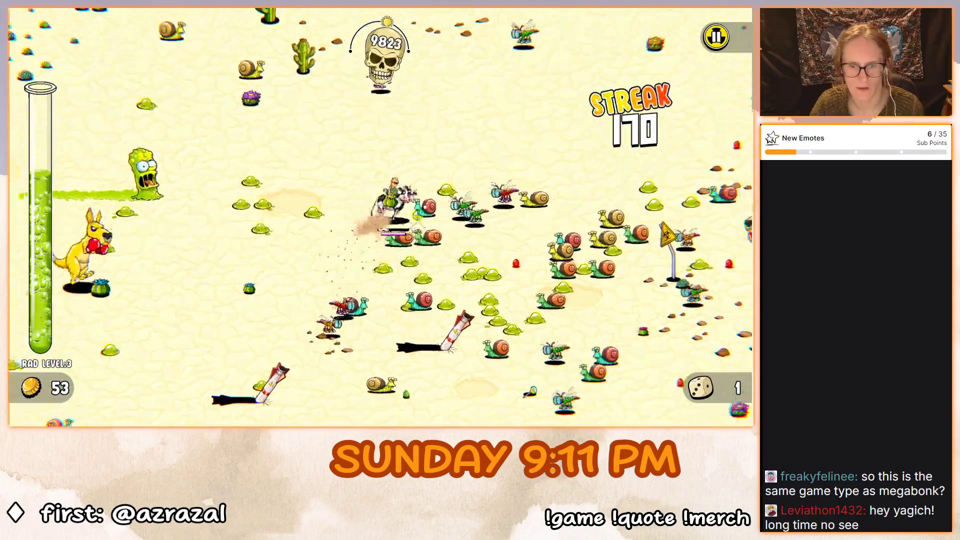
key("s")
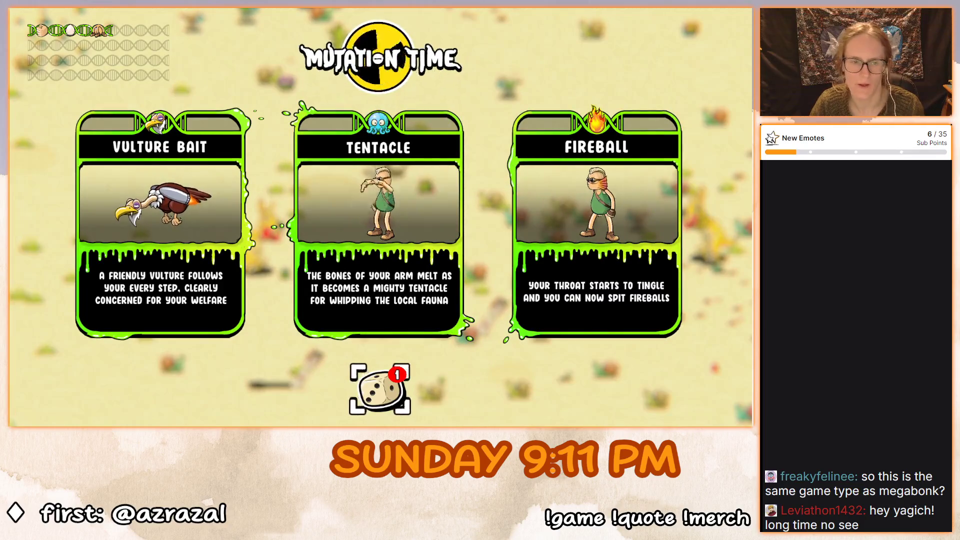
key("Return")
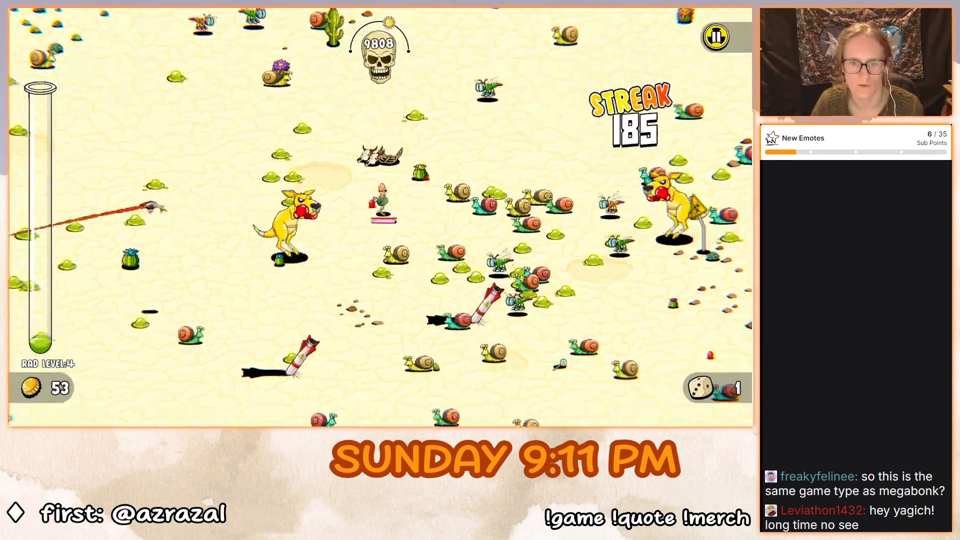
Whip enemies with Tentacle while moving up-right past the cacti, away from the kangaroos.
key("w")
key("d")
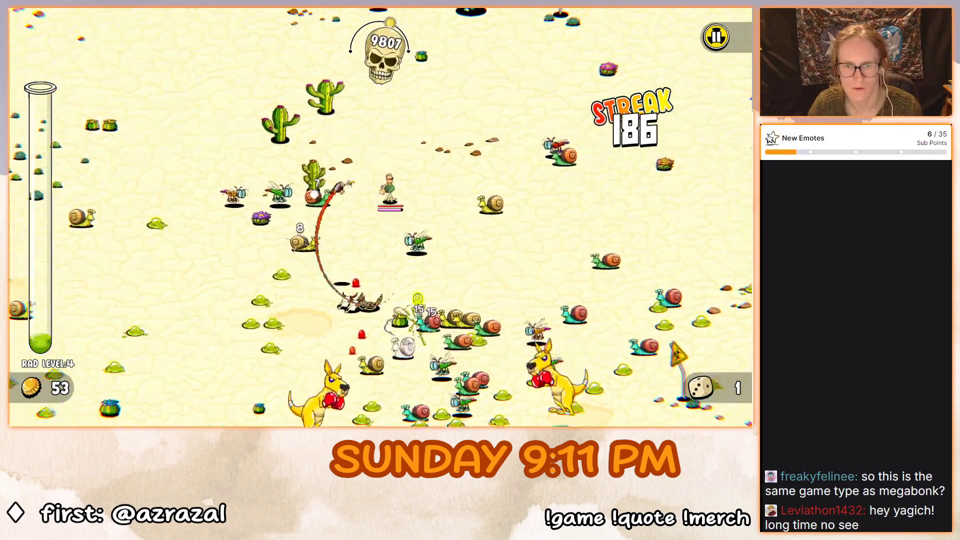
key("w")
key("d")
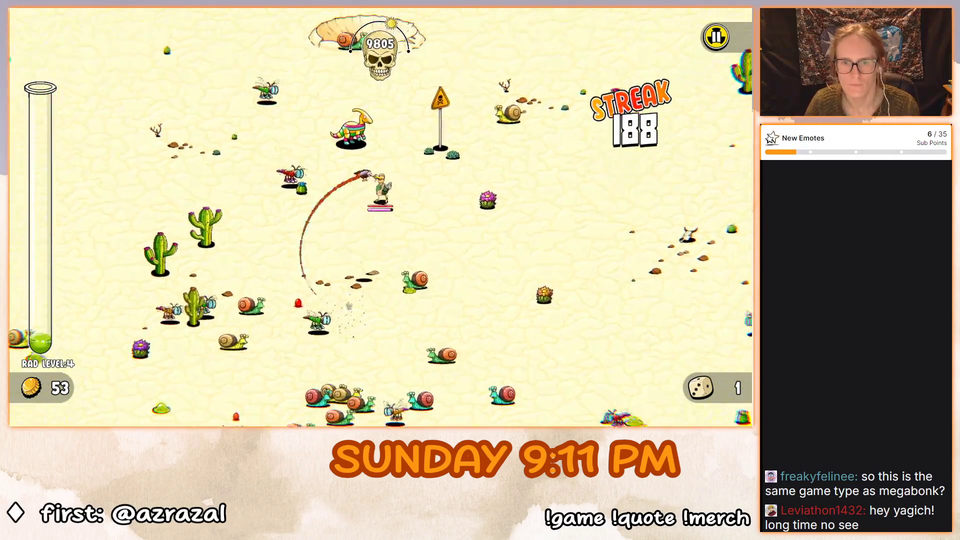
key("a")
key("s")
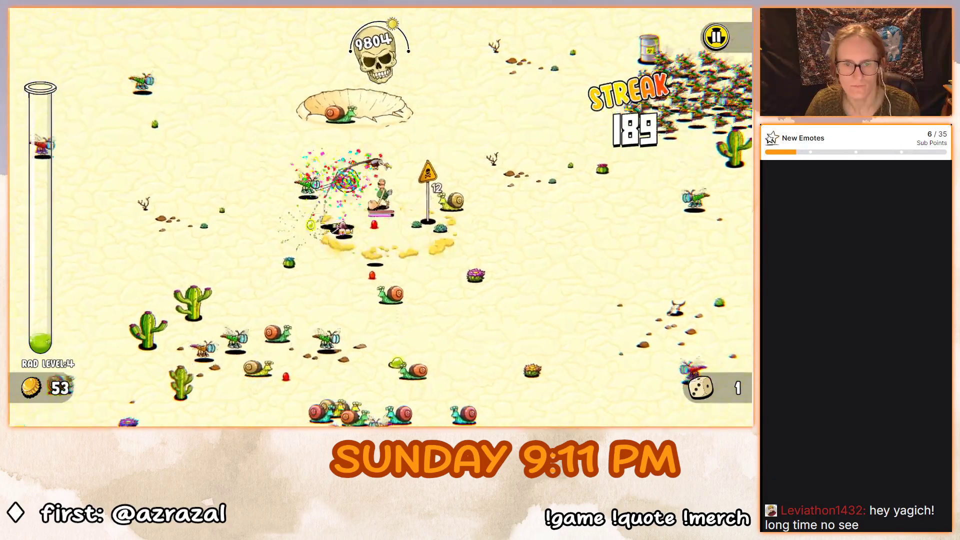
key("d")
key("w")
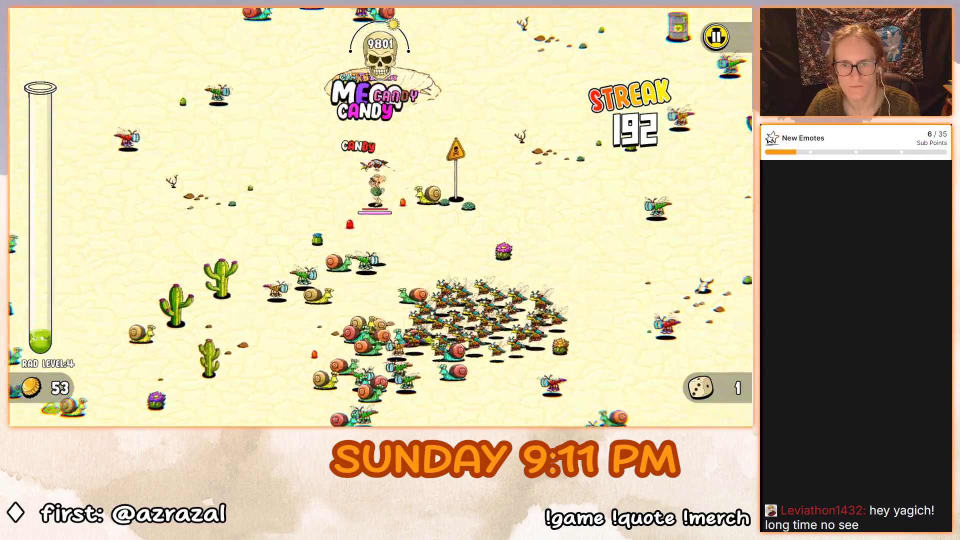
key("d")
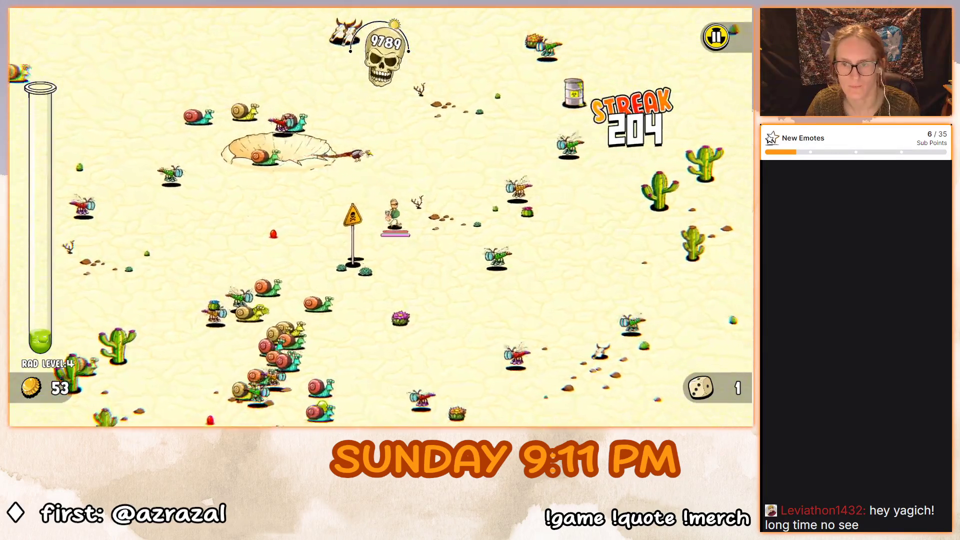
key("s")
key("d")
key("w")
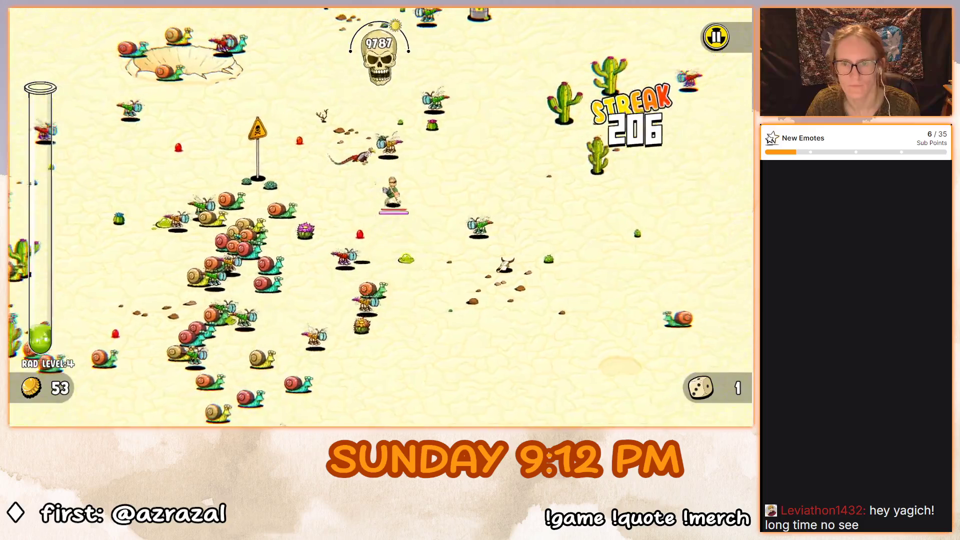
key("d")
key("w")
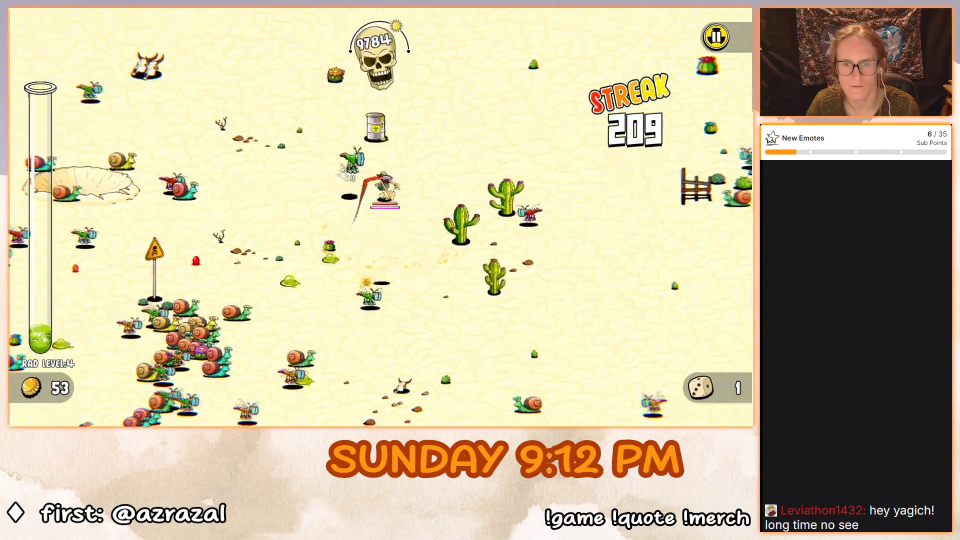
key("w")
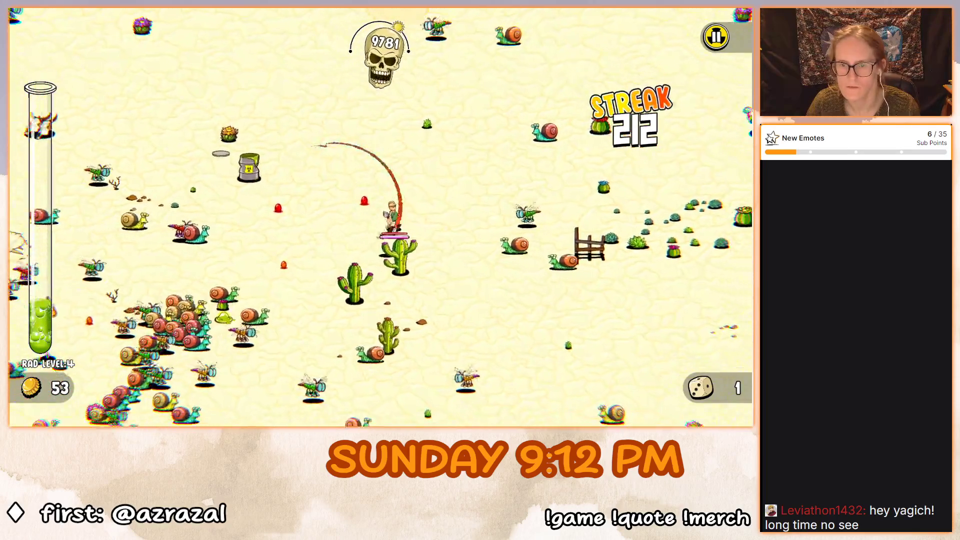
Push down-left into the snail pack and kangaroos as the streak passes 240.
key("s")
key("d")
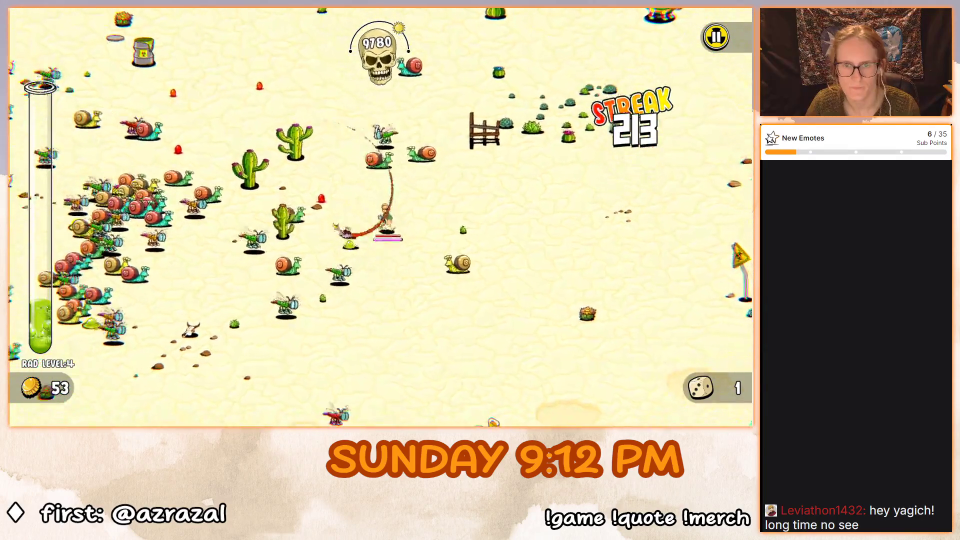
key("a")
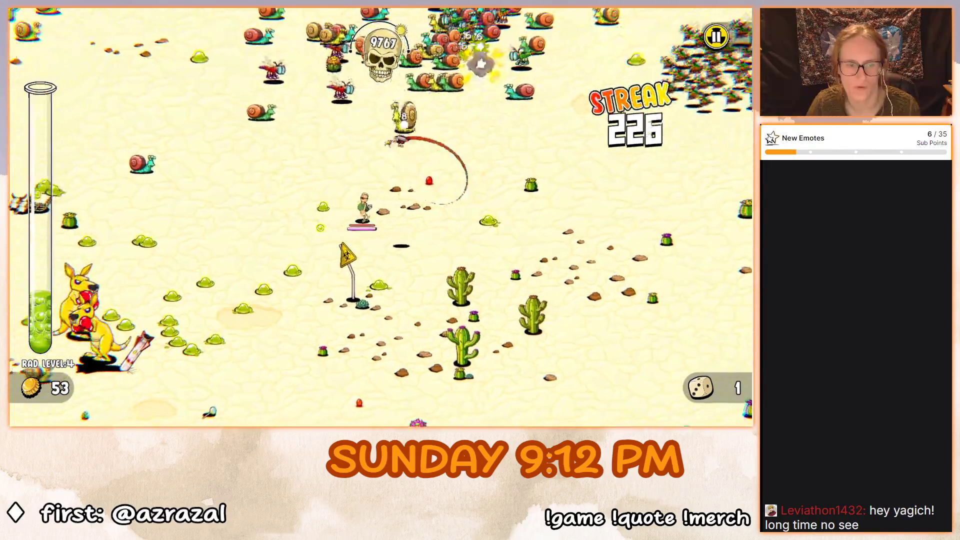
key("a")
key("s")
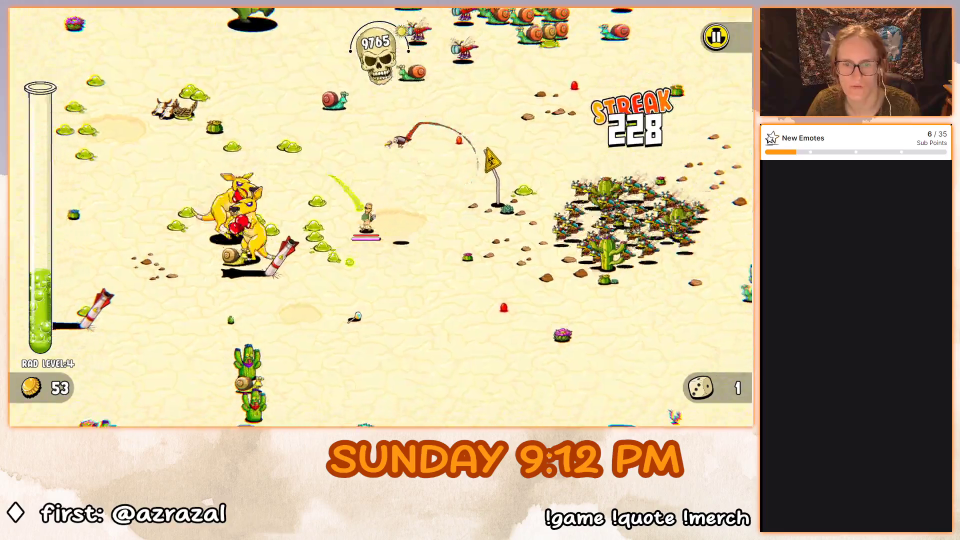
key("a")
key("s")
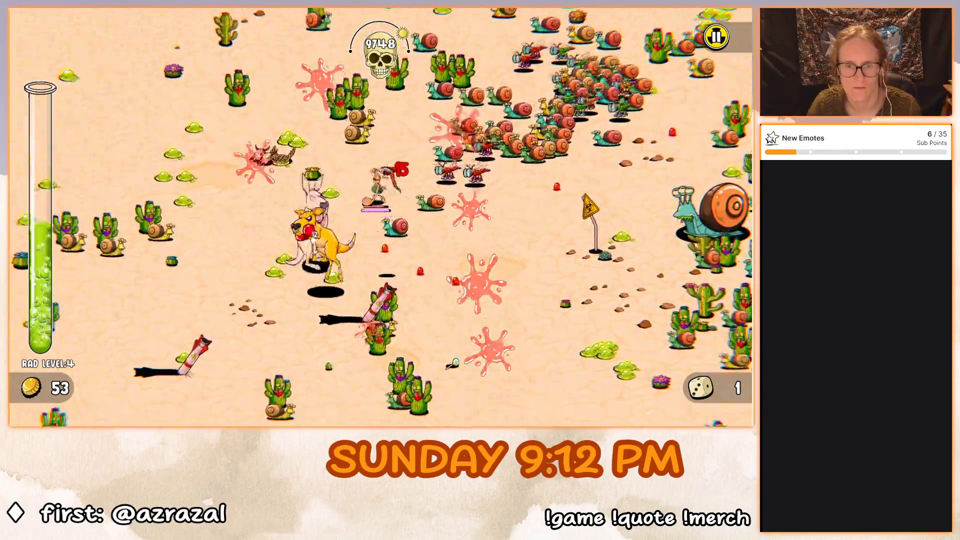
Flee the kangaroo and giant snail horde until the hero dies at 357 kills, best streak 245.
key("d")
key("s")
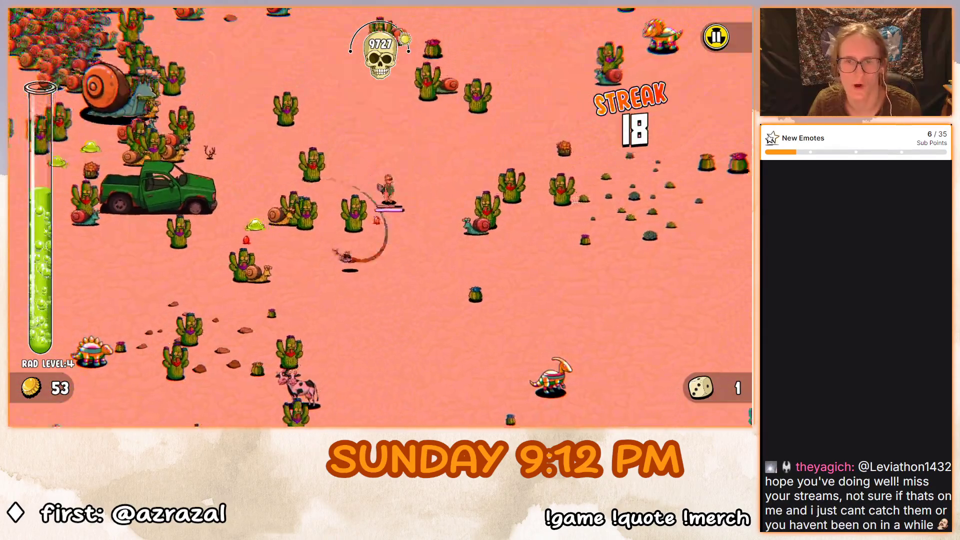
key("w")
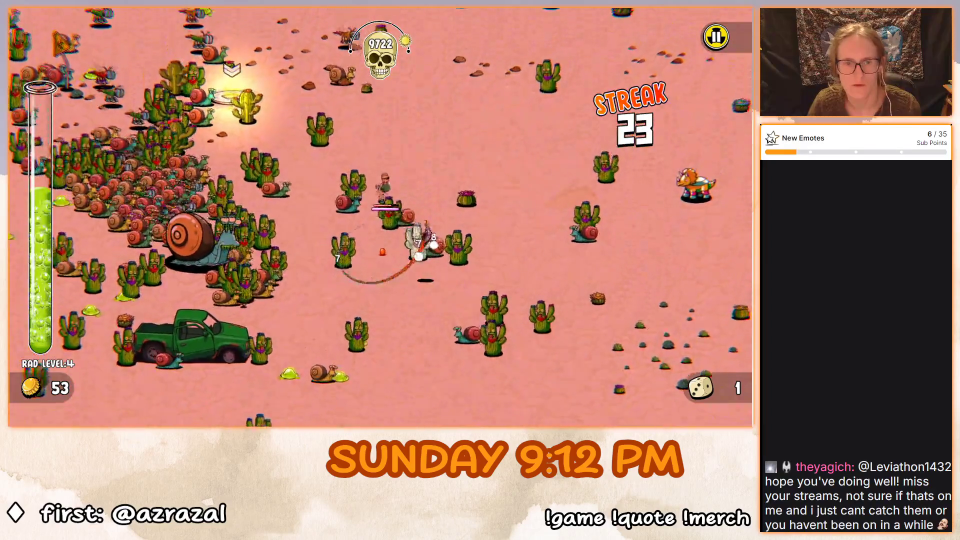
key("w")
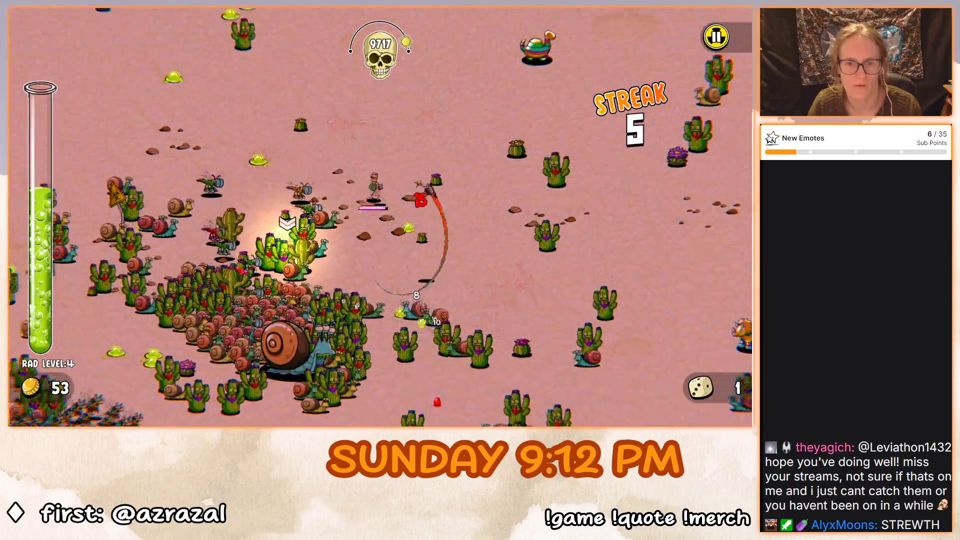
key("a")
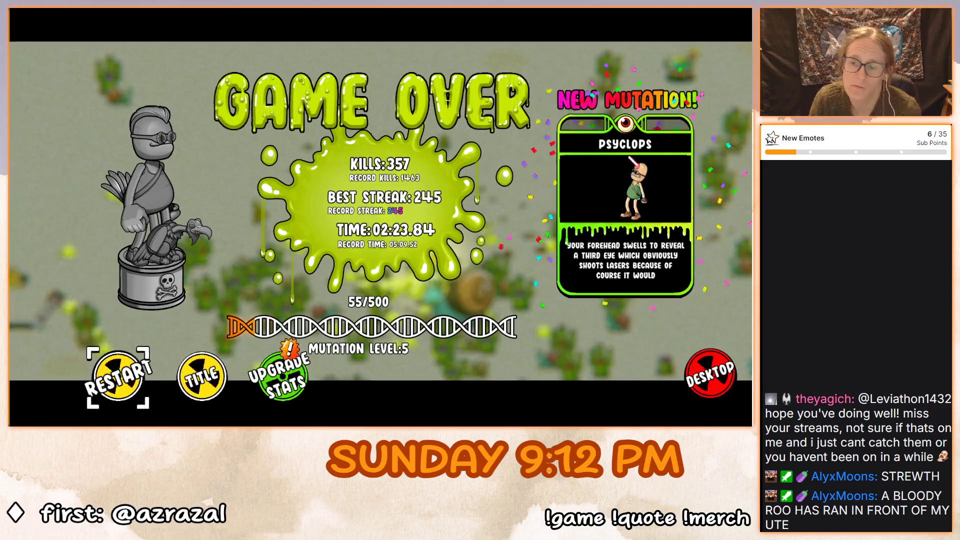
Go through Upgrade Stats and Play to launch a new Doomsday Desert run.
left_click(277, 372)
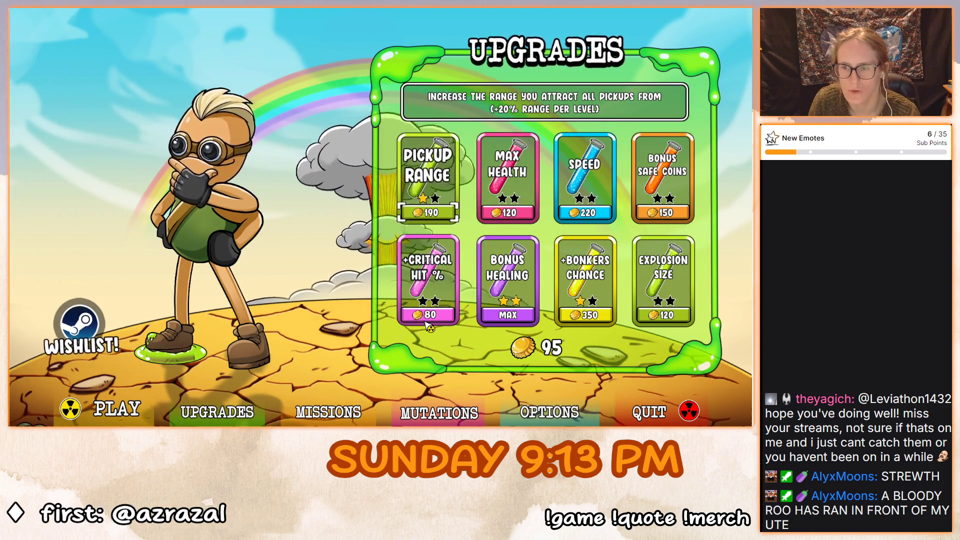
left_click(116, 407)
left_click(690, 339)
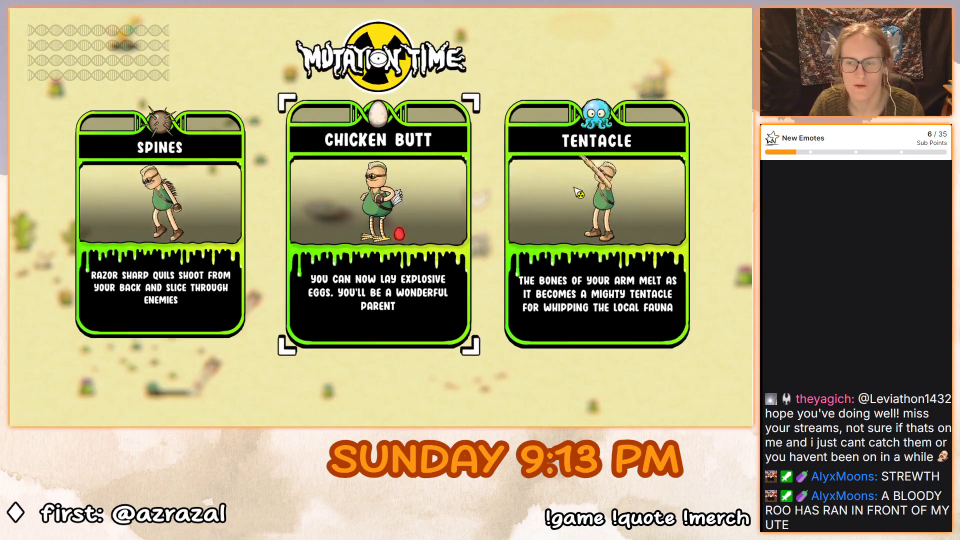
Take Tentacle, then stay within the safe's ring until it cracks open.
left_click(573, 192)
key("d")
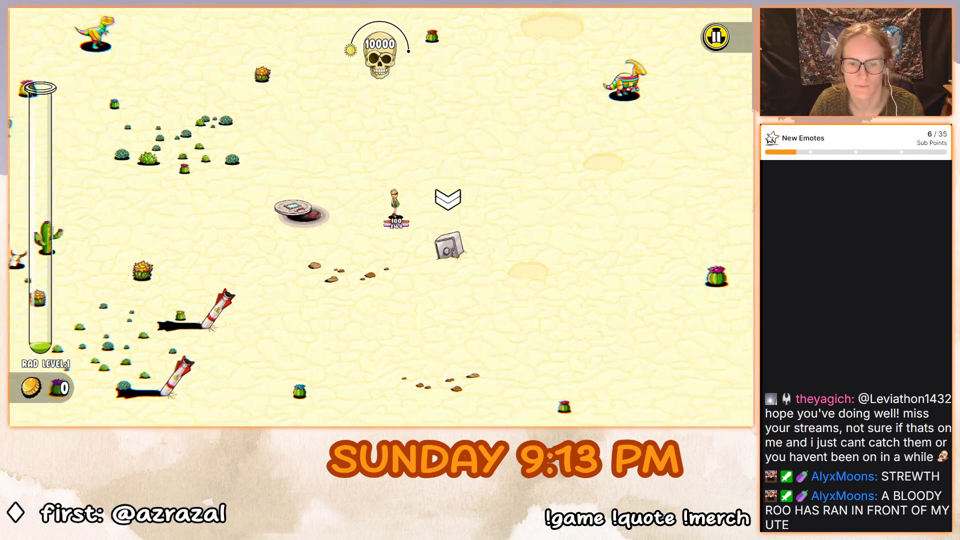
key("a")
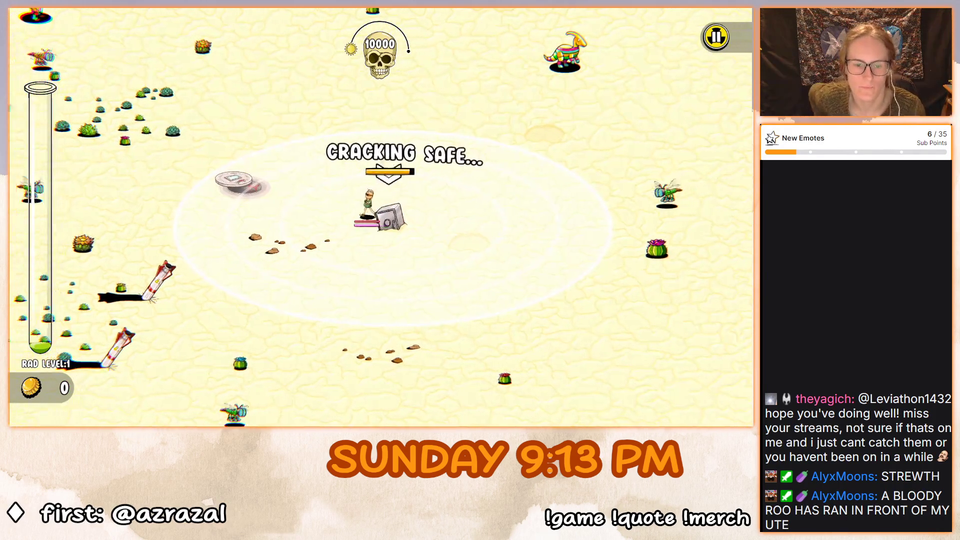
key("a")
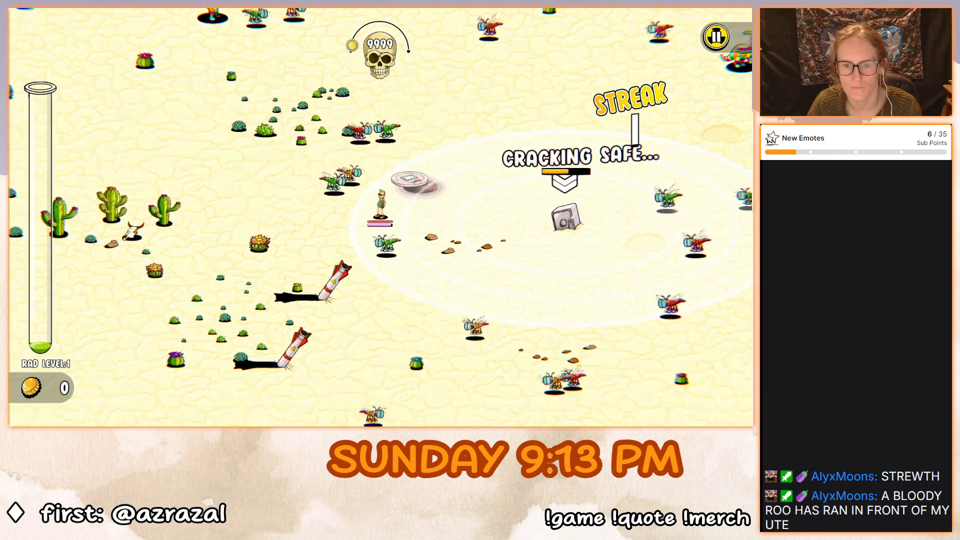
key("d")
key("d")
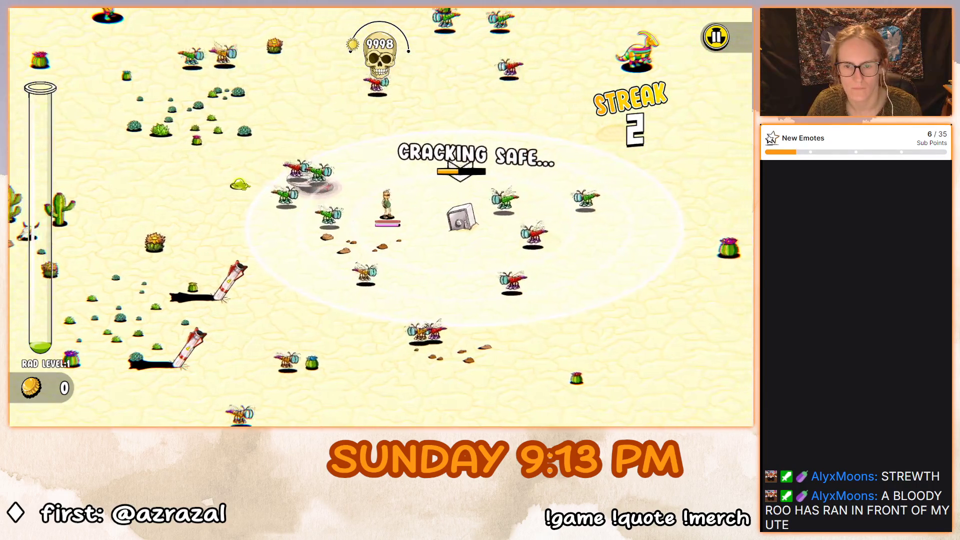
key("d")
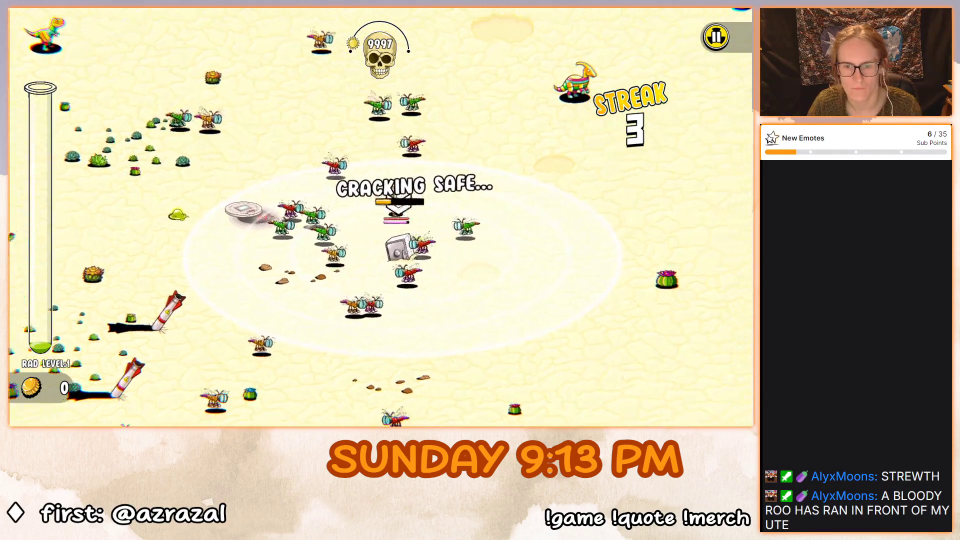
key("d")
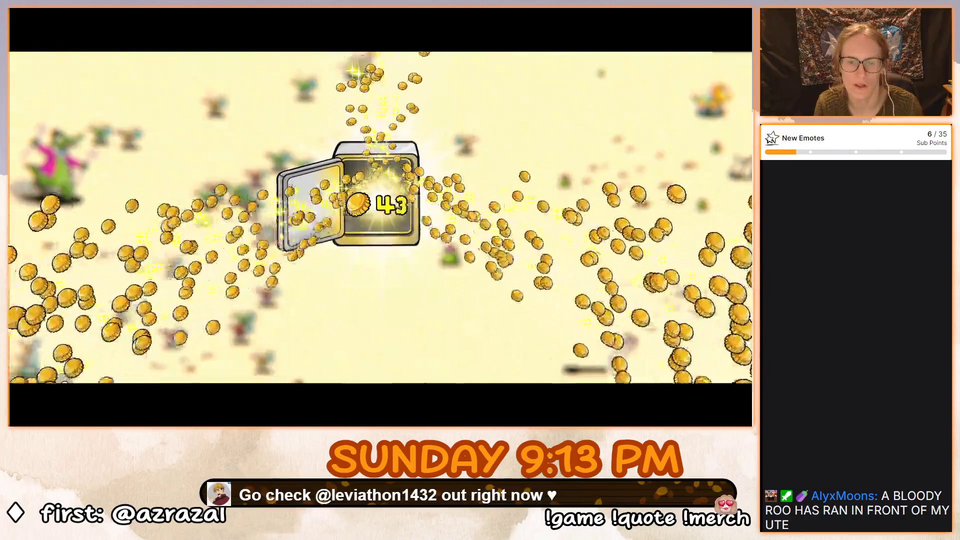
Collect the safe's coins and run right, dodging the crocodile and fly bosses.
key("space")
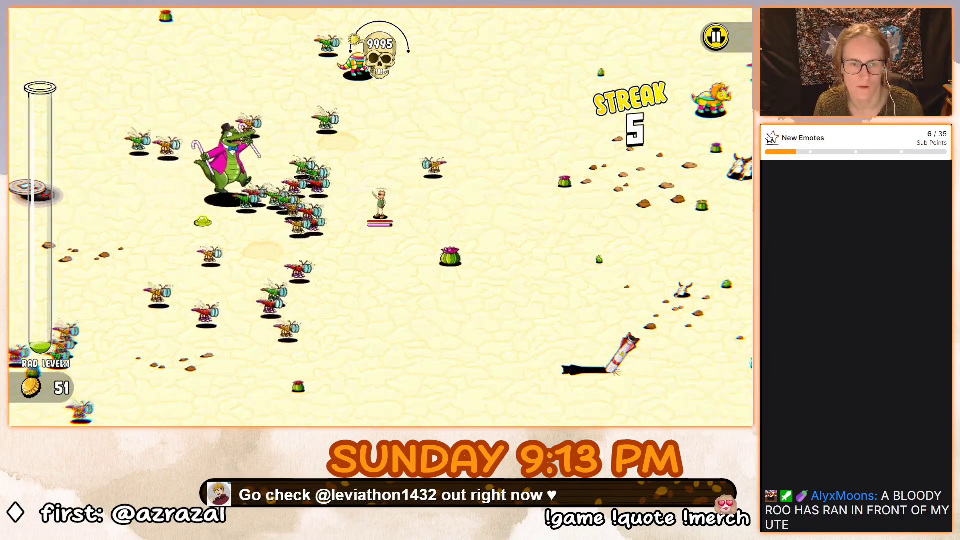
key("d")
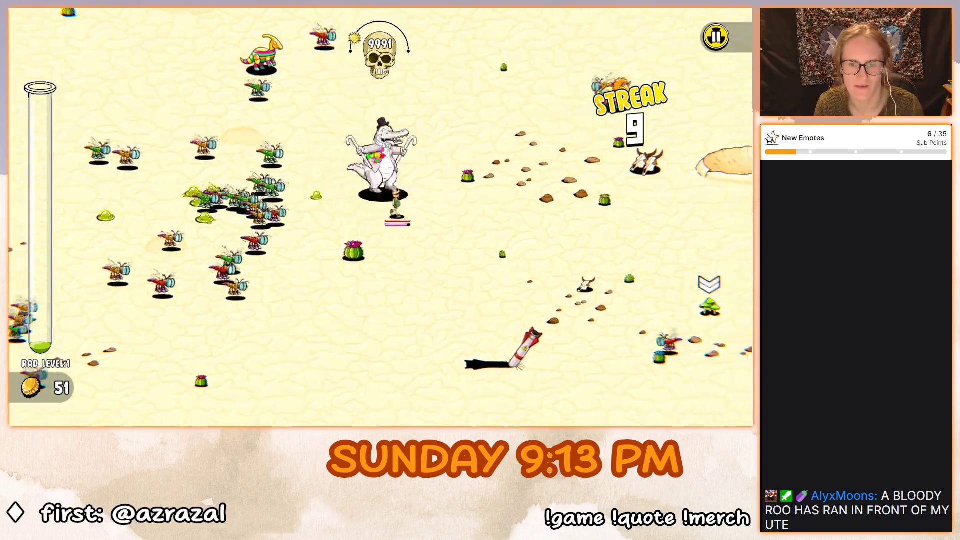
key("d")
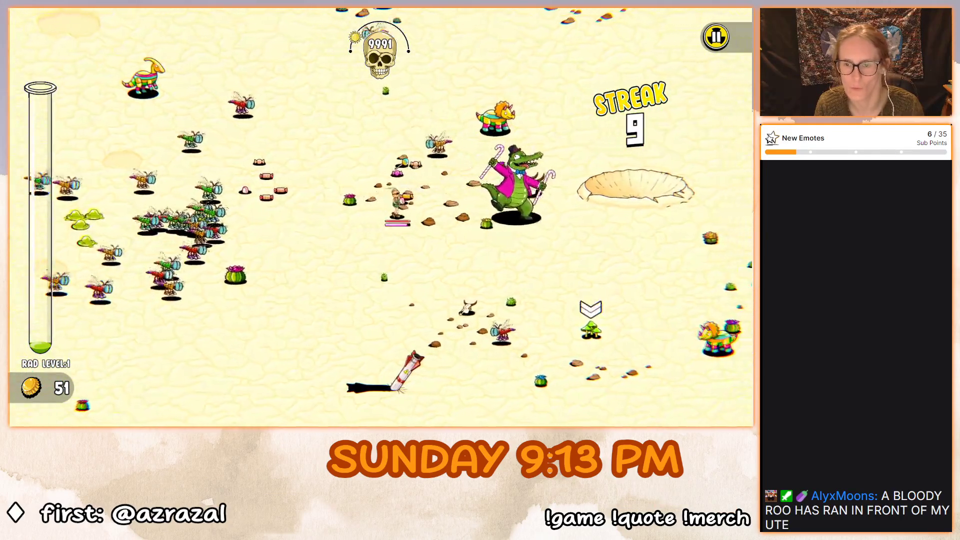
key("d")
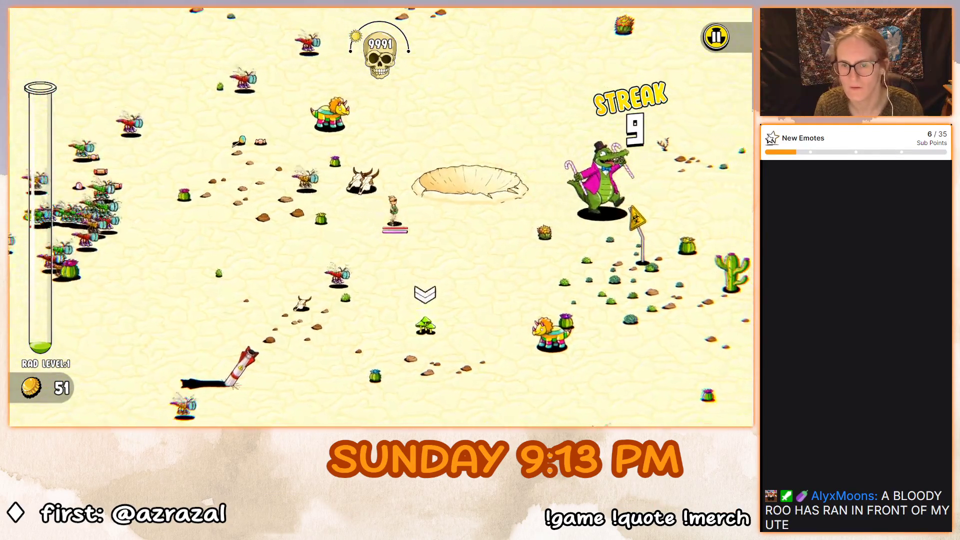
key("a")
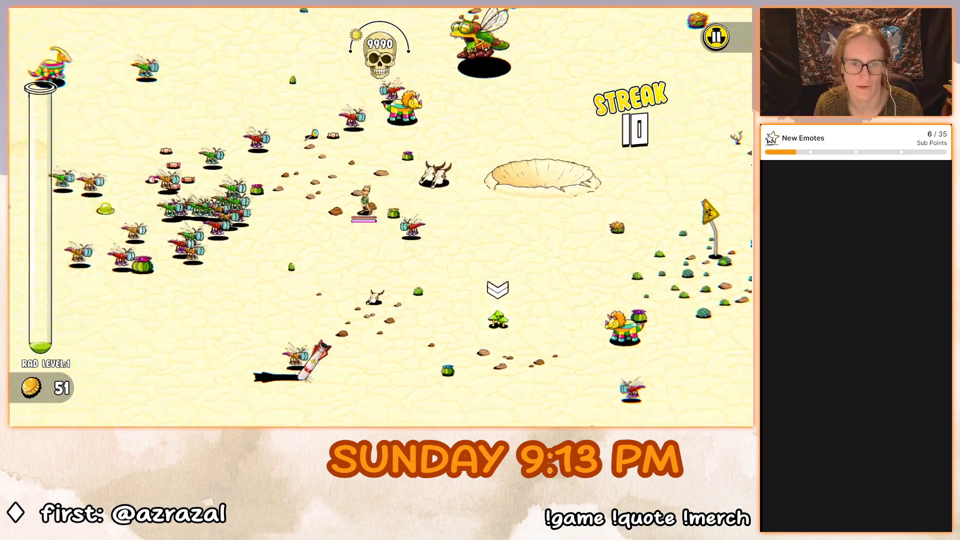
key("w")
key("a")
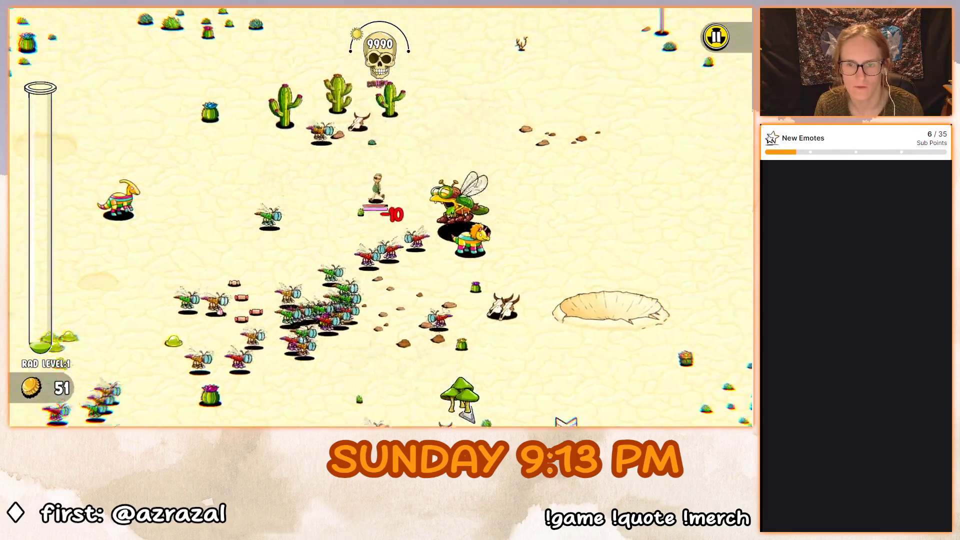
key("d")
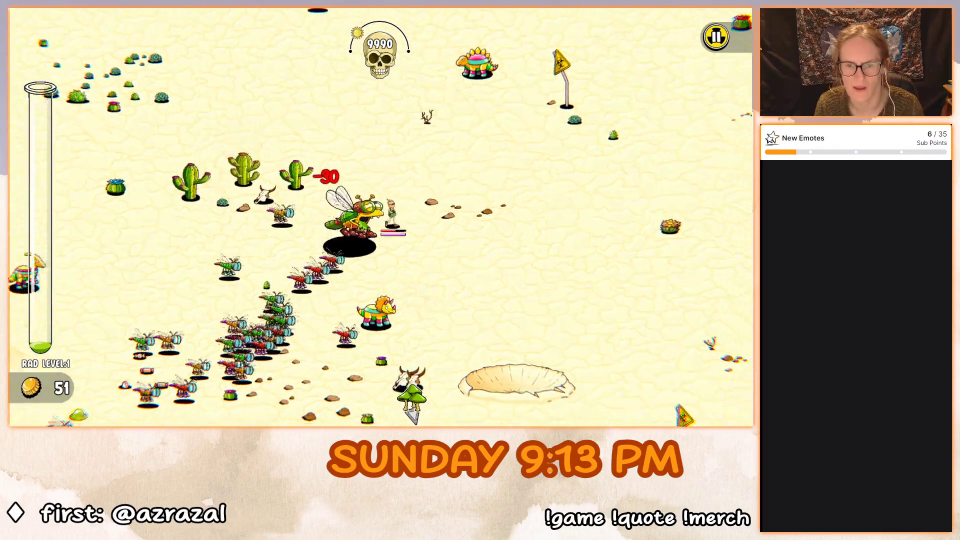
key("s")
key("d")
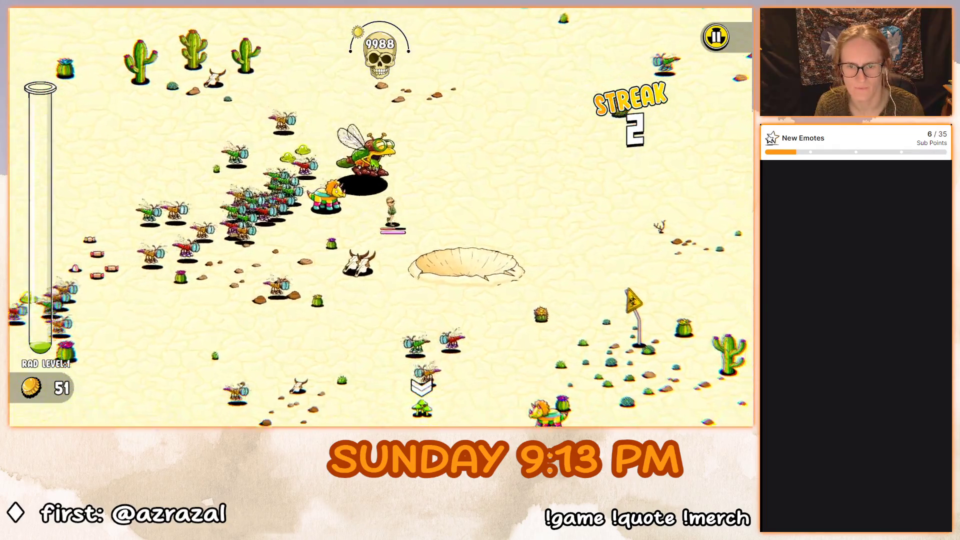
key("d")
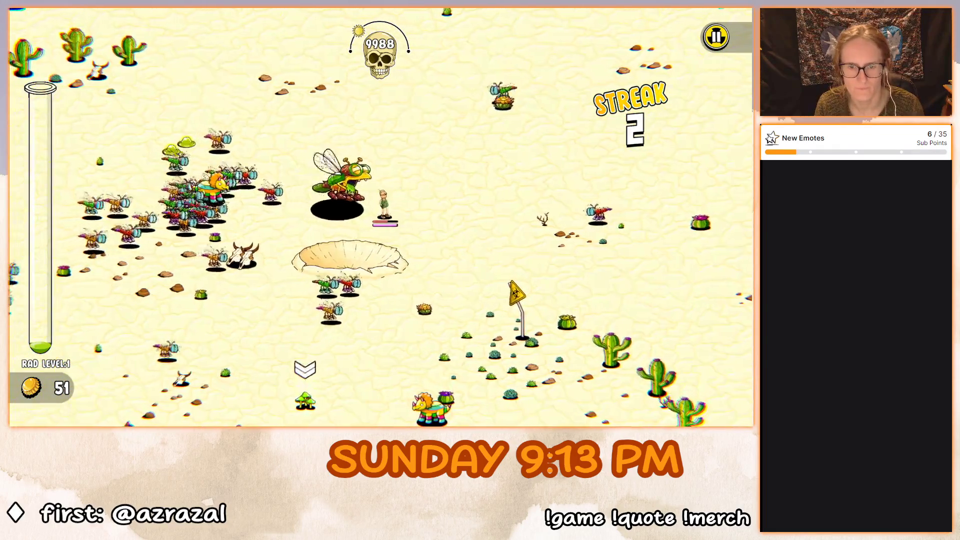
key("d")
key("w")
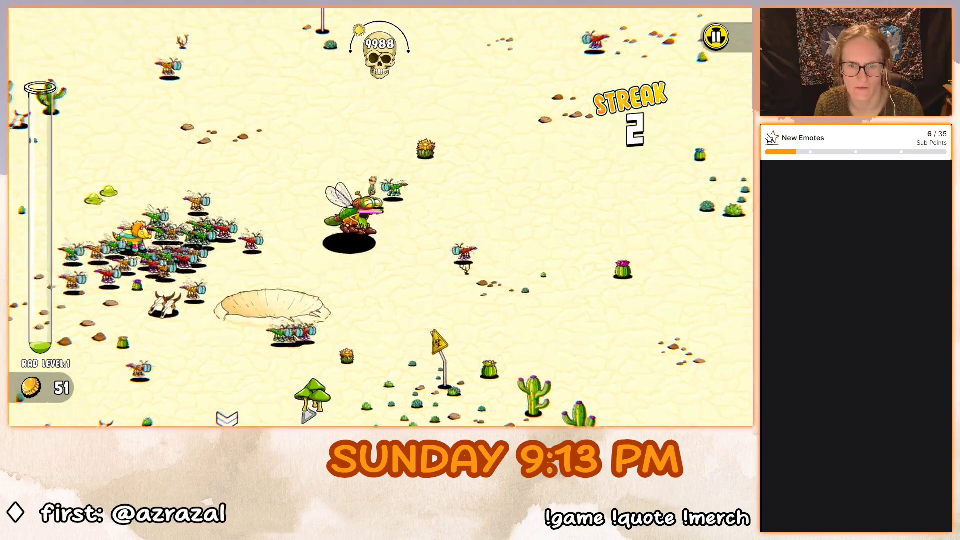
Circle left and down around the swarm toward the coin pickup.
key("a")
key("w")
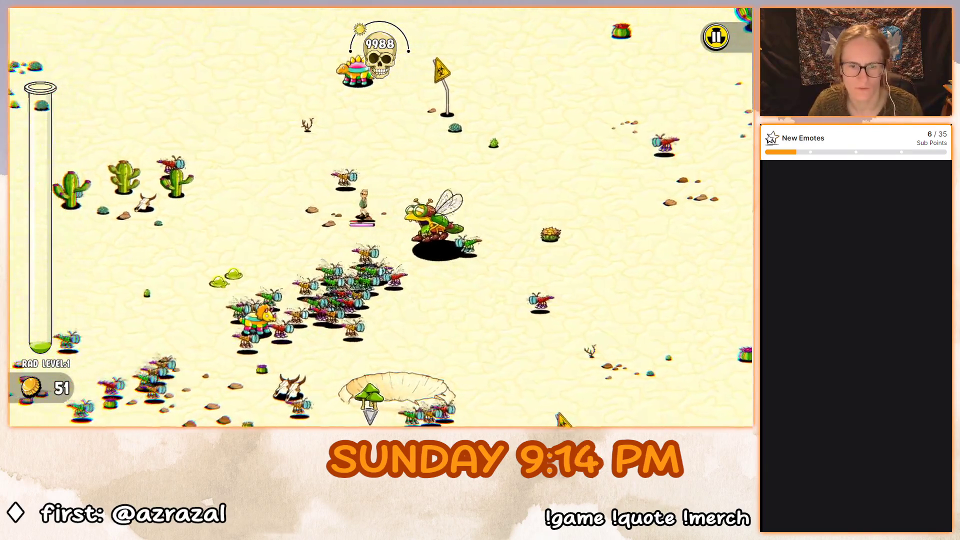
key("a")
key("s")
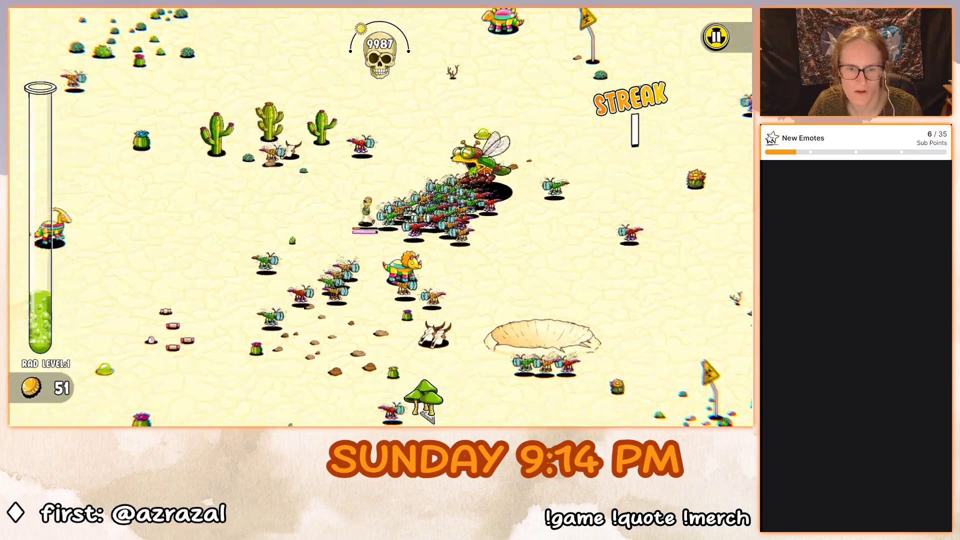
key("a")
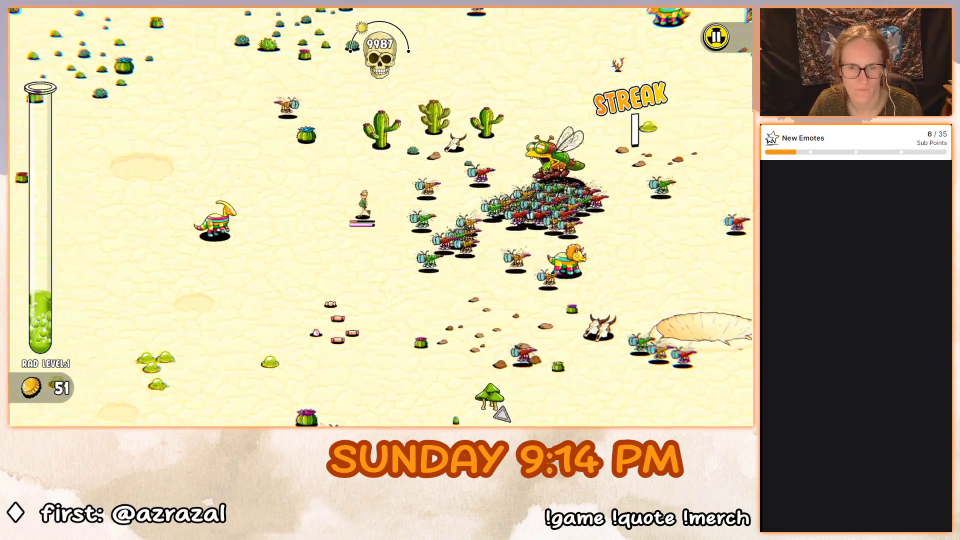
key("a")
key("s")
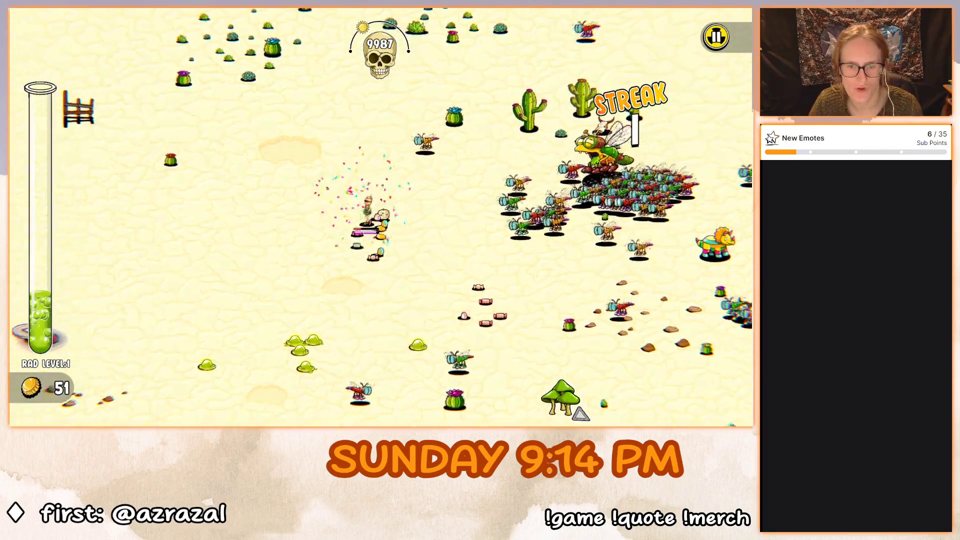
key("a")
key("s")
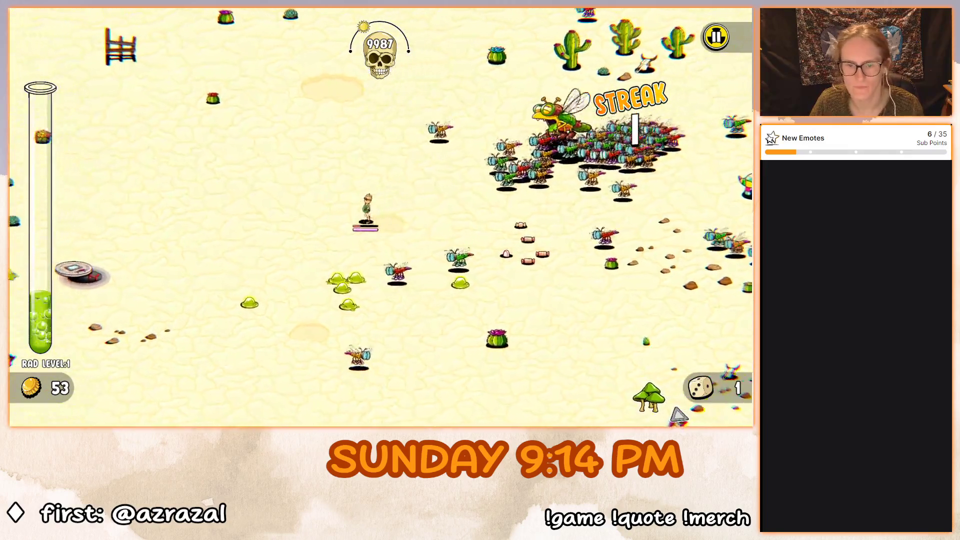
key("a")
key("s")
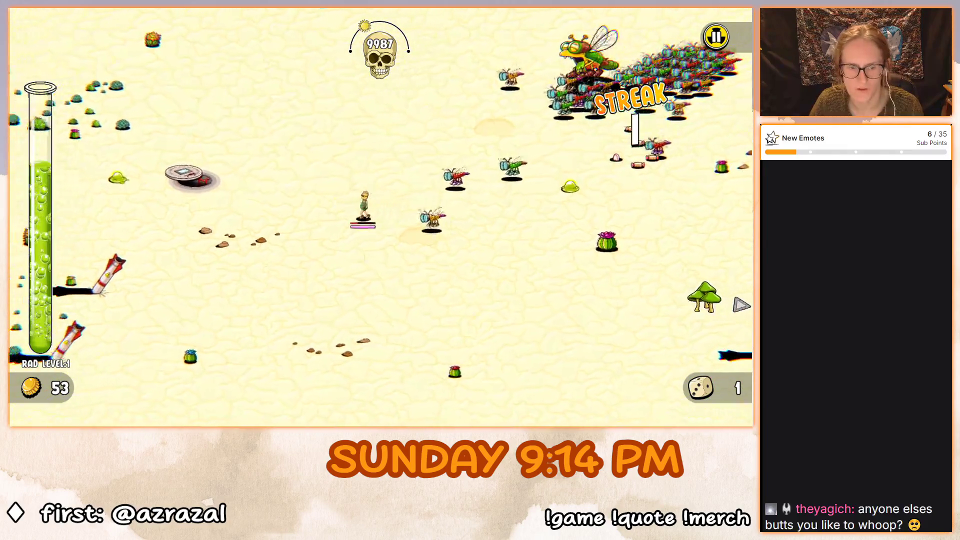
key("s")
key("a")
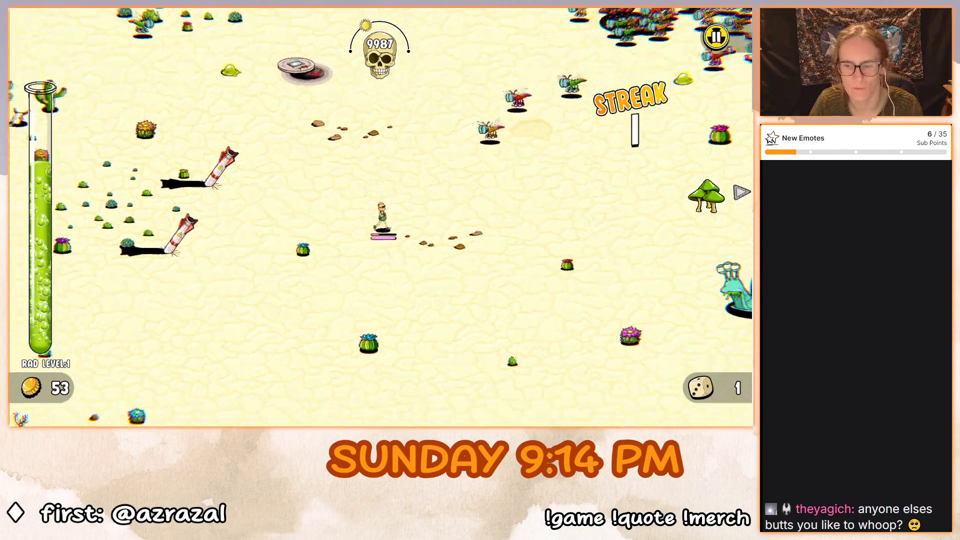
Dodge the snail boss until the Frenzy, Fireball or Hammerfist offer appears with 53 coins.
key("d")
key("s")
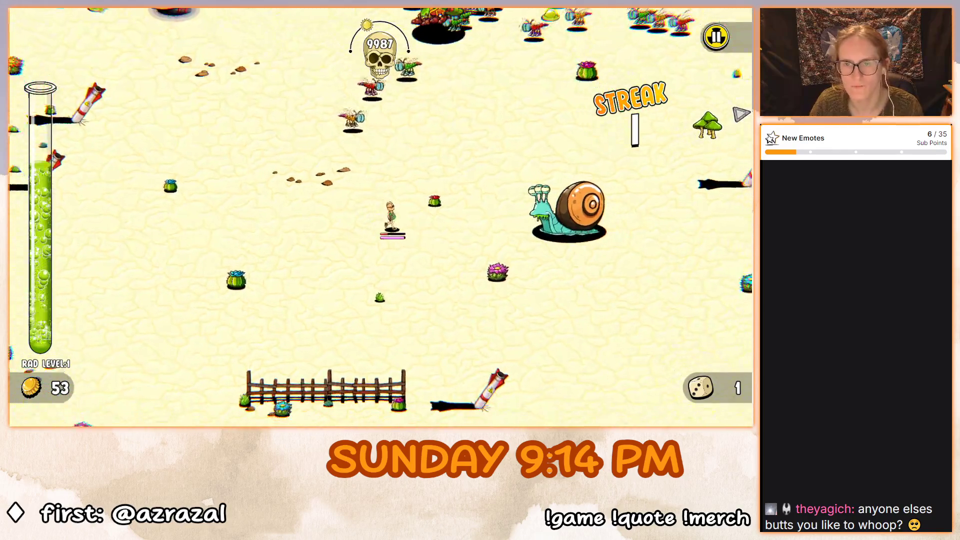
key("d")
key("s")
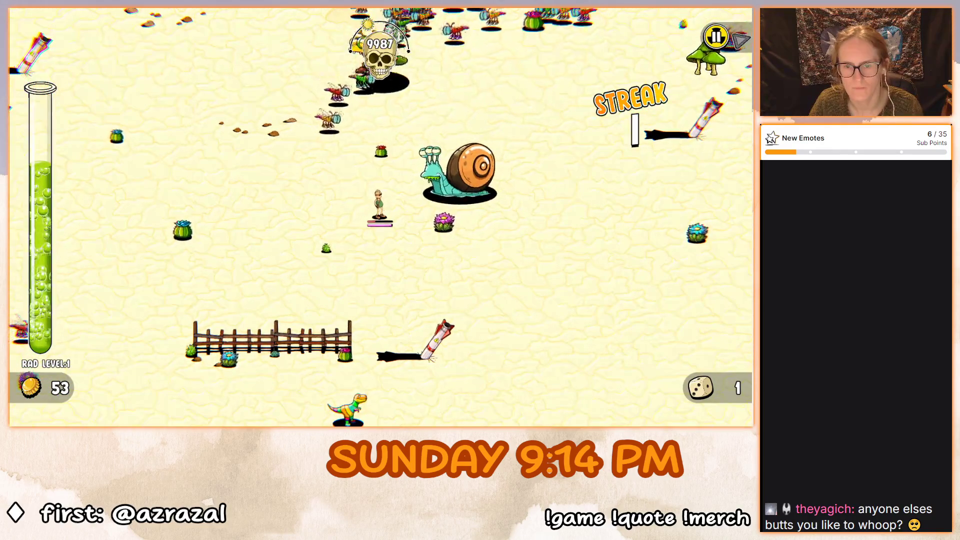
key("a")
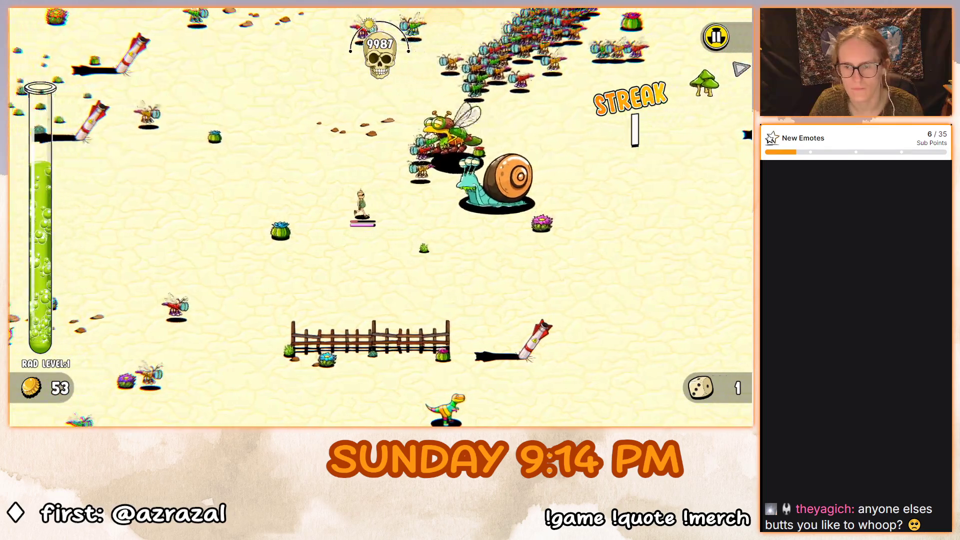
key("s")
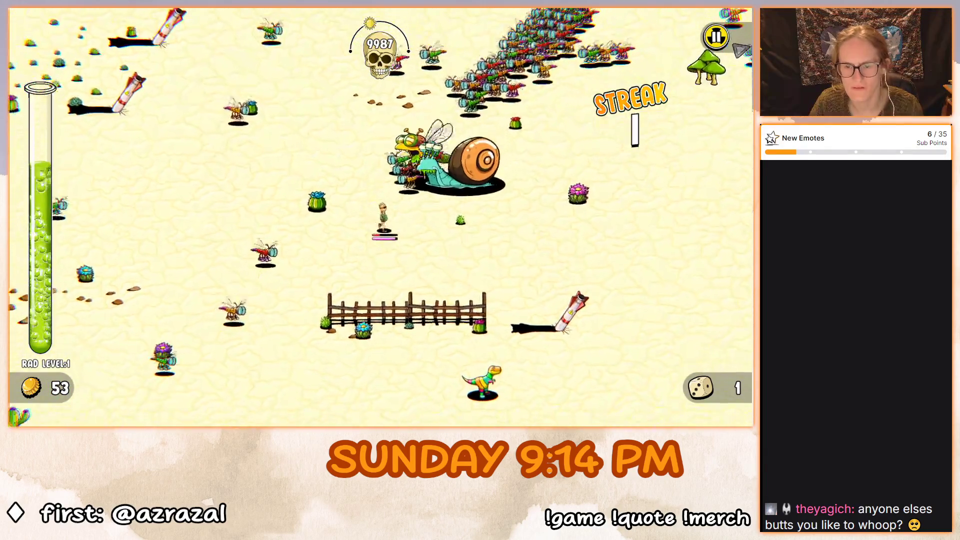
key("d")
key("s")
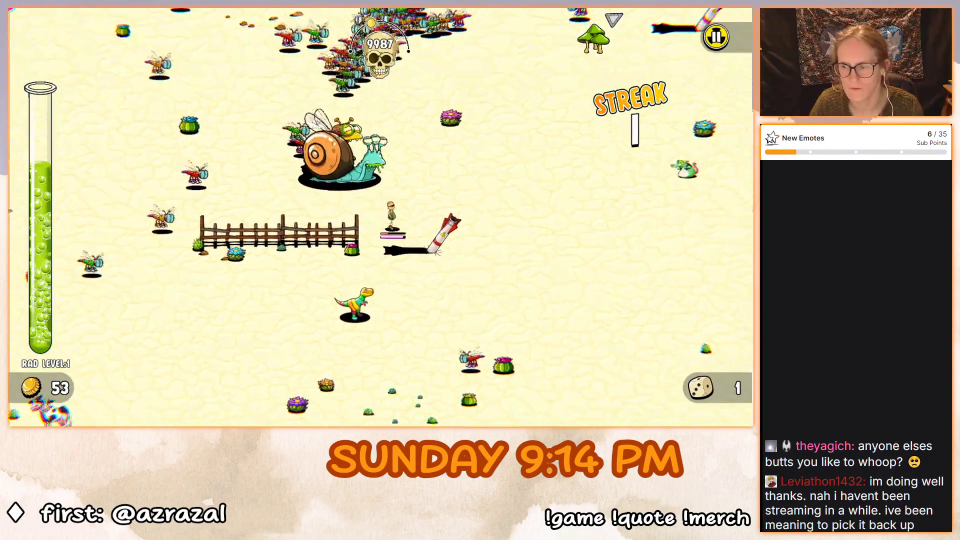
key("s")
key("a")
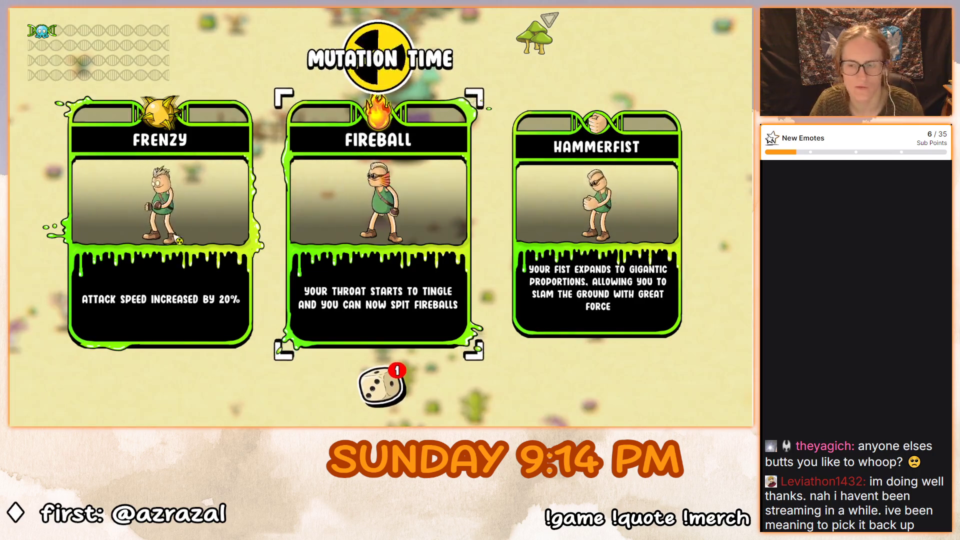
Take the Fireball mutation and head left across the desert toward the cow.
key("Return")
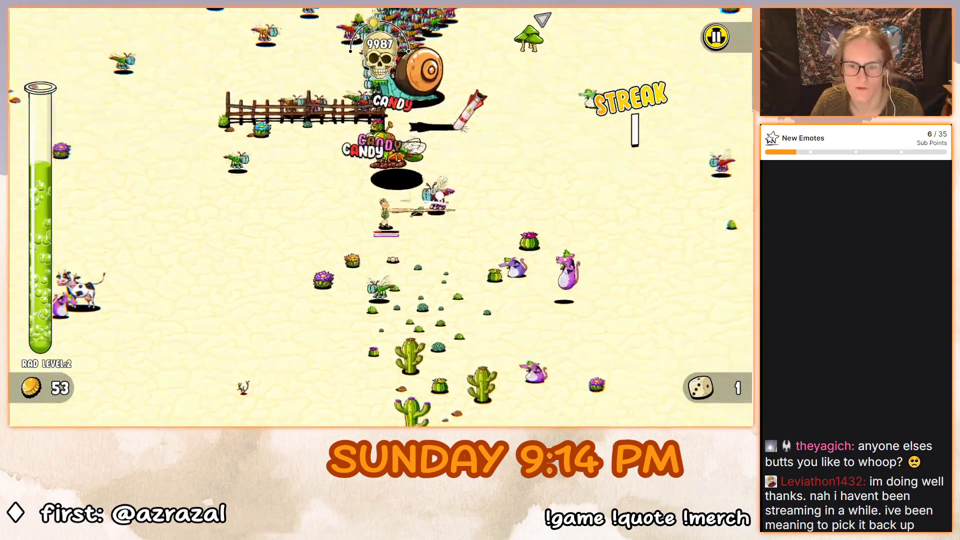
key("a")
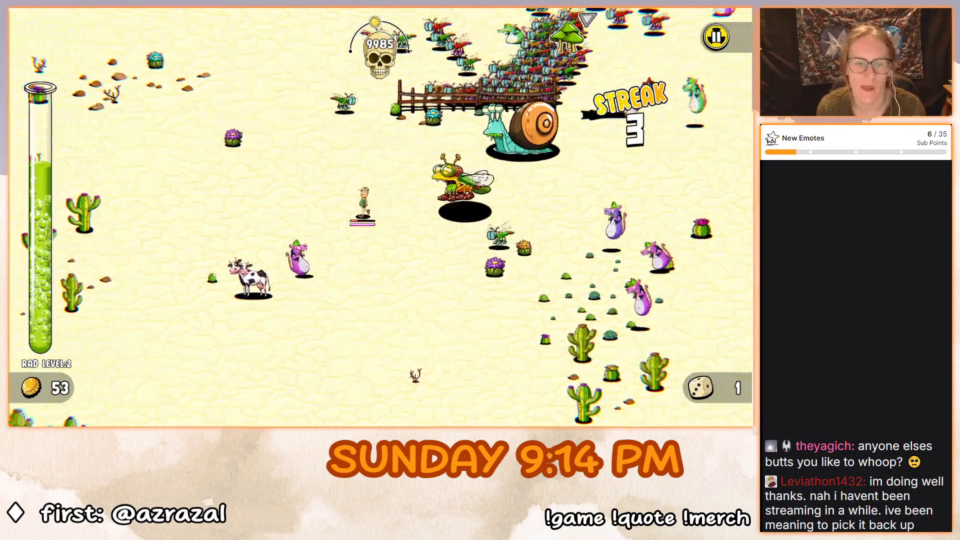
key("a")
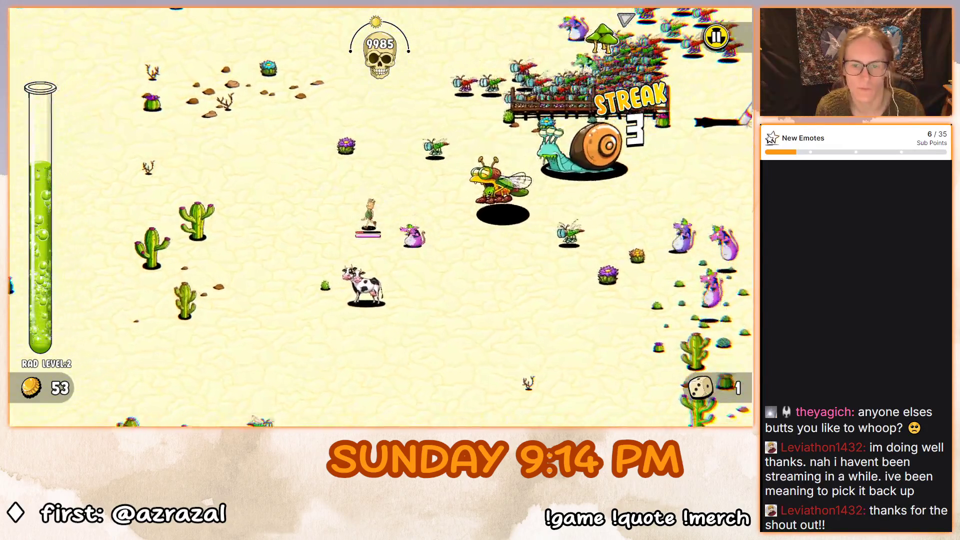
Drive the farmer into the snail boss until it dies, then move along the fence.
key("d")
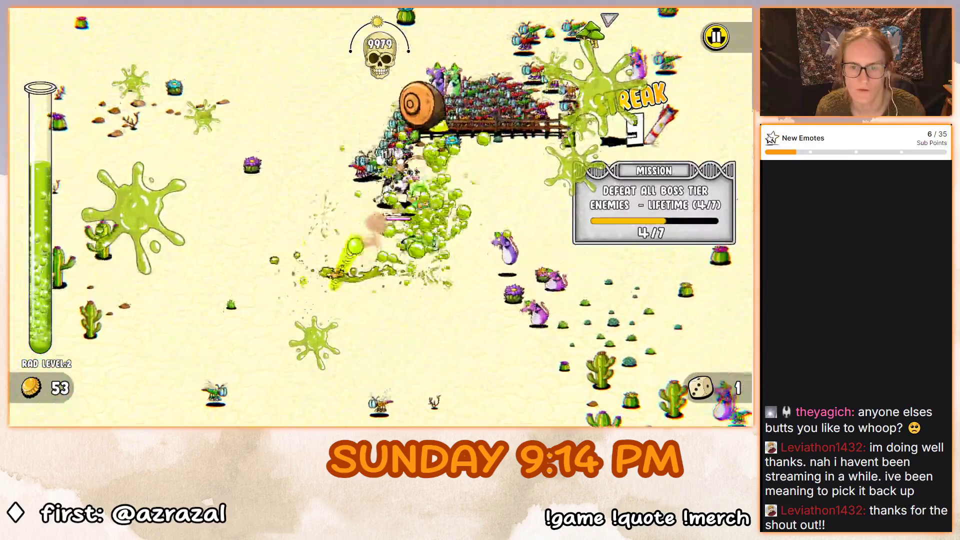
key("d")
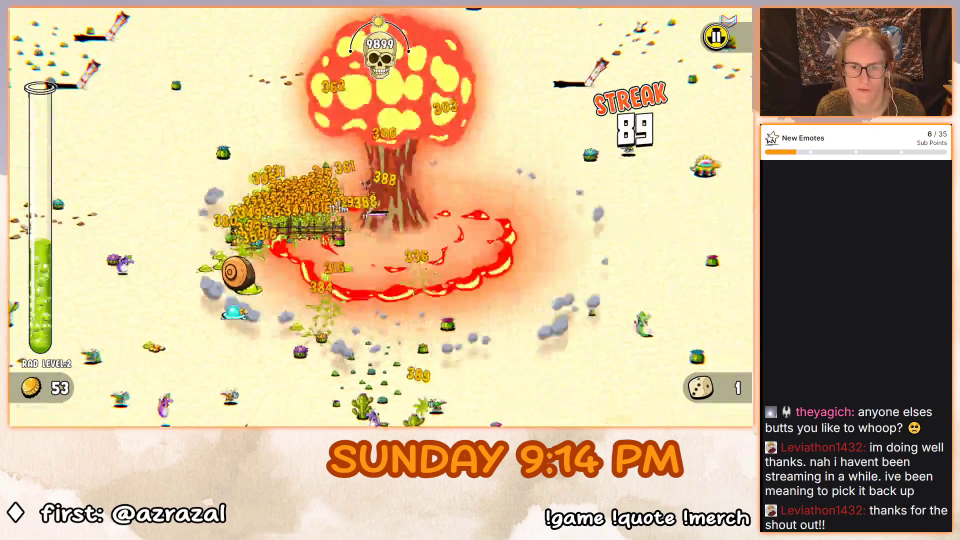
key("w")
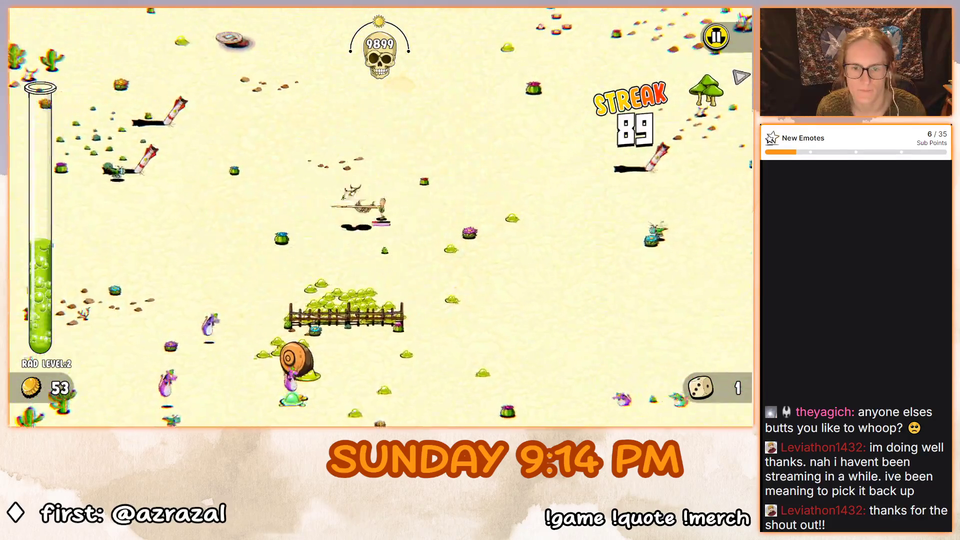
key("a")
key("s")
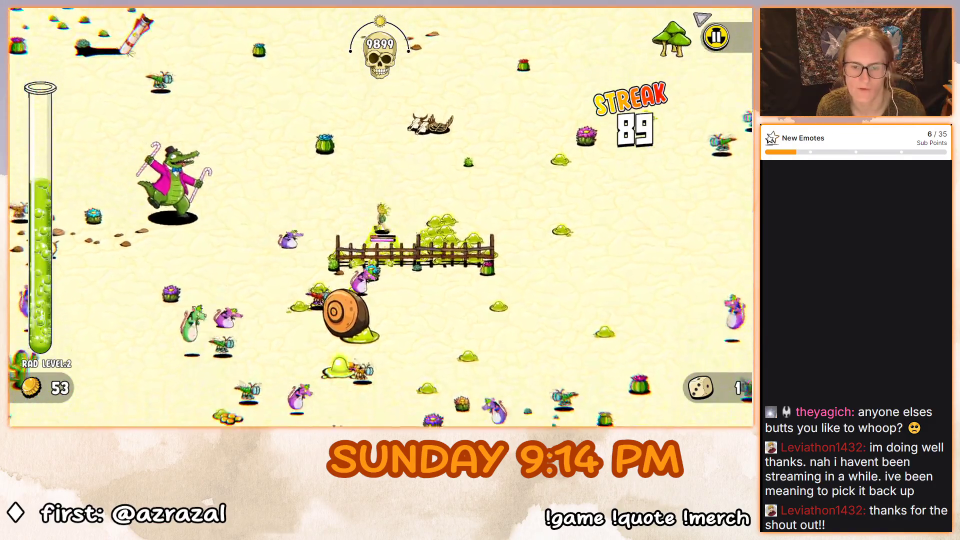
key("d")
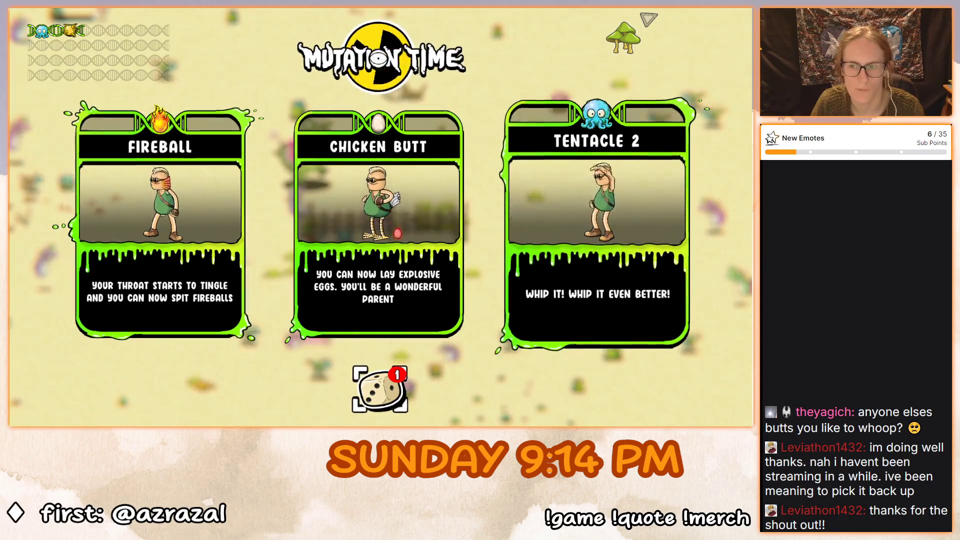
Confirm the new mutation and walk left collecting the dropped caps.
key("Return")
key("d")
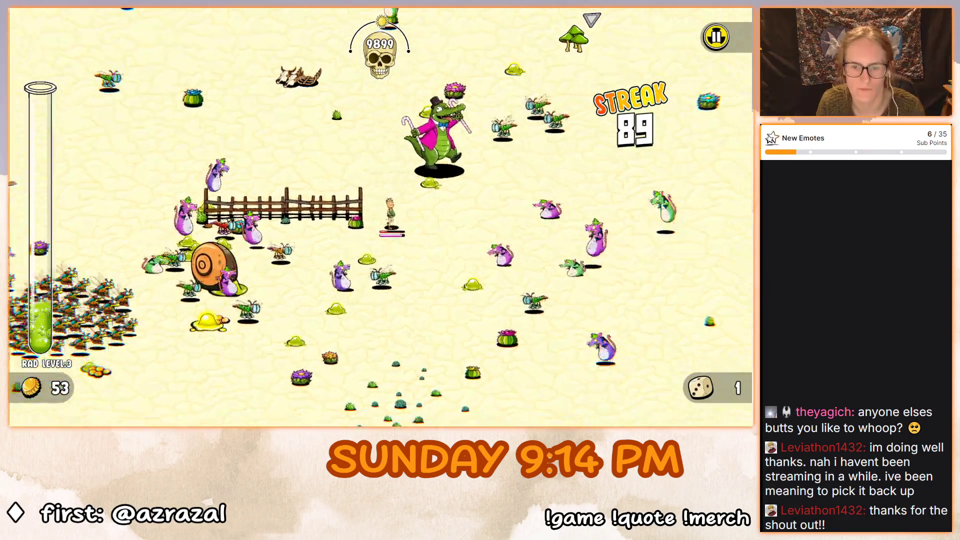
key("a")
key("s")
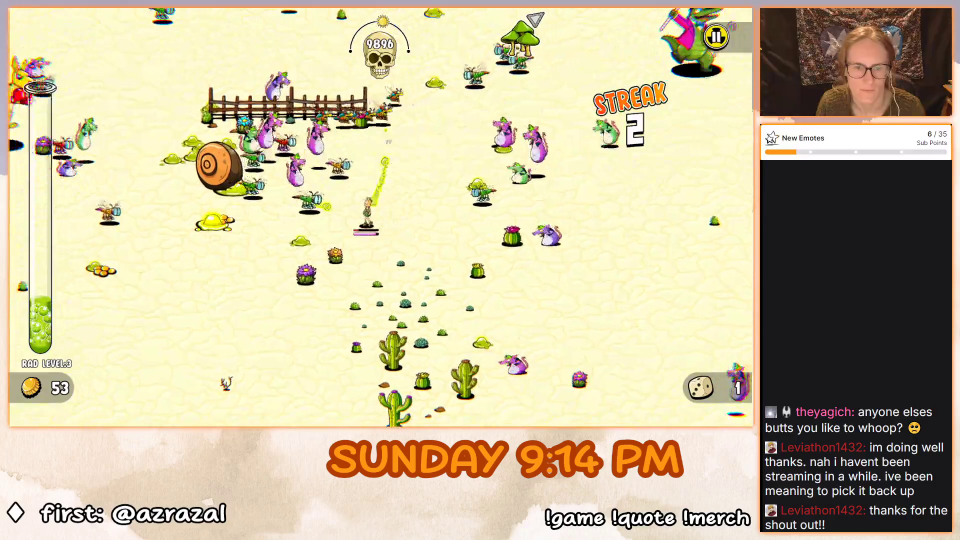
key("a")
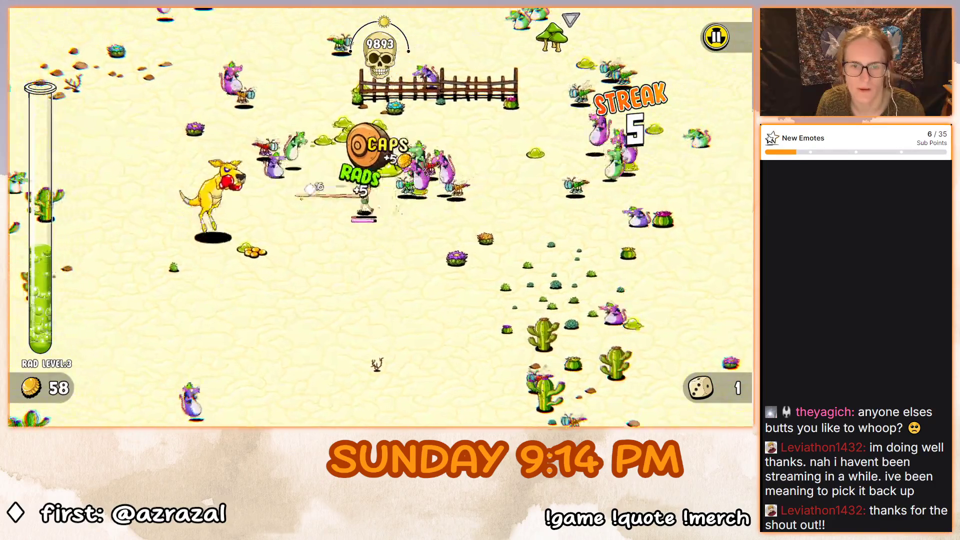
key("s")
key("a")
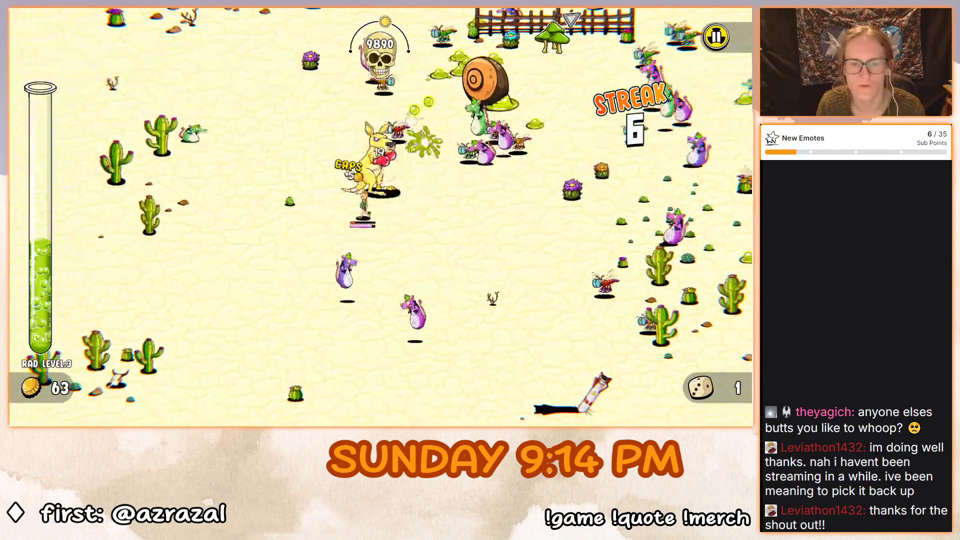
Walk left and down past the windmill, away from the snail and kangaroos.
key("a")
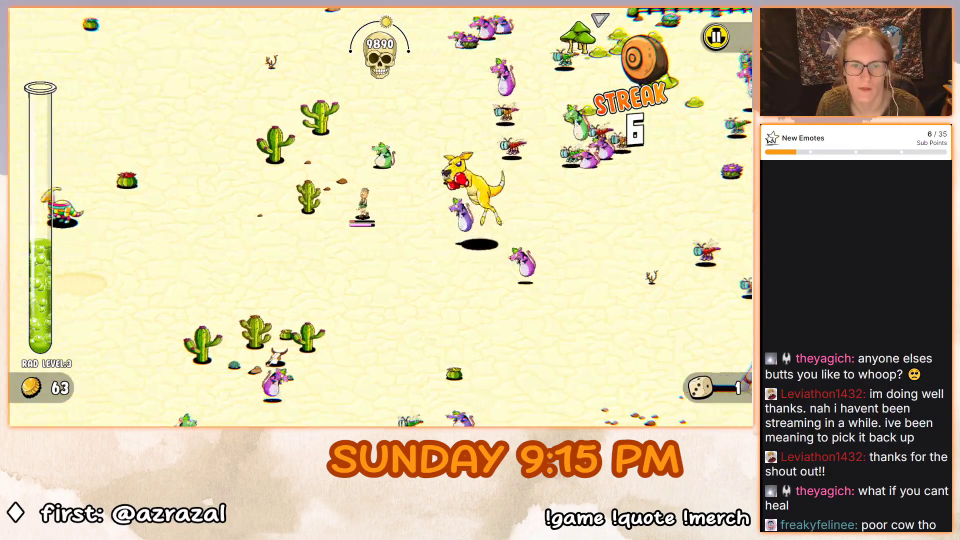
key("a")
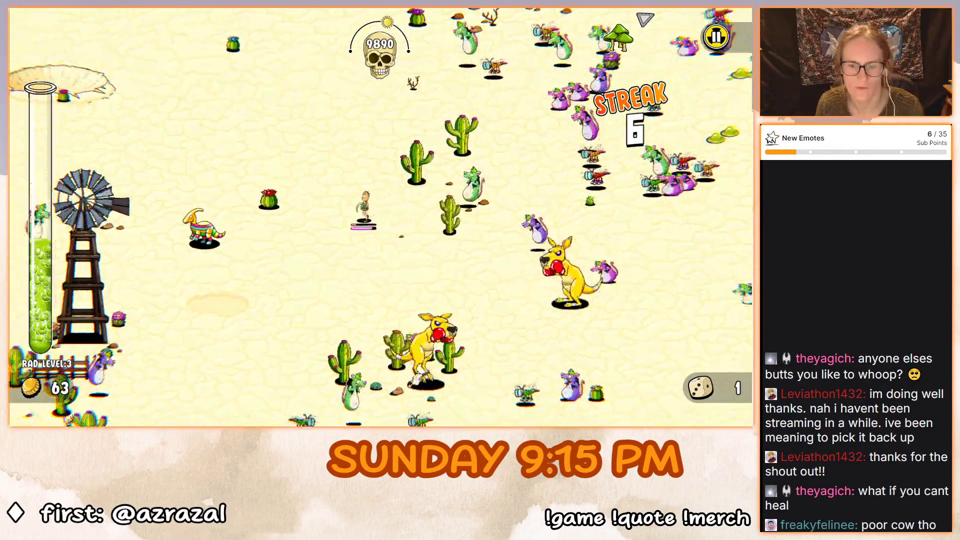
key("a")
key("s")
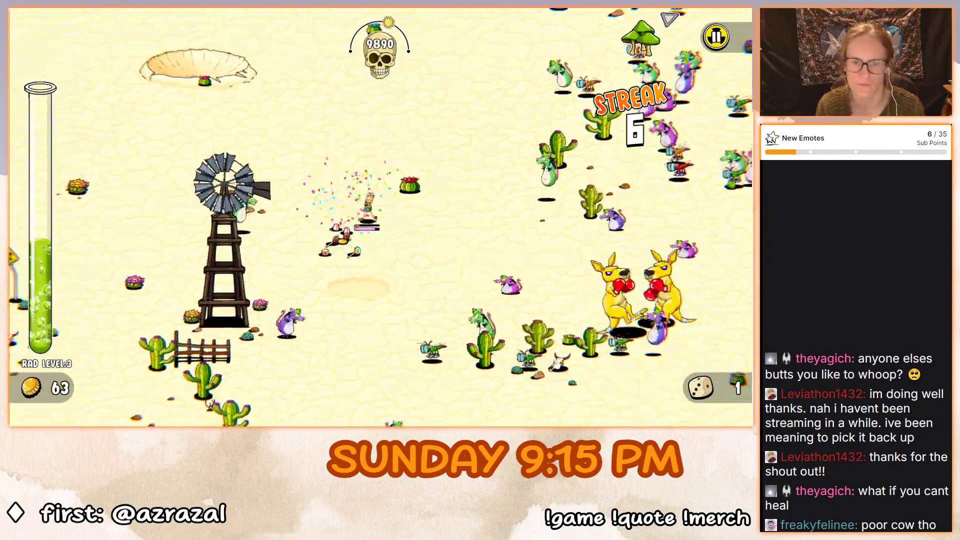
key("a")
key("s")
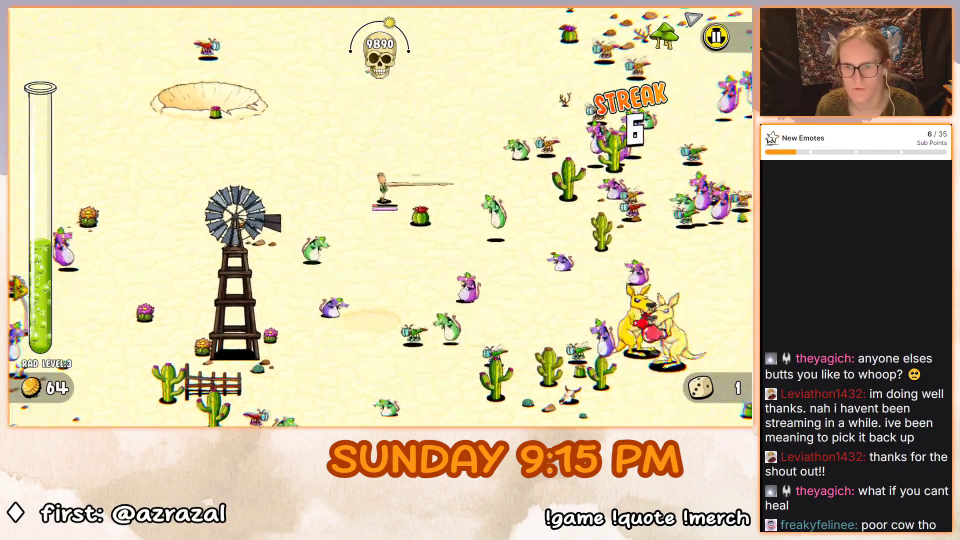
Walk the farmer up and right, away from the windmill and ahead of the swarm.
key("d")
key("w")
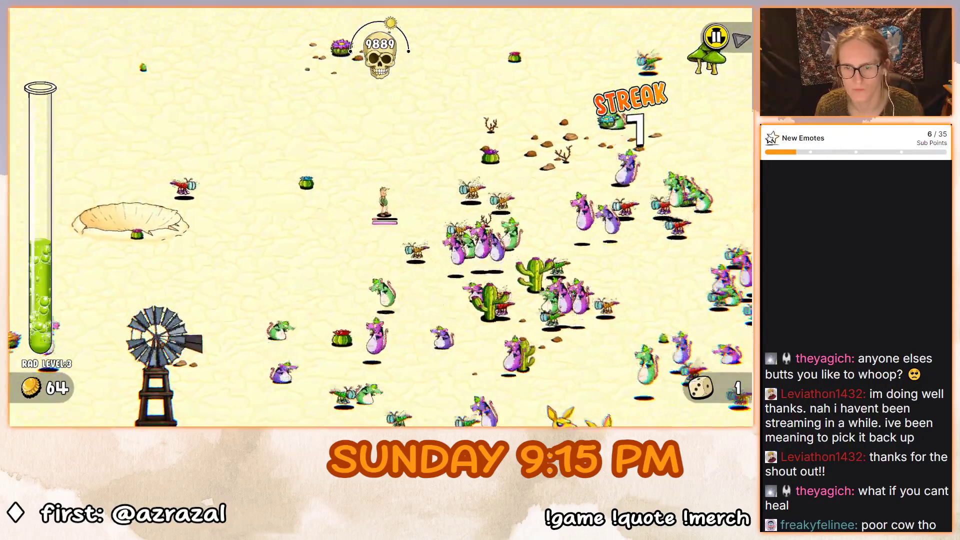
key("d")
key("w")
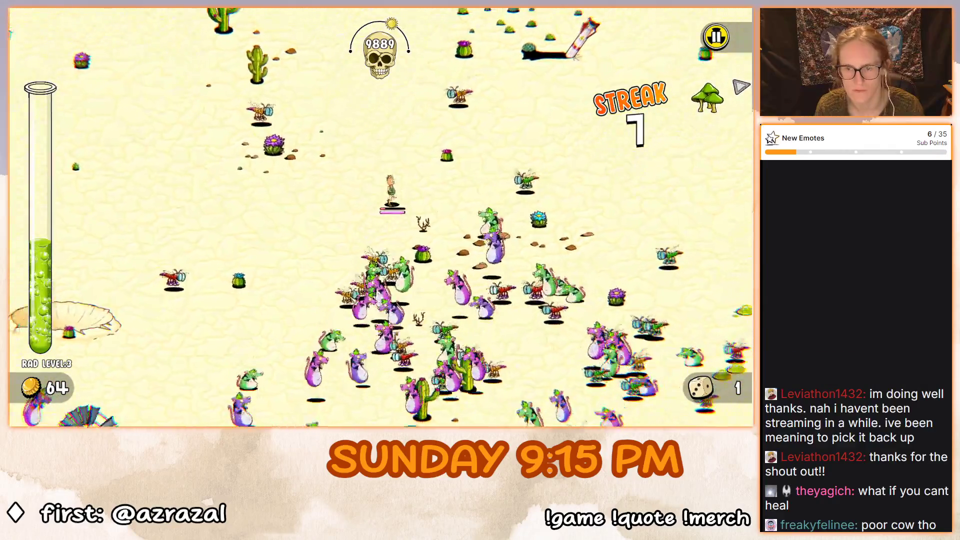
key("w")
key("d")
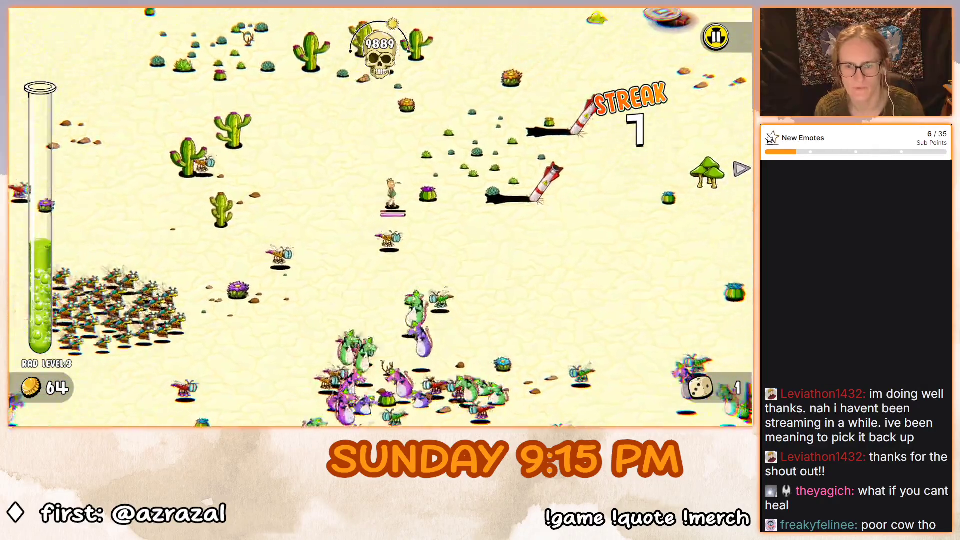
key("w")
key("d")
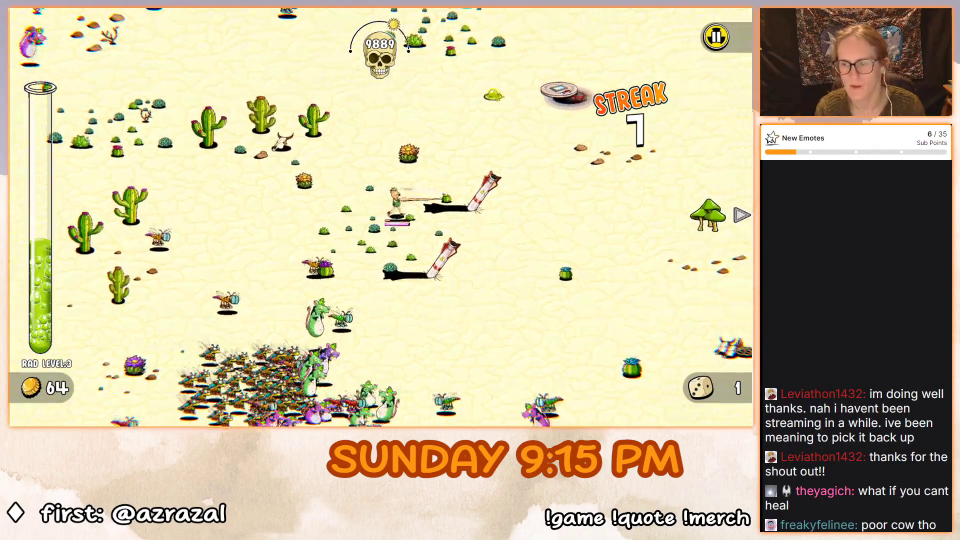
key("d")
key("w")
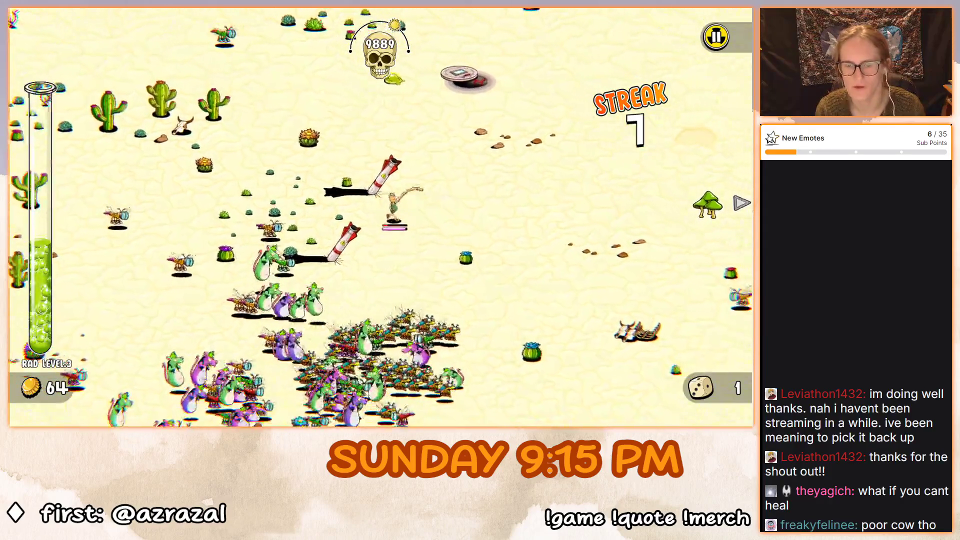
Steer right past the fence toward the windmill and grab the health pickup.
key("d")
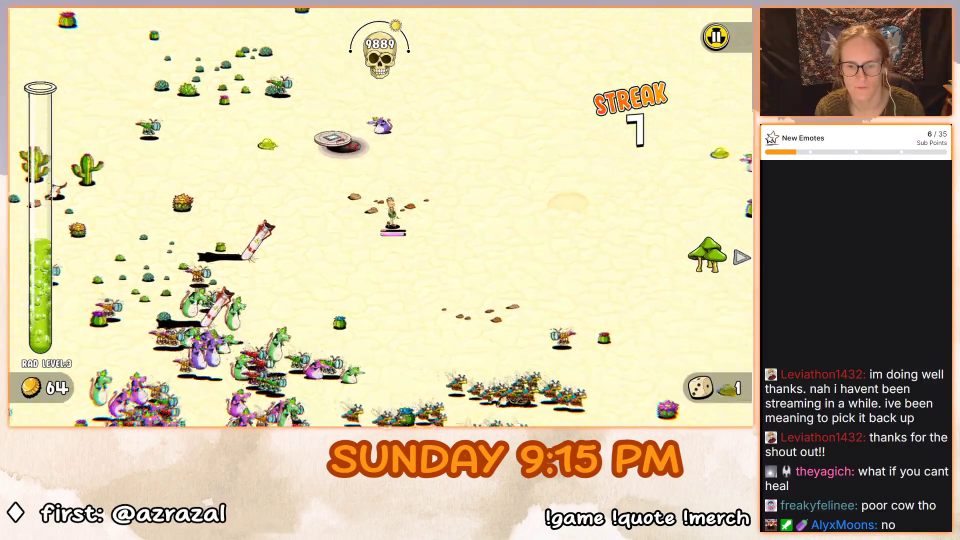
key("s")
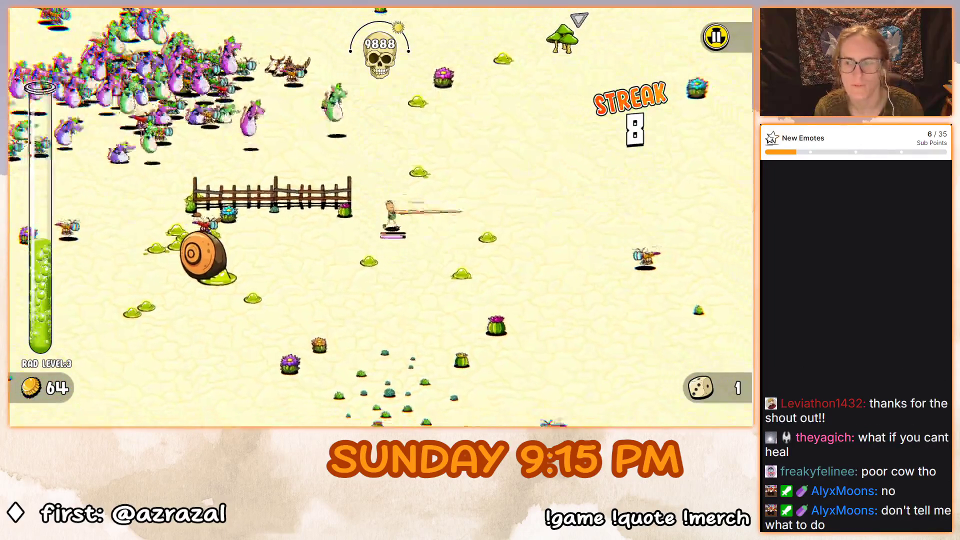
key("d")
key("w")
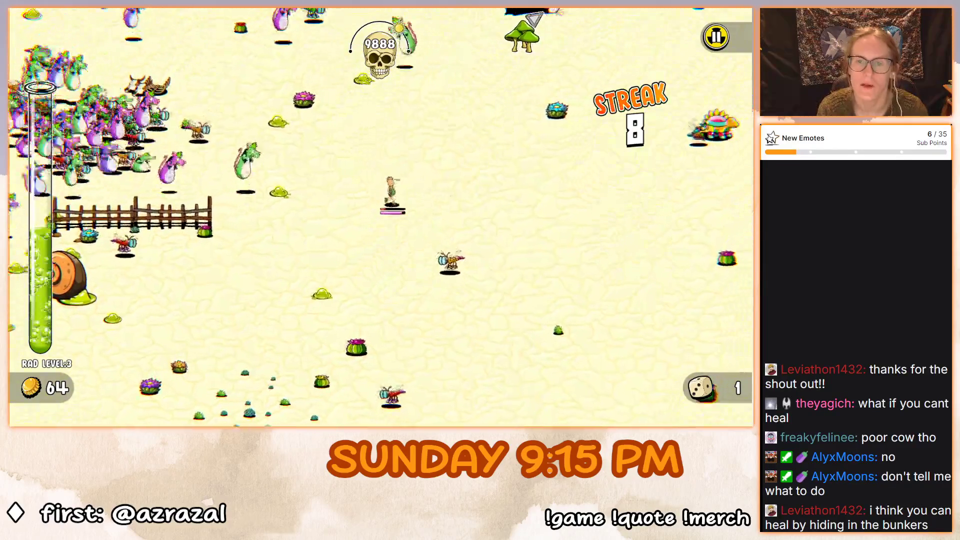
key("d")
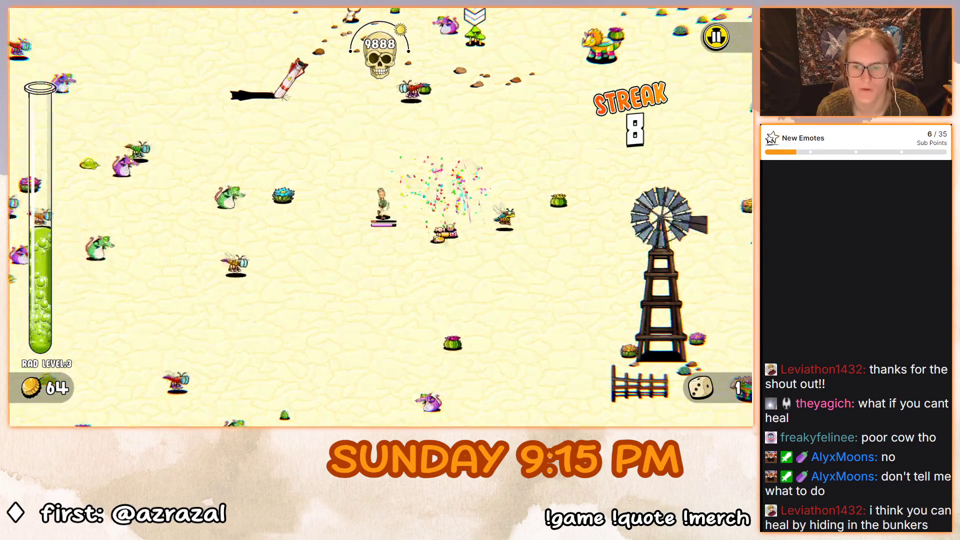
key("d")
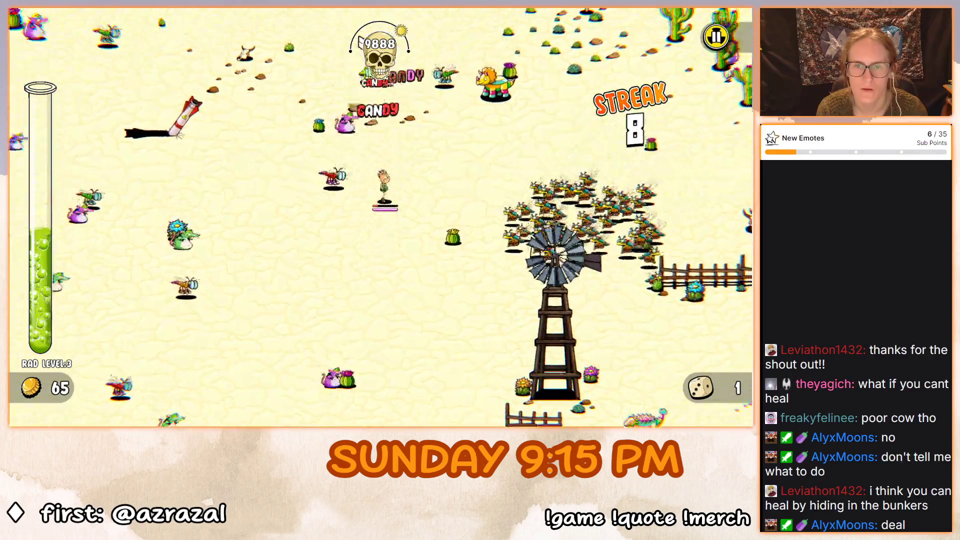
key("w")
key("a")
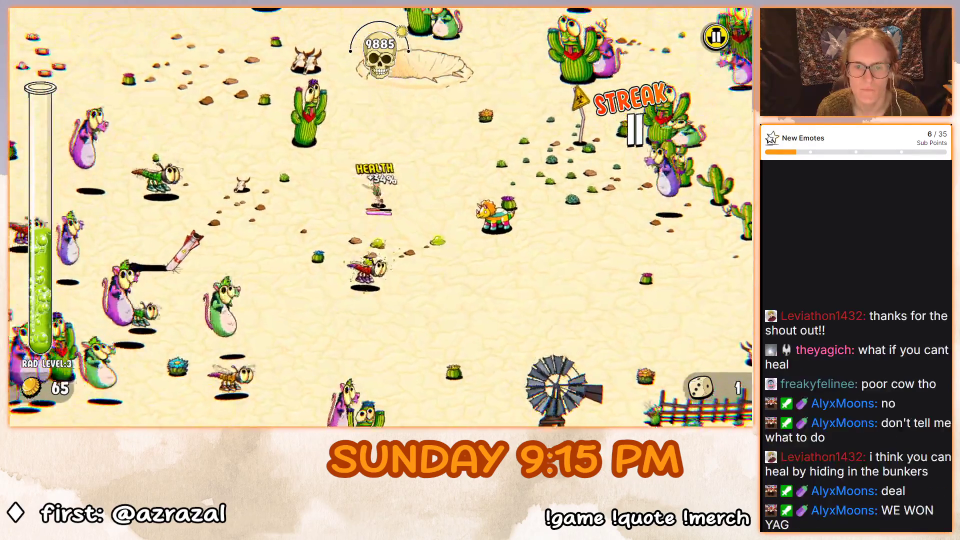